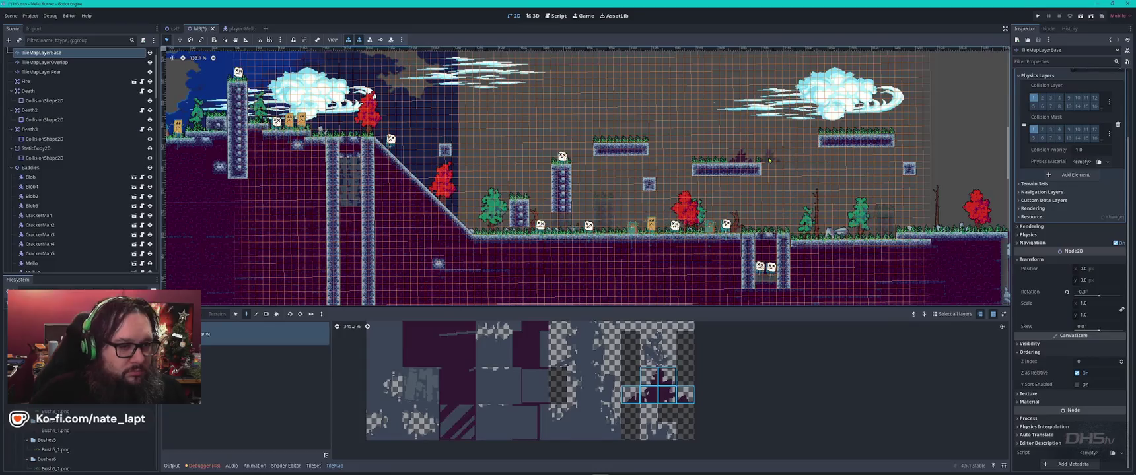
# Step: Pick a three-tile strip from the rear tile layer's atlas and pan to the work area
pyautogui.click(62, 61)
pyautogui.scroll(5, 802, 171)
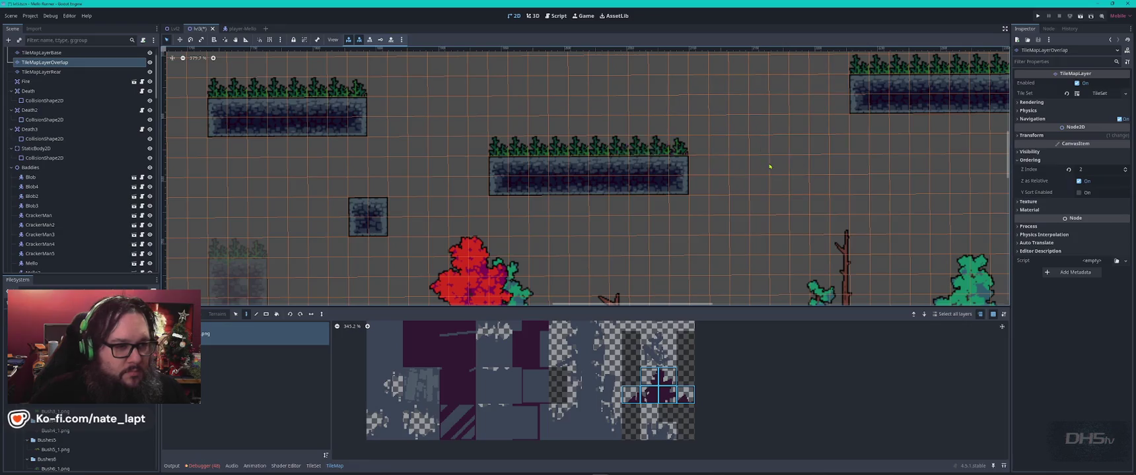
pyautogui.click(67, 72)
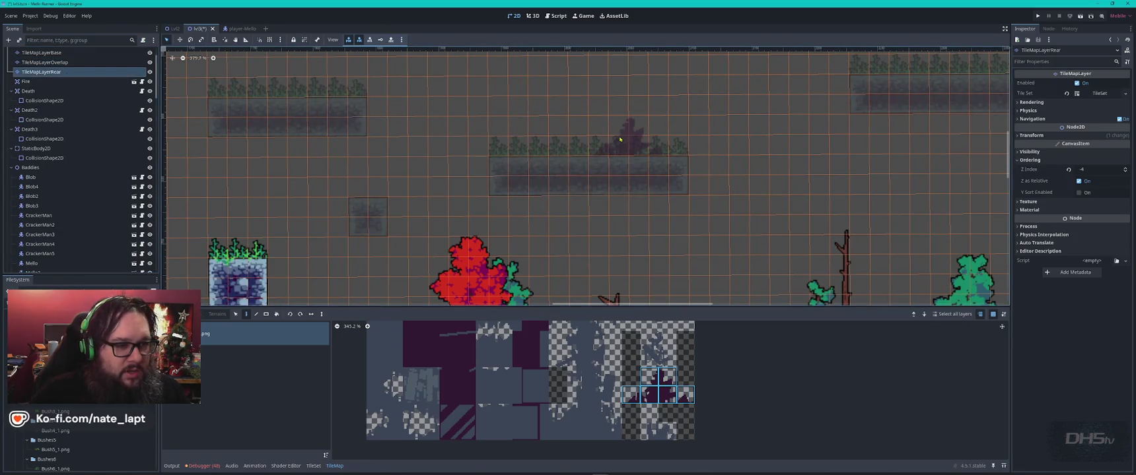
pyautogui.scroll(2, 725, 142)
pyautogui.click(726, 142)
pyautogui.scroll(-2, 680, 178)
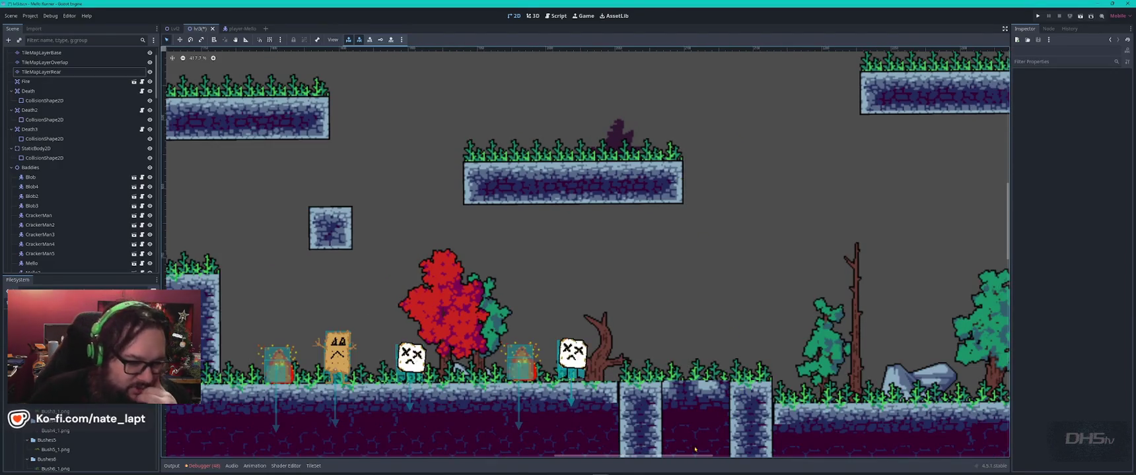
pyautogui.click(631, 124)
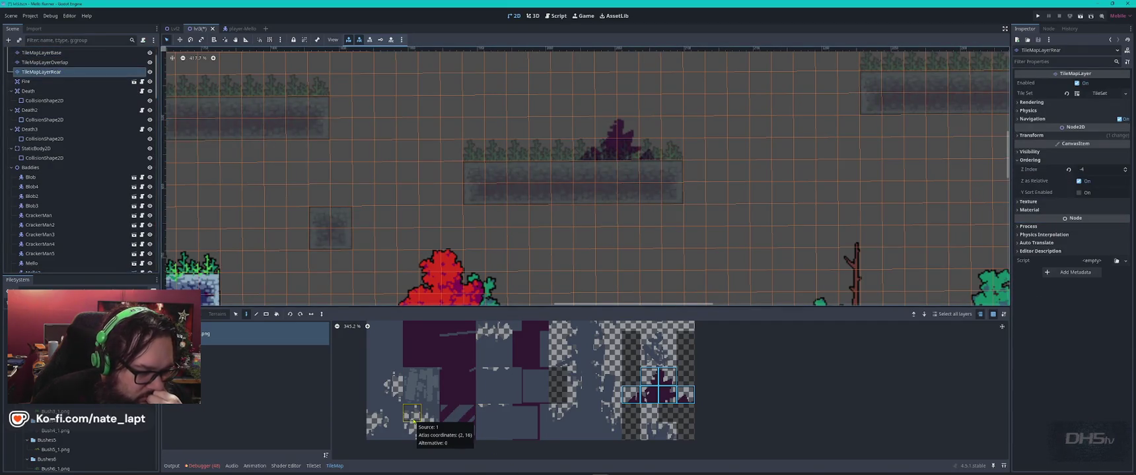
pyautogui.scroll(-3, 587, 371)
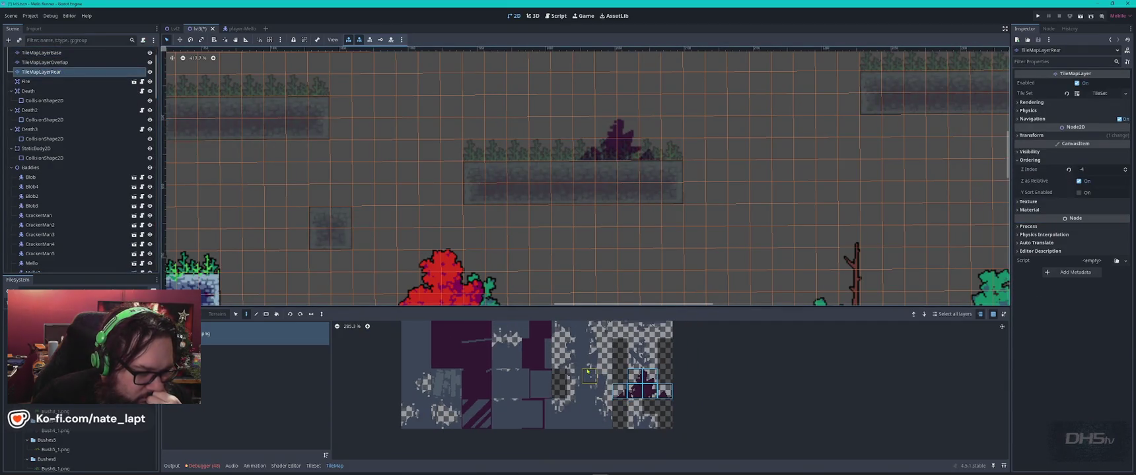
pyautogui.scroll(-2, 597, 352)
pyautogui.moveTo(593, 332); pyautogui.dragTo(567, 342)
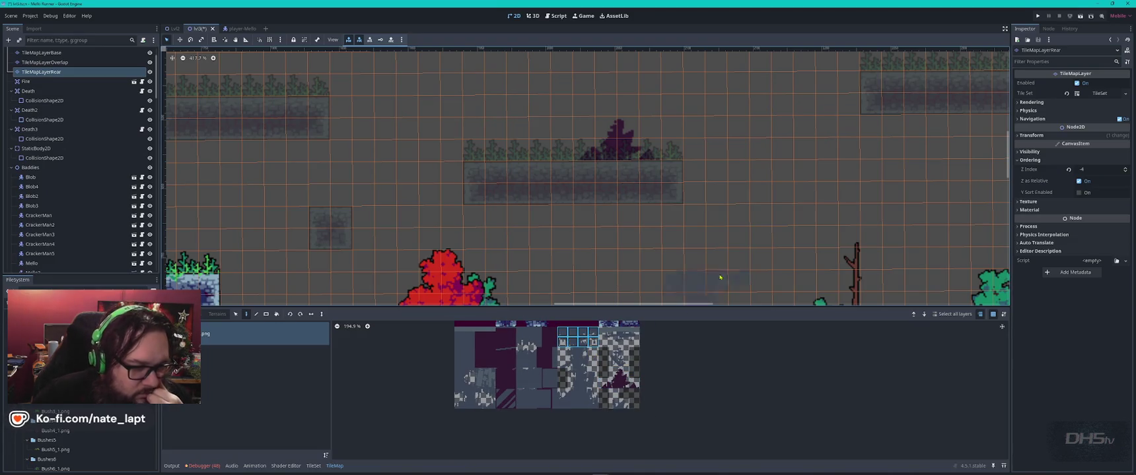
pyautogui.moveTo(904, 219)
pyautogui.mouseDown()
pyautogui.moveTo(462, 262)
pyautogui.moveTo(413, 254)
pyautogui.mouseUp()
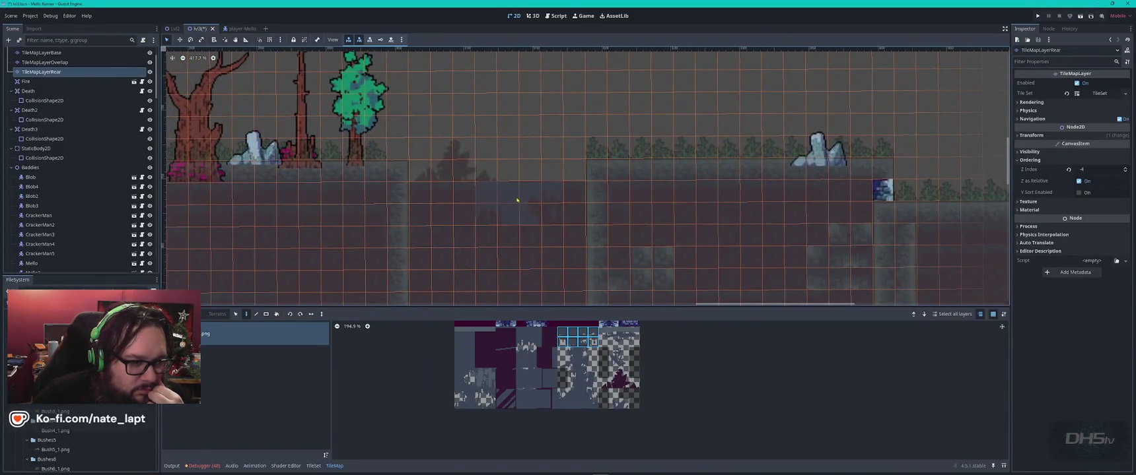
pyautogui.press('Escape')
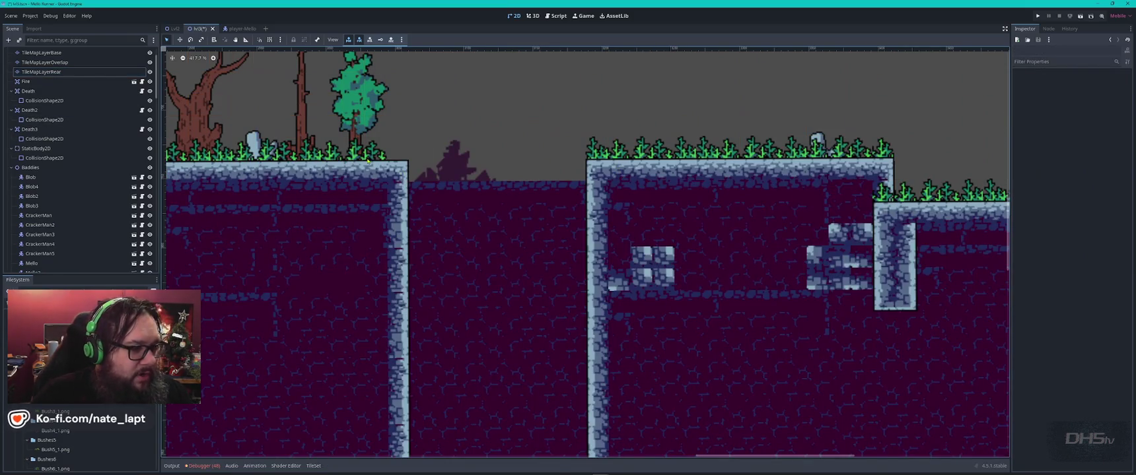
# Step: Fill the gap between the stone platforms with tiles on the base layer
pyautogui.click(41, 52)
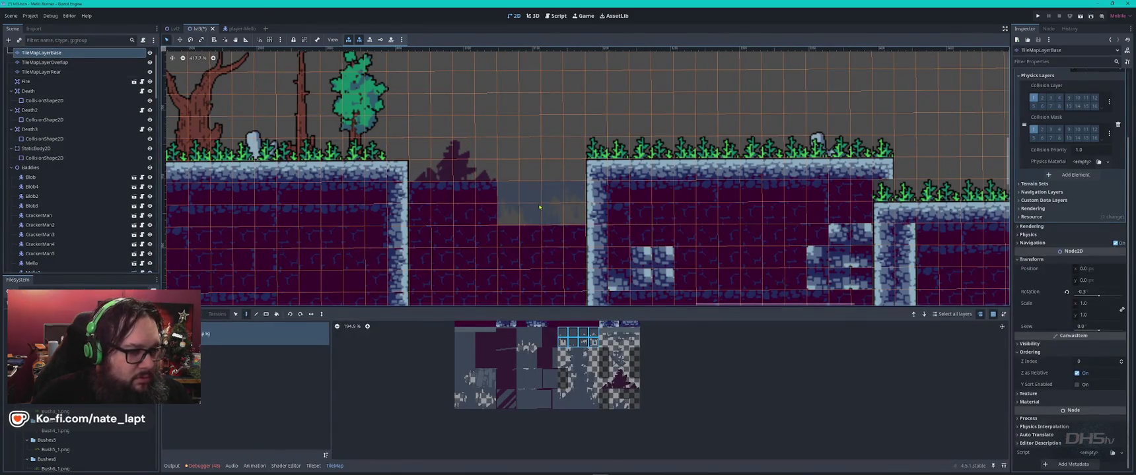
pyautogui.click(537, 207)
pyautogui.click(453, 205)
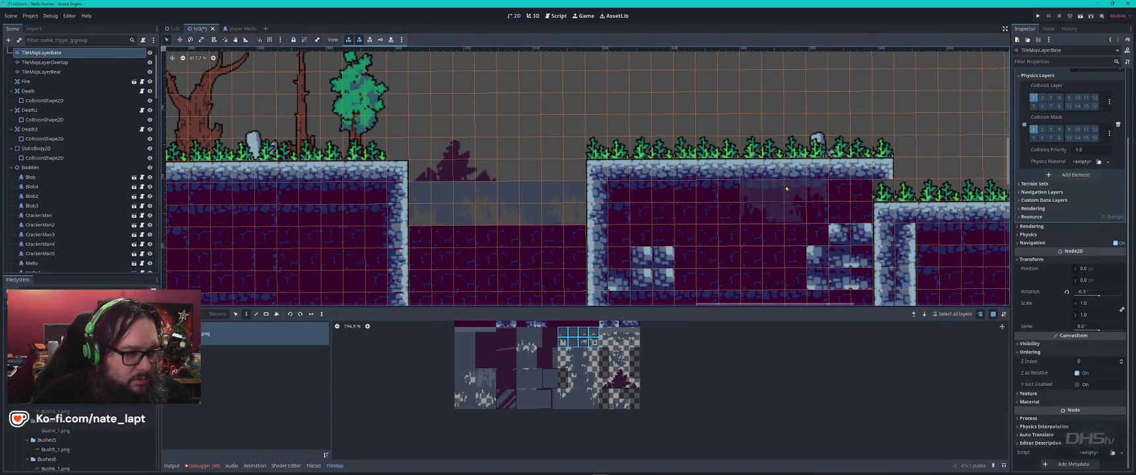
pyautogui.press('Escape')
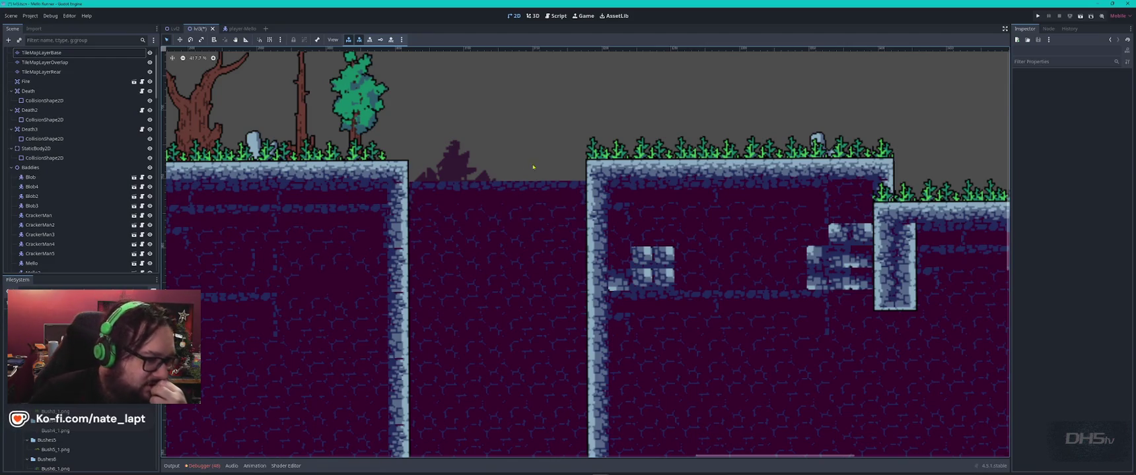
# Step: Paint a rectangle of purple ground on the right on the base layer
pyautogui.click(558, 187)
pyautogui.scroll(3, 581, 406)
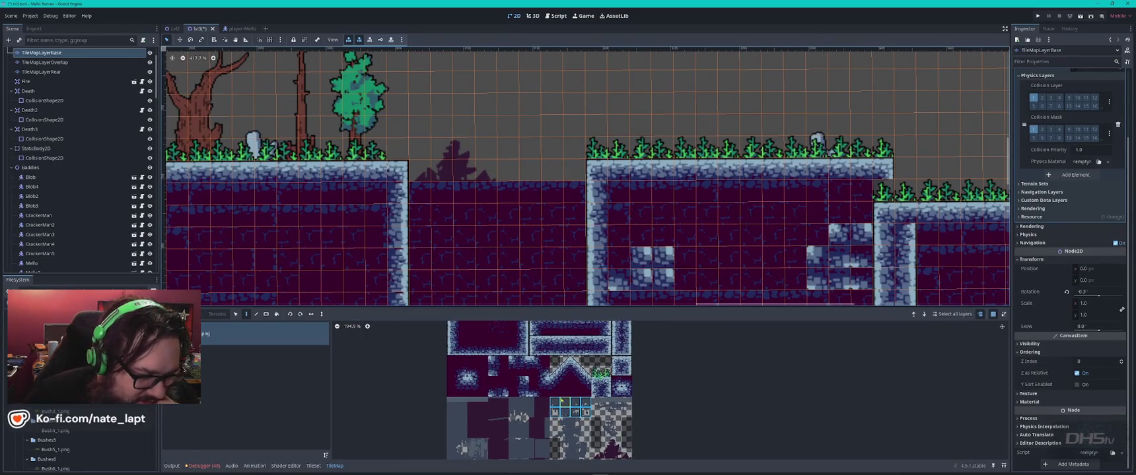
pyautogui.scroll(2, 552, 351)
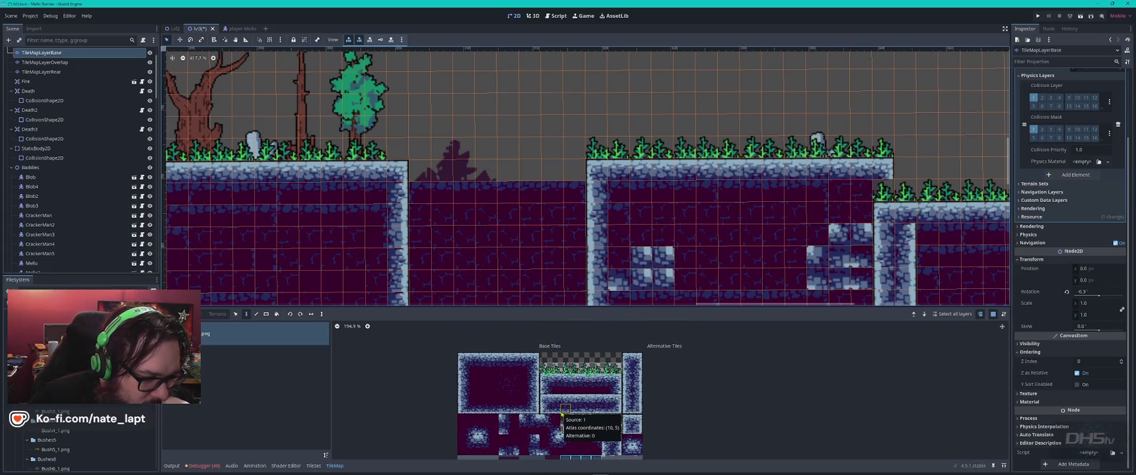
pyautogui.scroll(-2, 581, 397)
pyautogui.keyDown('ctrl'); pyautogui.scroll(-1, 594, 383); pyautogui.keyUp('ctrl')
pyautogui.scroll(1, 605, 373)
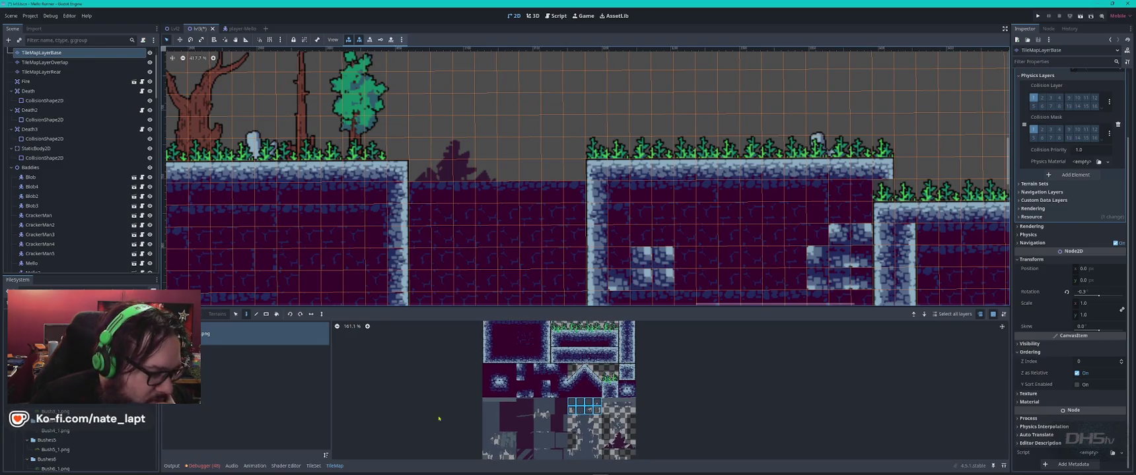
pyautogui.scroll(-5, 578, 193)
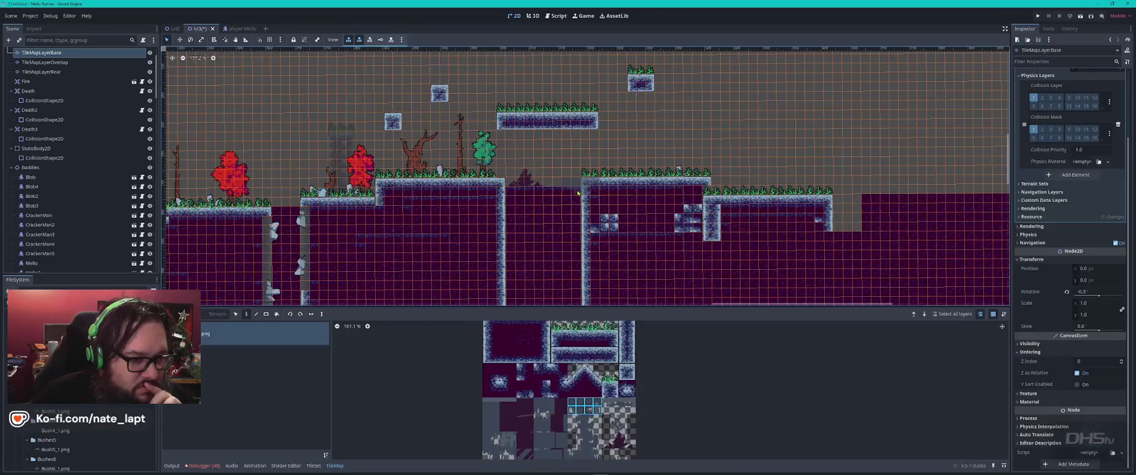
pyautogui.click(754, 191)
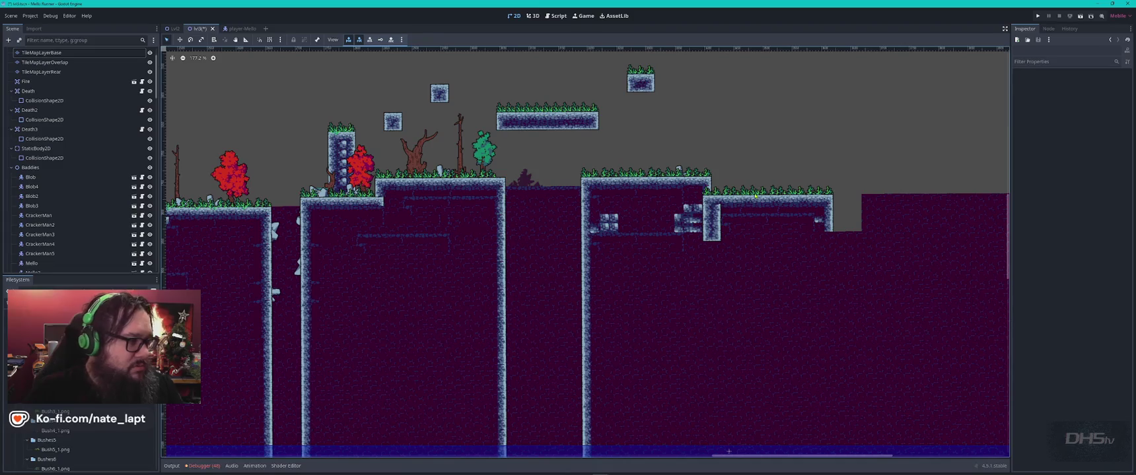
pyautogui.click(839, 236)
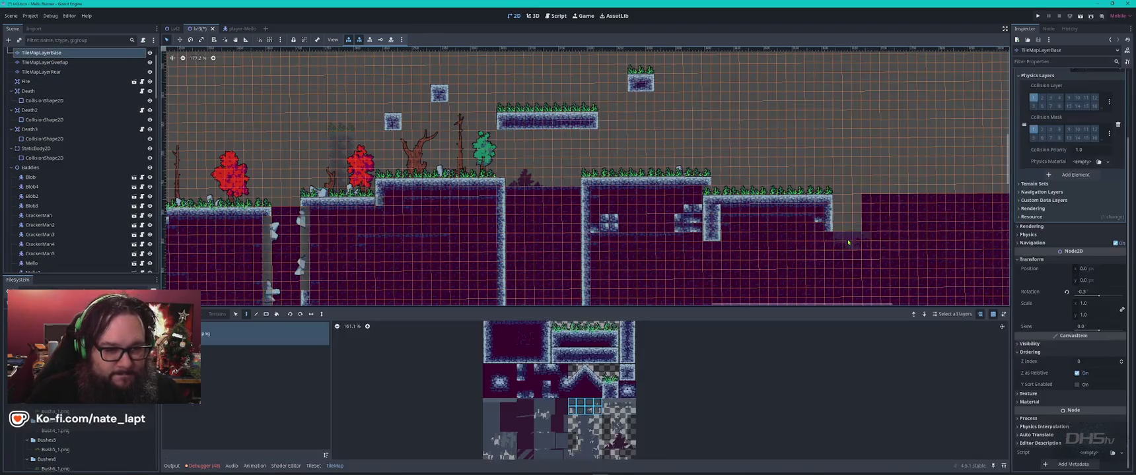
pyautogui.moveTo(847, 245); pyautogui.dragTo(860, 276)
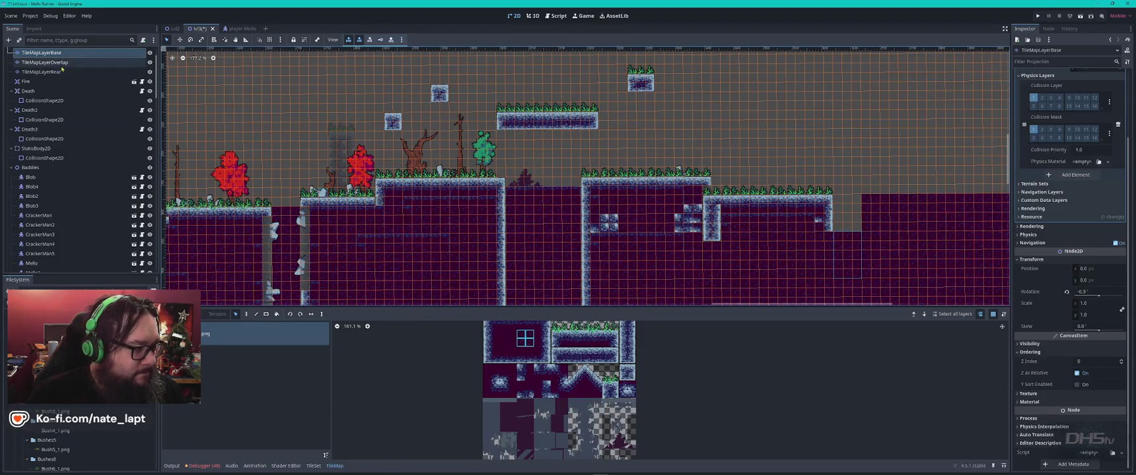
# Step: Paint a matching dark purple tile on the rear layer and check the result
pyautogui.click(41, 71)
pyautogui.click(848, 218)
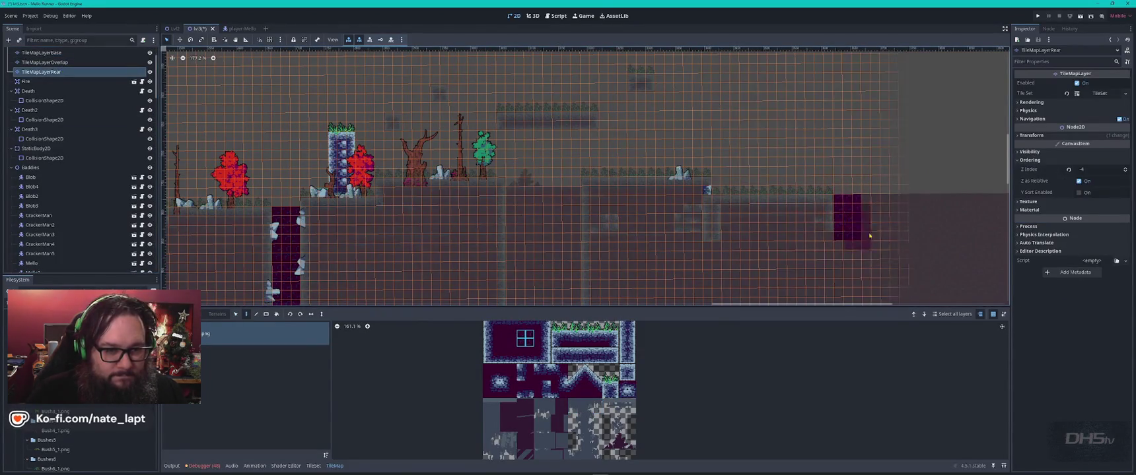
pyautogui.press('Escape')
pyautogui.moveTo(869, 231); pyautogui.dragTo(596, 253)
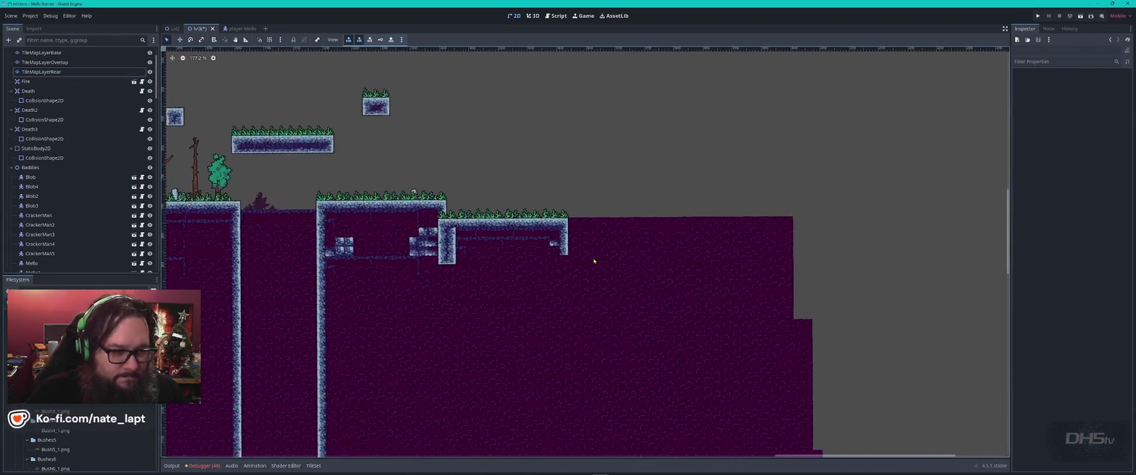
pyautogui.scroll(4, 586, 248)
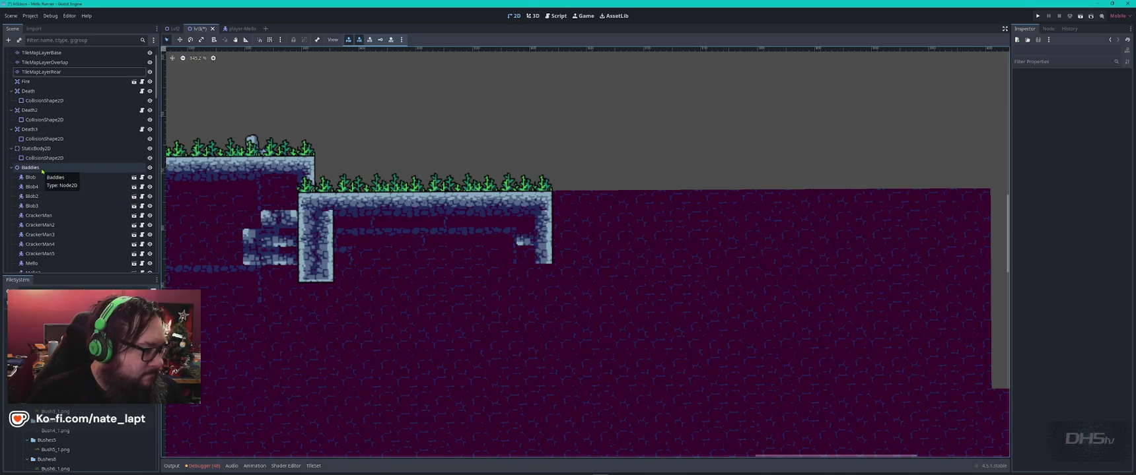
pyautogui.scroll(-8, 242, 140)
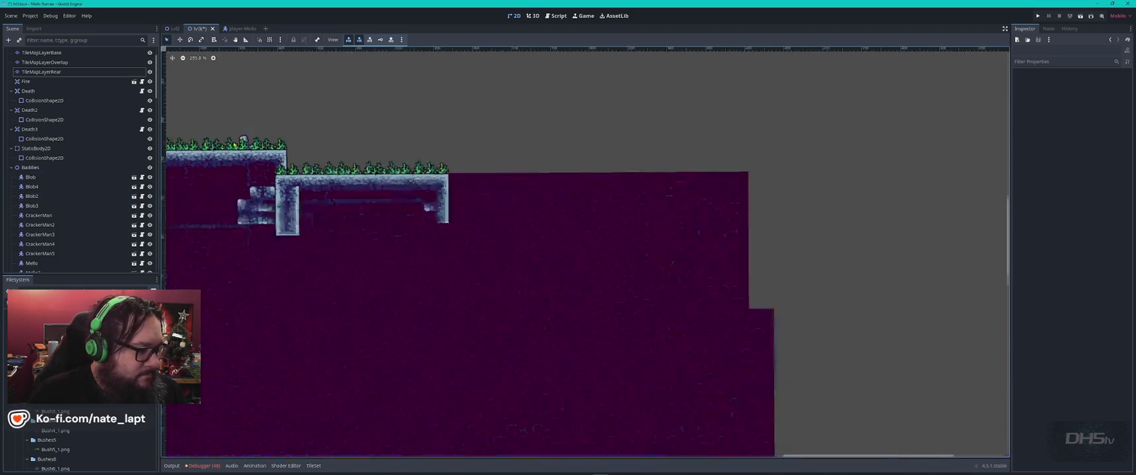
pyautogui.scroll(-8, 458, 295)
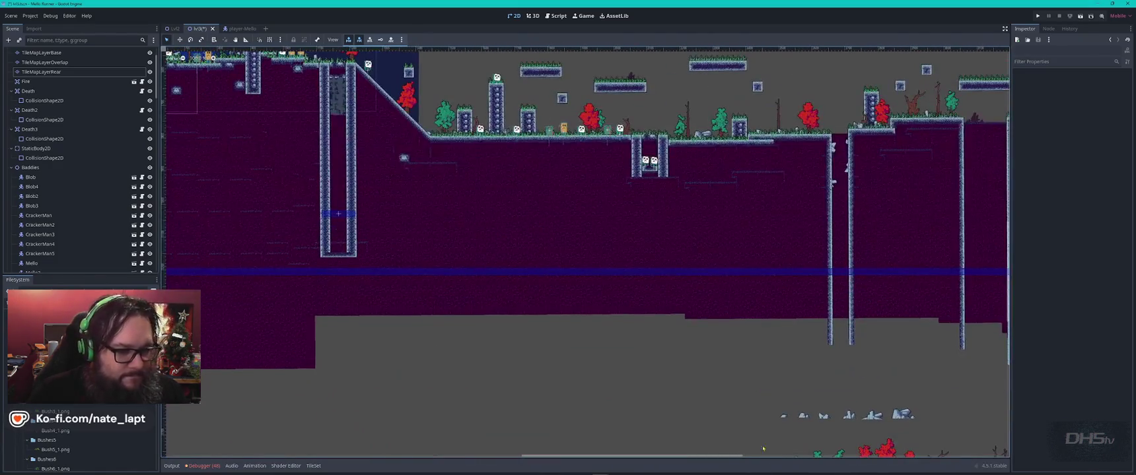
# Step: Move the row of six stone sprites right and down, then save the scene
pyautogui.scroll(-5, 763, 449)
pyautogui.moveTo(520, 231); pyautogui.dragTo(730, 307)
pyautogui.moveTo(672, 268)
pyautogui.mouseDown()
pyautogui.moveTo(717, 267)
pyautogui.moveTo(695, 279)
pyautogui.moveTo(561, 293)
pyautogui.mouseUp()
pyautogui.hotkey('ctrl', 's')
pyautogui.click(721, 260)
pyautogui.moveTo(687, 283)
pyautogui.mouseDown()
pyautogui.moveTo(698, 274)
pyautogui.moveTo(673, 276)
pyautogui.mouseUp()
pyautogui.hotkey('ctrl', 's')
# Step: Duplicate the six stones and move the copies up and right
pyautogui.hotkey('ctrl', 'd')
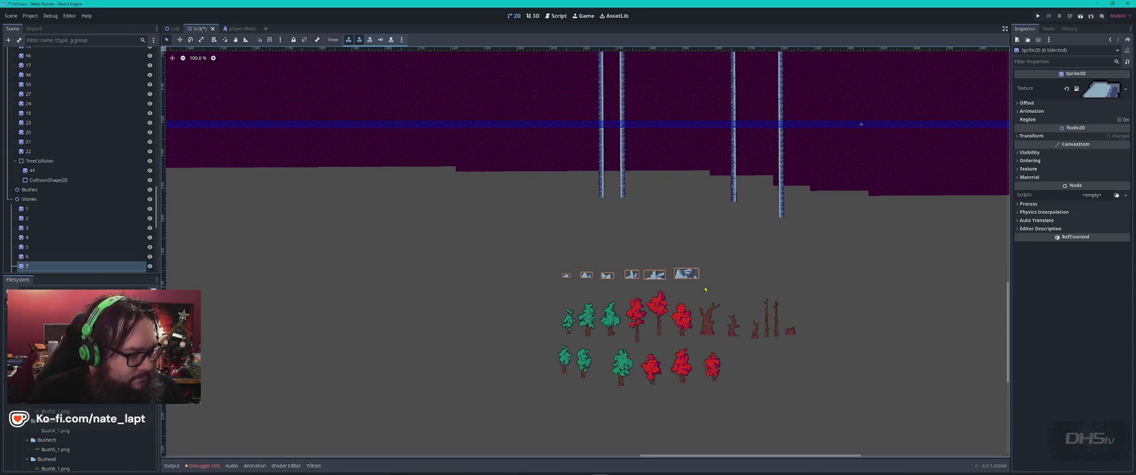
pyautogui.moveTo(683, 276)
pyautogui.mouseDown()
pyautogui.moveTo(958, 226)
pyautogui.moveTo(950, 150)
pyautogui.moveTo(370, 442)
pyautogui.moveTo(397, 230)
pyautogui.mouseUp()
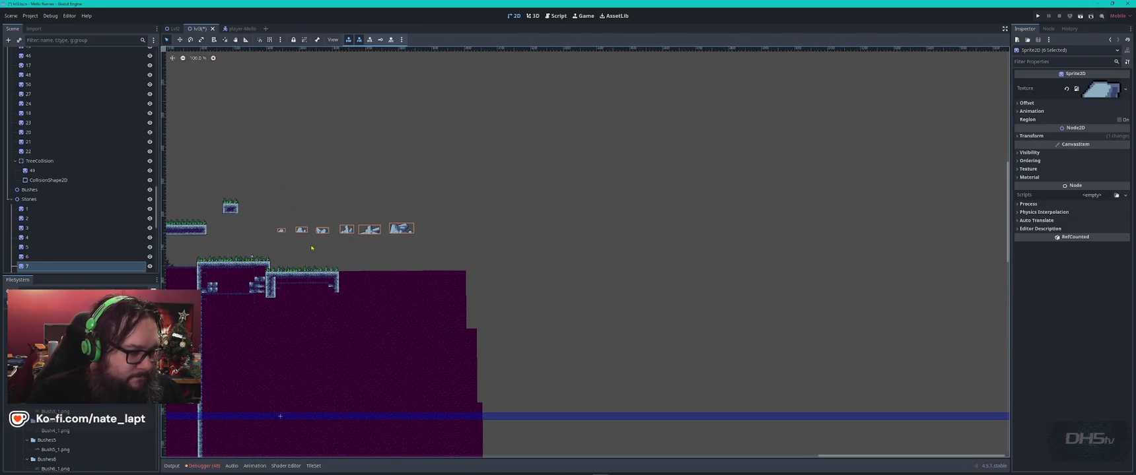
pyautogui.scroll(10, 316, 252)
# Step: Place a copy of the smallest stone onto the grass platform
pyautogui.click(591, 203)
pyautogui.moveTo(591, 206)
pyautogui.mouseDown()
pyautogui.moveTo(602, 204)
pyautogui.moveTo(528, 285)
pyautogui.moveTo(611, 314)
pyautogui.mouseUp()
pyautogui.hotkey('ctrl', 'z')
pyautogui.hotkey('ctrl', 'd')
pyautogui.moveTo(604, 206)
pyautogui.mouseDown()
pyautogui.moveTo(637, 309)
pyautogui.moveTo(627, 316)
pyautogui.mouseUp()
# Step: Place a copy of another stone on the purple ground beside the platform
pyautogui.click(710, 209)
pyautogui.hotkey('ctrl', 'd')
pyautogui.moveTo(710, 208)
pyautogui.mouseDown()
pyautogui.moveTo(278, 294)
pyautogui.moveTo(349, 324)
pyautogui.moveTo(327, 338)
pyautogui.moveTo(588, 352)
pyautogui.moveTo(789, 343)
pyautogui.moveTo(785, 360)
pyautogui.mouseUp()
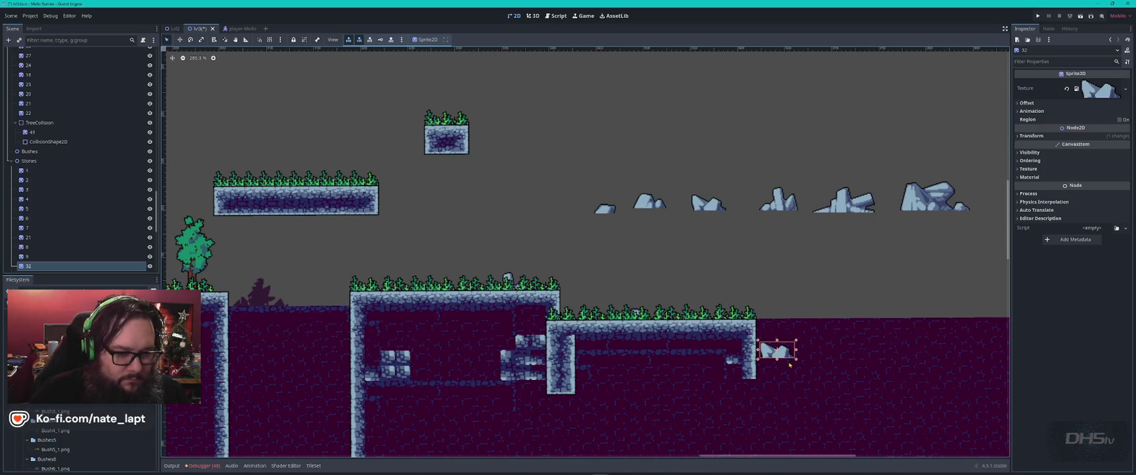
# Step: Rotate the stone copy to 92° and push it against the platform's right wall
pyautogui.scroll(5, 785, 360)
pyautogui.click(1017, 136)
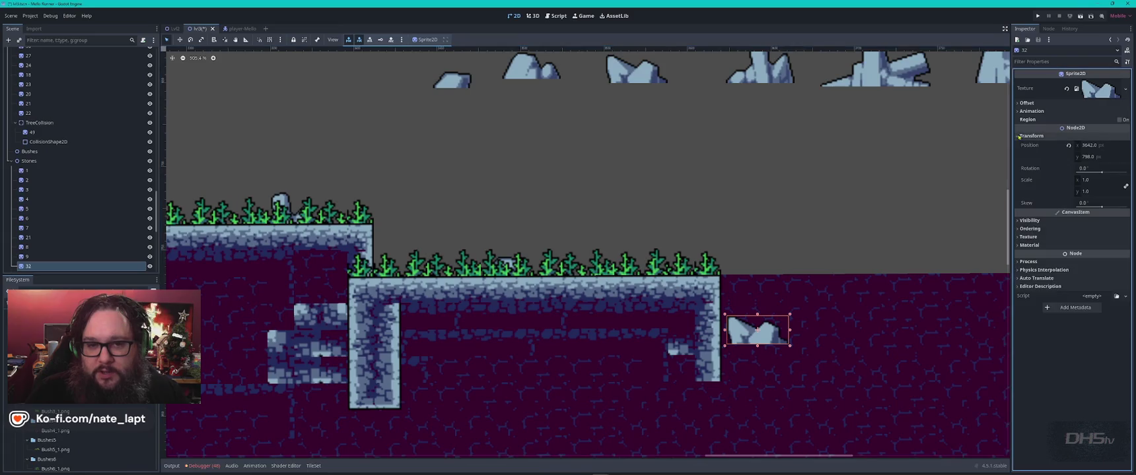
pyautogui.moveTo(1093, 169); pyautogui.dragTo(1122, 168)
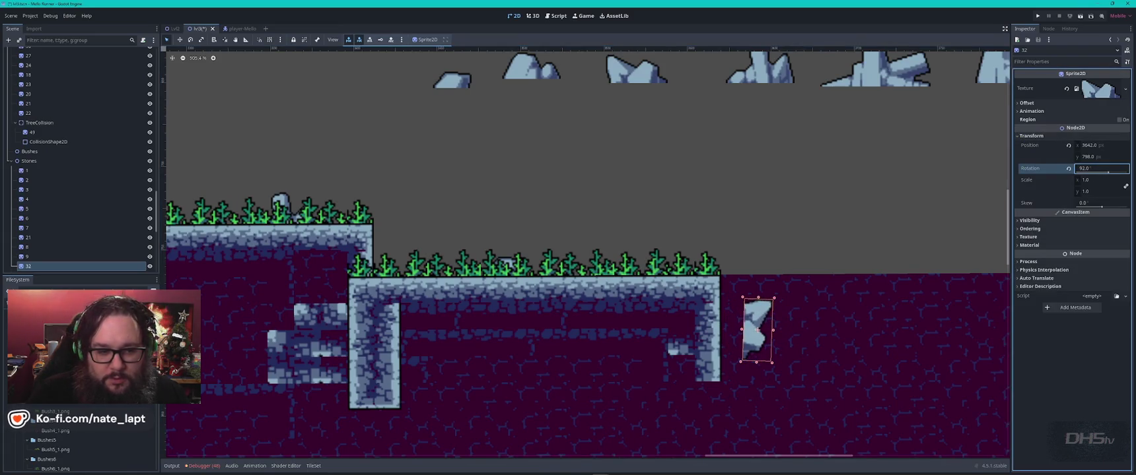
pyautogui.moveTo(757, 338); pyautogui.dragTo(727, 327)
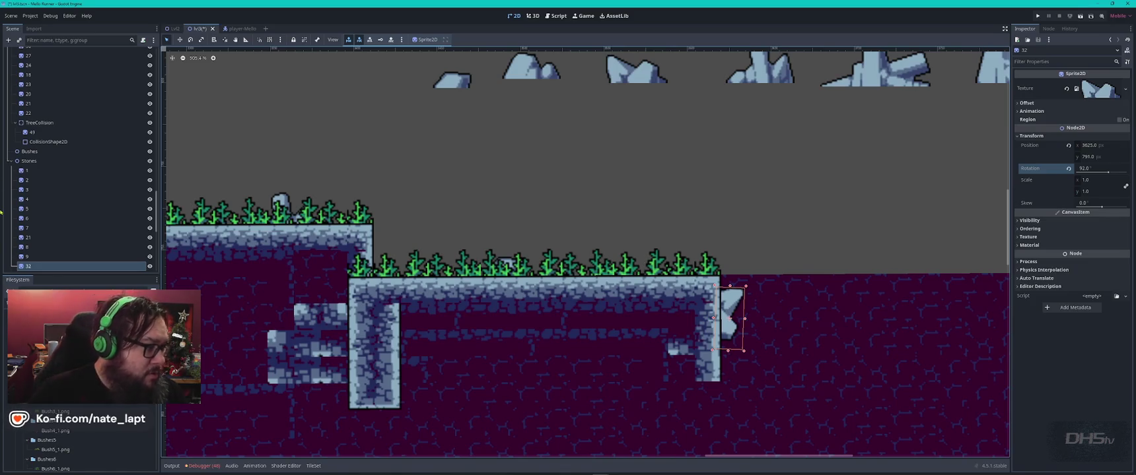
pyautogui.scroll(10, 92, 254)
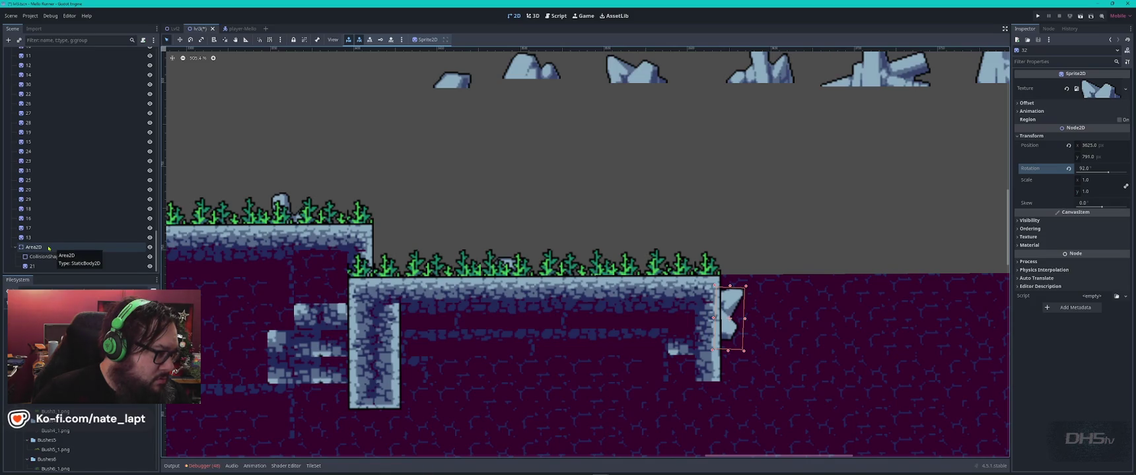
pyautogui.click(48, 248)
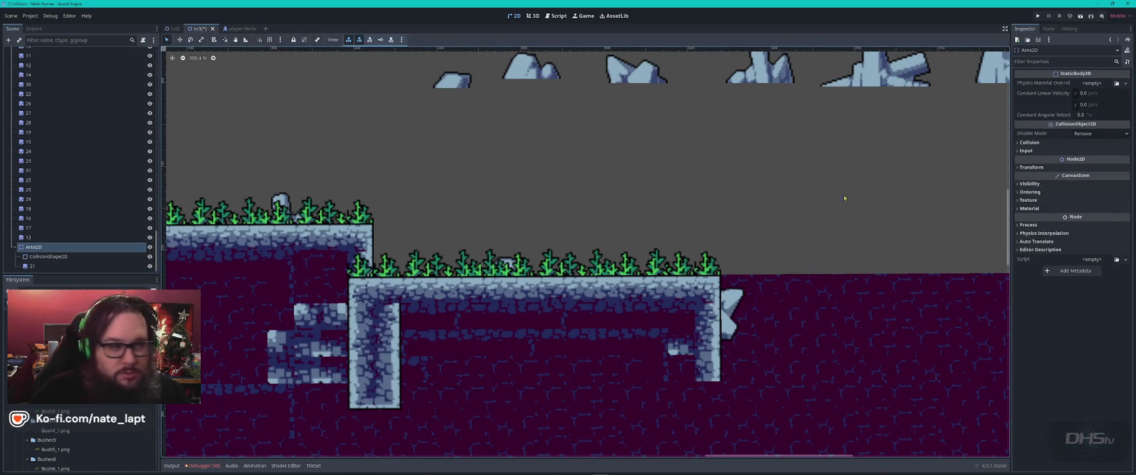
# Step: Add a CollisionShape2D under Area2D and move rock sprite 32 into Area2D
pyautogui.hotkey('ctrl', 'a')
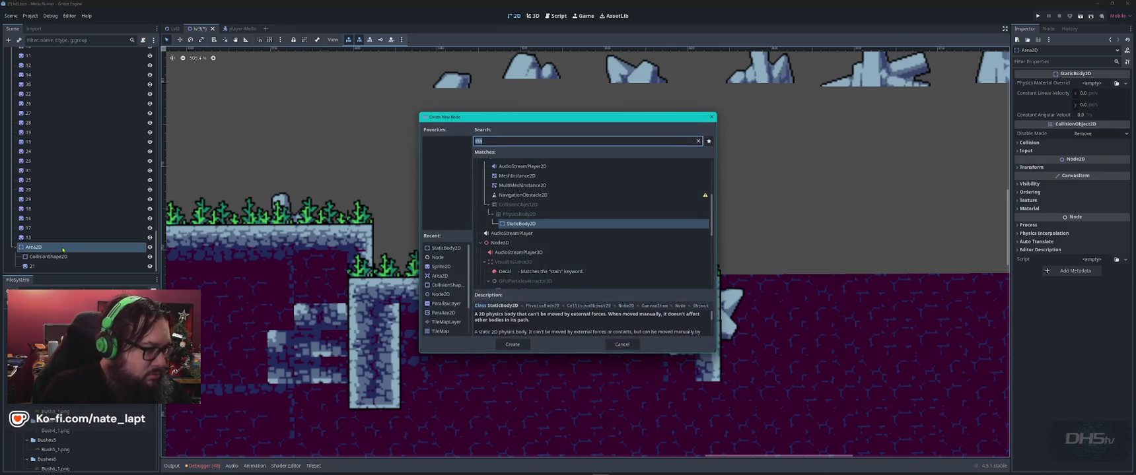
pyautogui.write('coll')
pyautogui.press('Return')
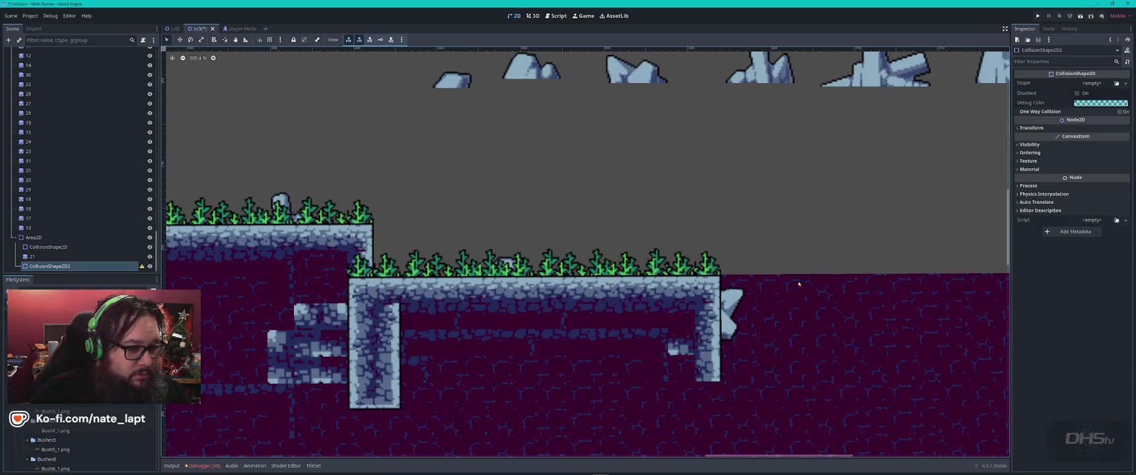
pyautogui.click(733, 311)
pyautogui.moveTo(39, 52)
pyautogui.mouseDown()
pyautogui.moveTo(73, 262)
pyautogui.moveTo(51, 265)
pyautogui.moveTo(48, 248)
pyautogui.mouseUp()
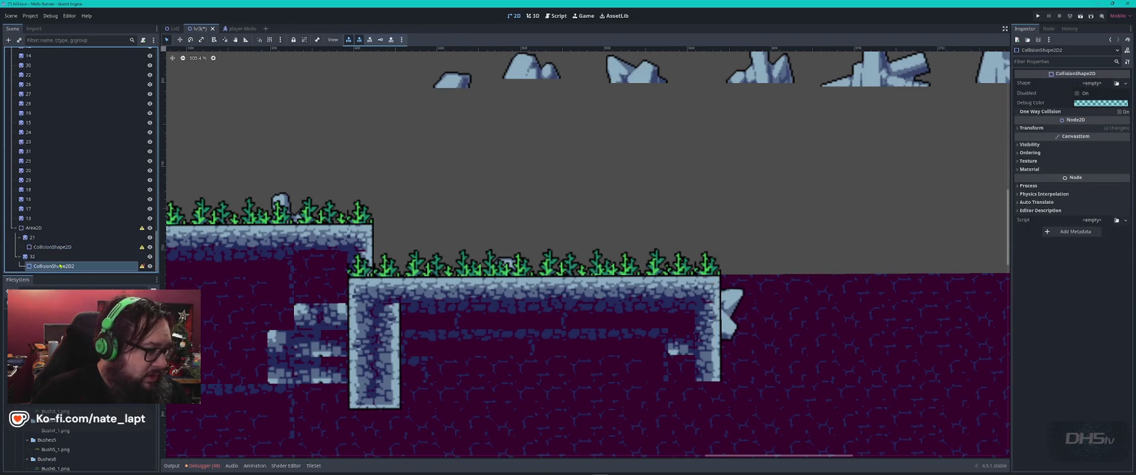
# Step: Assign a New RectangleShape2D to the new collision shape node
pyautogui.click(731, 309)
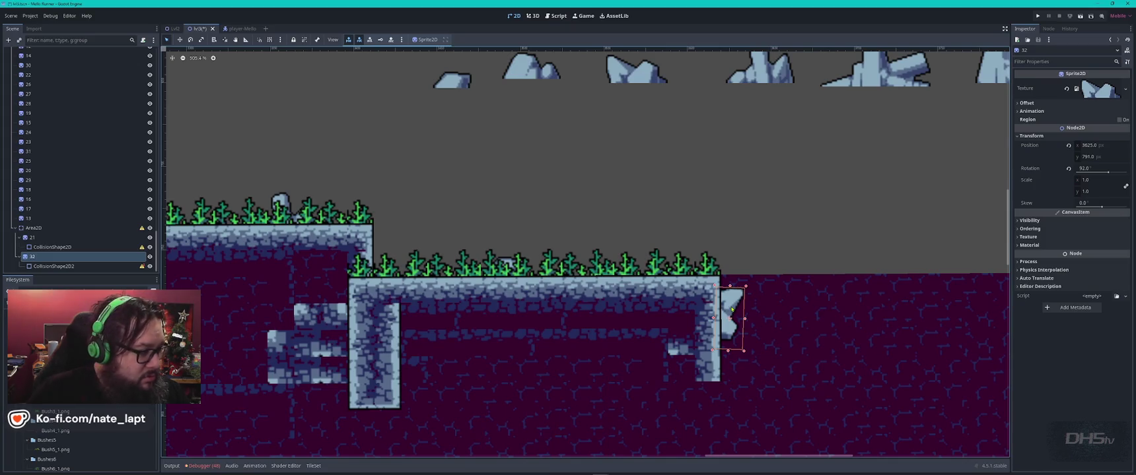
pyautogui.click(132, 266)
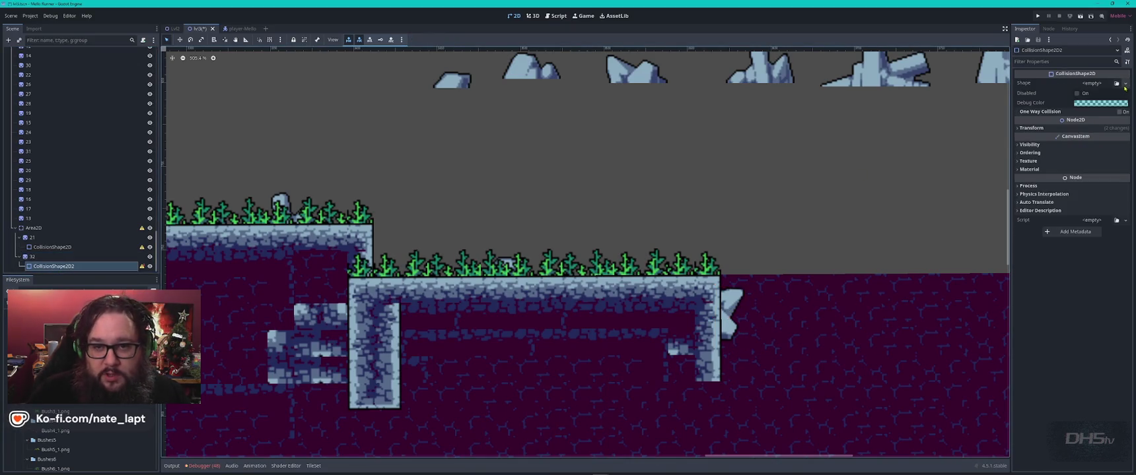
pyautogui.click(1124, 88)
pyautogui.click(1096, 140)
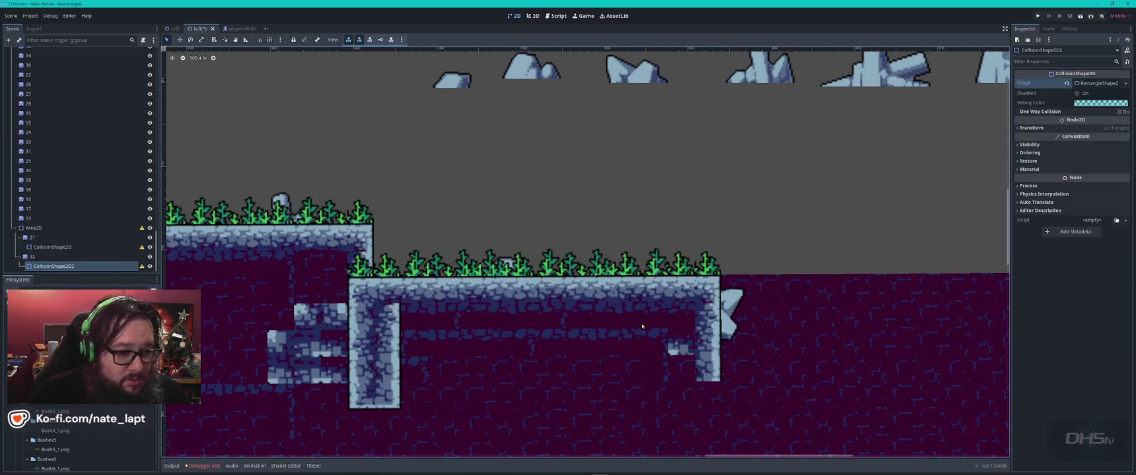
pyautogui.click(725, 317)
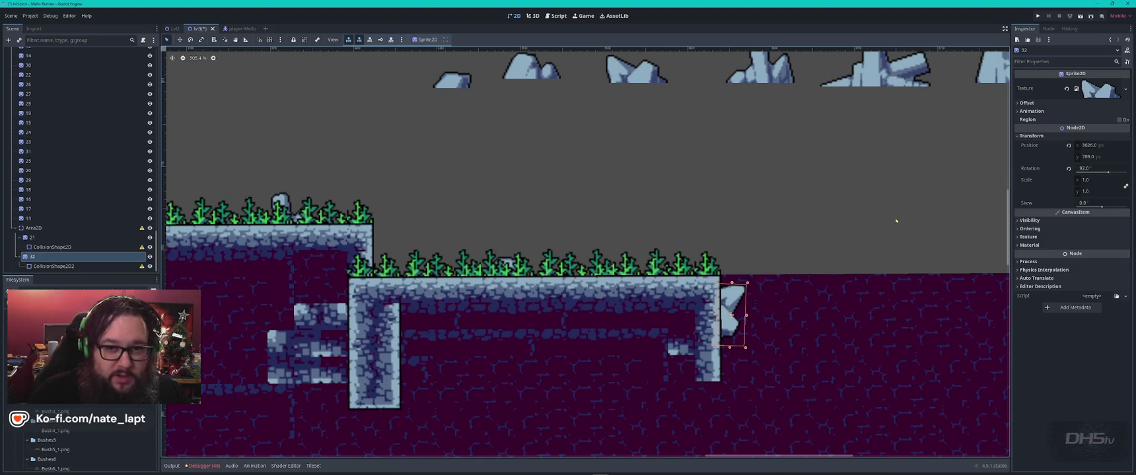
pyautogui.click(69, 265)
# Step: Move the collision rectangle onto the edge rock and shorten it to the rock's height
pyautogui.press('f')
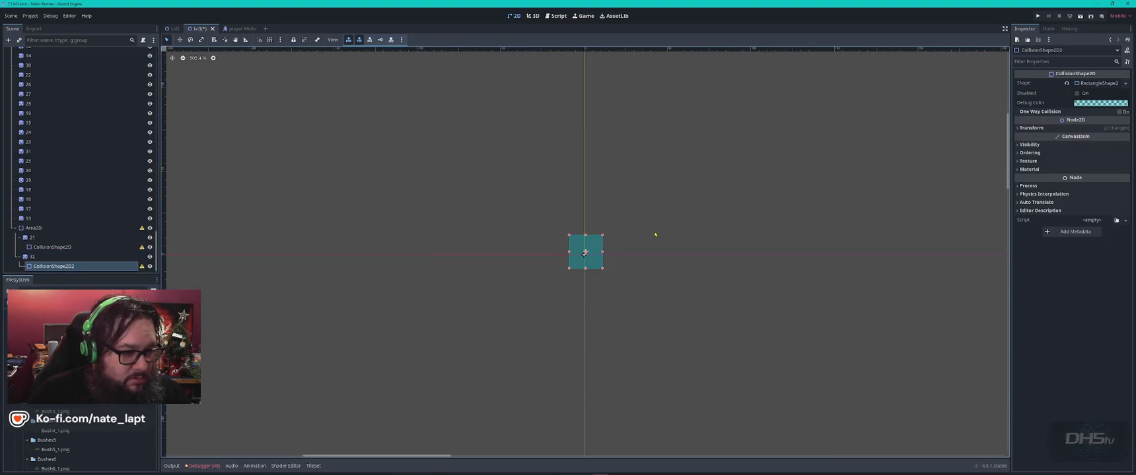
pyautogui.scroll(-10, 667, 263)
pyautogui.moveTo(585, 252)
pyautogui.mouseDown()
pyautogui.moveTo(667, 264)
pyautogui.moveTo(284, 187)
pyautogui.moveTo(447, 126)
pyautogui.mouseUp()
pyautogui.scroll(8, 423, 148)
pyautogui.scroll(4, 447, 126)
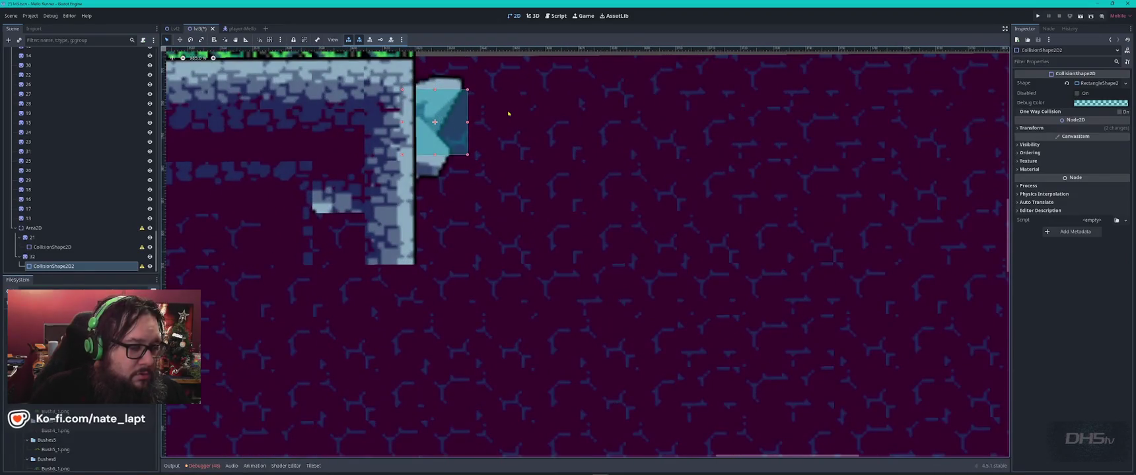
pyautogui.scroll(5, 508, 114)
pyautogui.hscroll(-5, 508, 114)
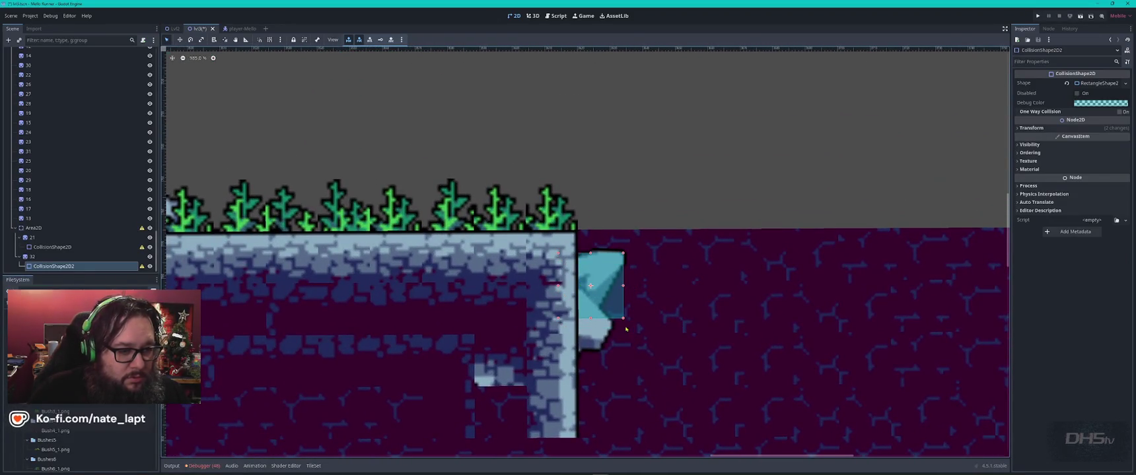
pyautogui.moveTo(623, 319)
pyautogui.mouseDown()
pyautogui.moveTo(623, 262)
pyautogui.moveTo(617, 350)
pyautogui.mouseUp()
# Step: Check how the collision rectangle fits over the rotated rock
pyautogui.click(627, 352)
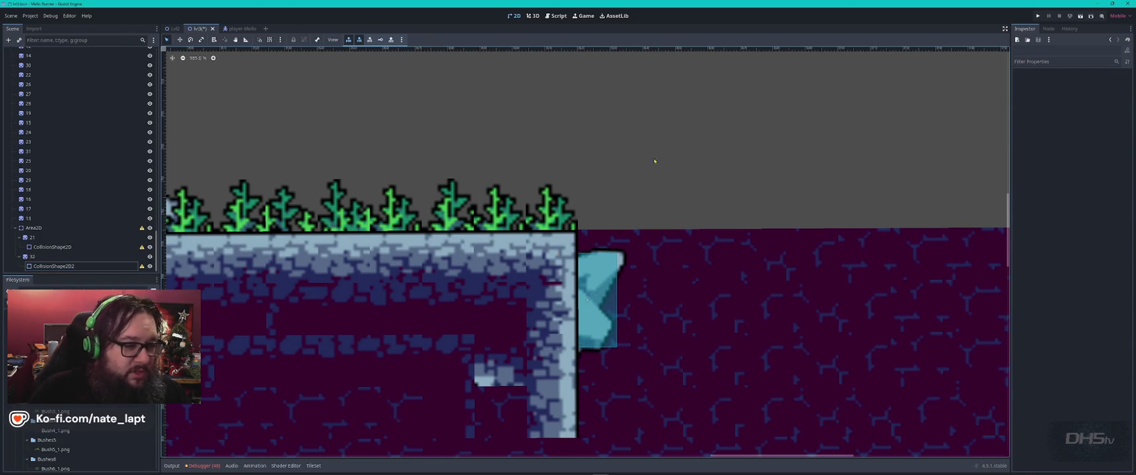
pyautogui.scroll(-5, 672, 213)
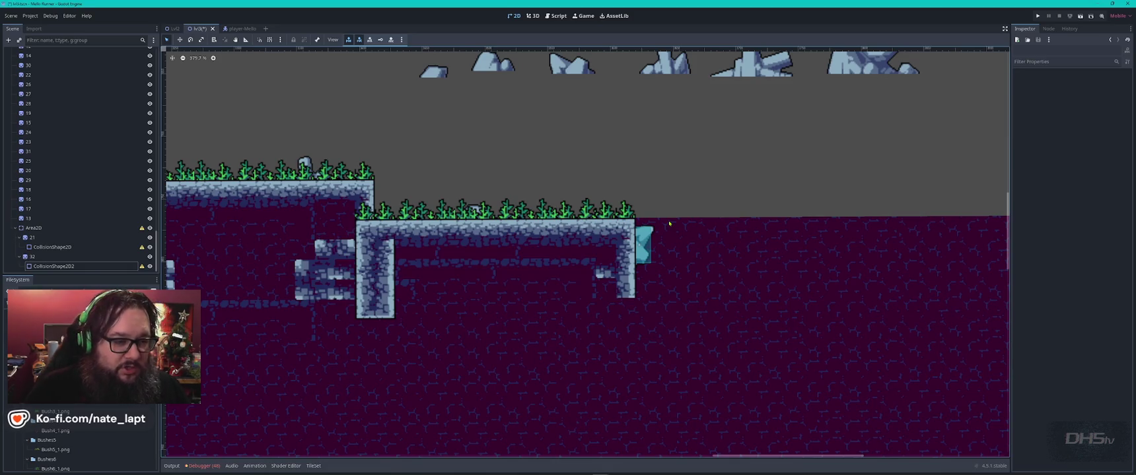
pyautogui.click(643, 240)
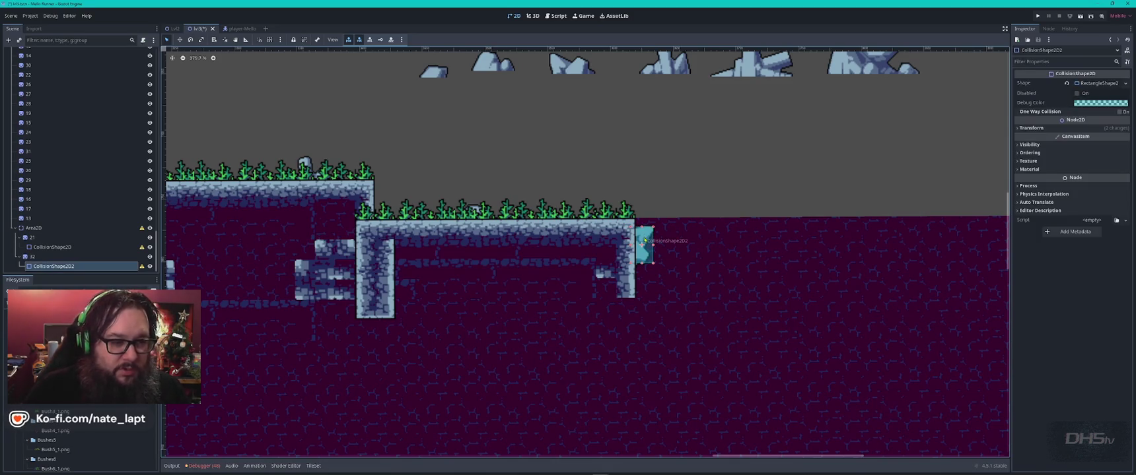
pyautogui.click(663, 177)
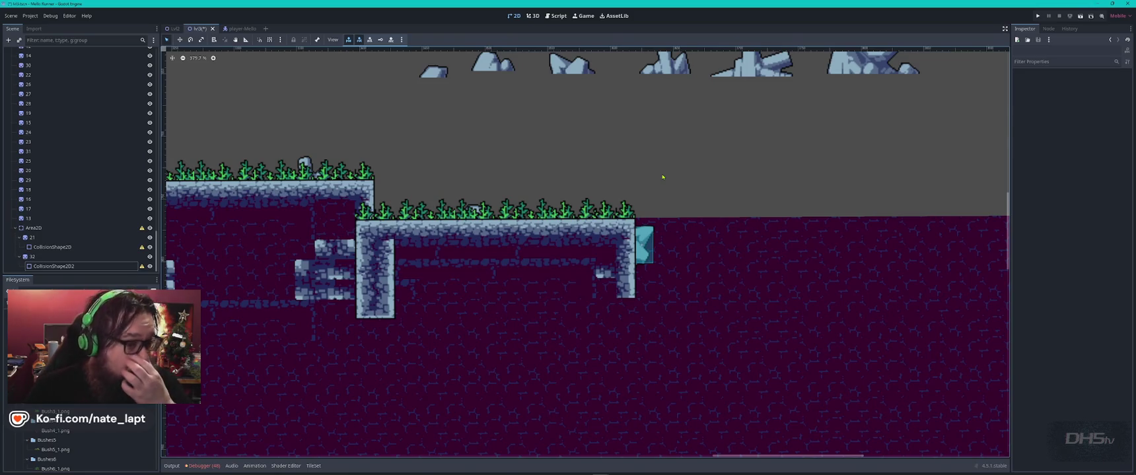
pyautogui.scroll(-2, 663, 177)
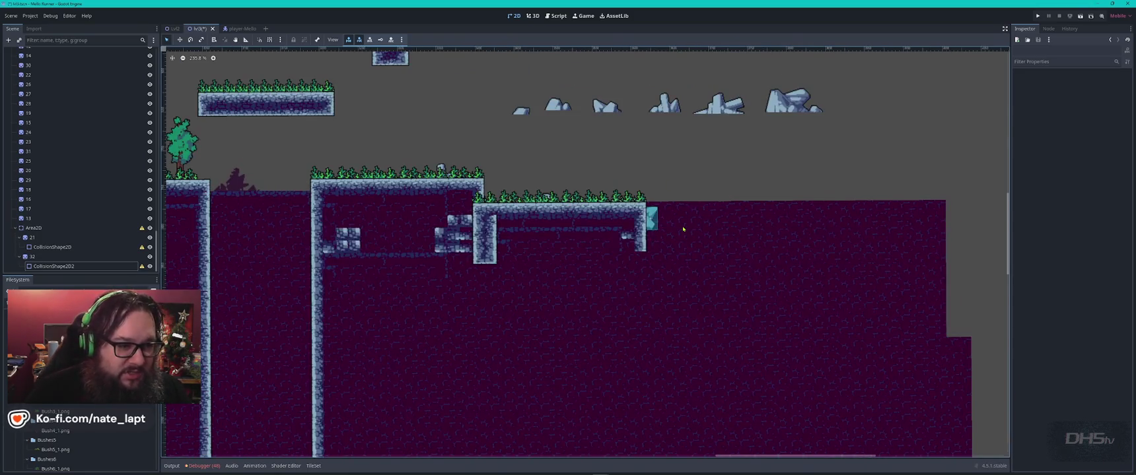
pyautogui.scroll(2, 687, 226)
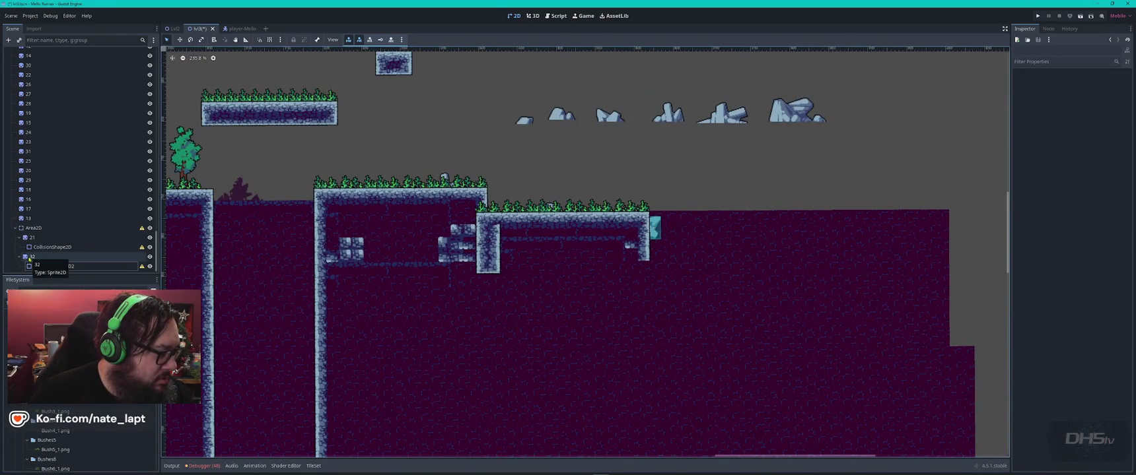
# Step: Duplicate rock 32 as rock 33 and shift the copy and its collision shape up
pyautogui.click(53, 258)
pyautogui.hotkey('ctrl', 'd')
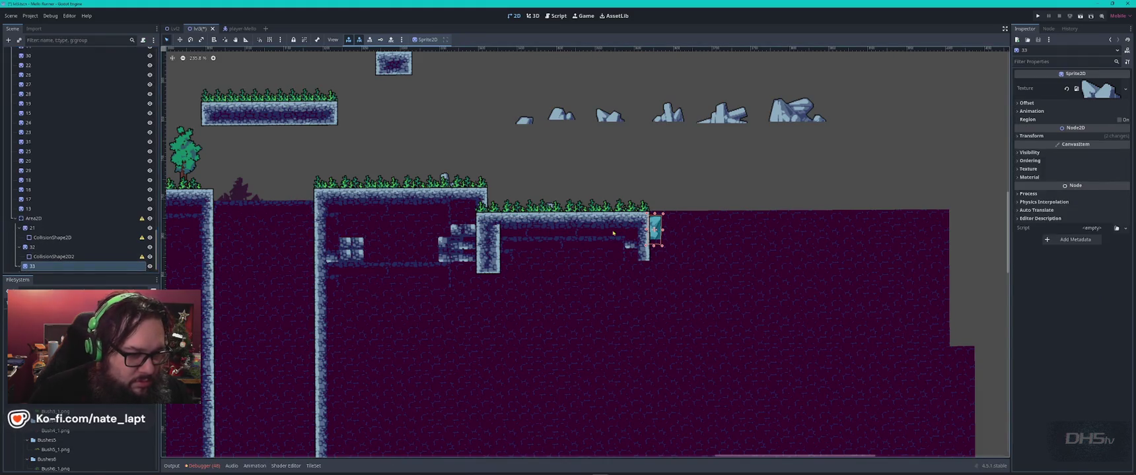
pyautogui.moveTo(656, 230)
pyautogui.mouseDown()
pyautogui.moveTo(489, 217)
pyautogui.moveTo(248, 222)
pyautogui.moveTo(385, 149)
pyautogui.mouseUp()
pyautogui.rightClick(385, 149)
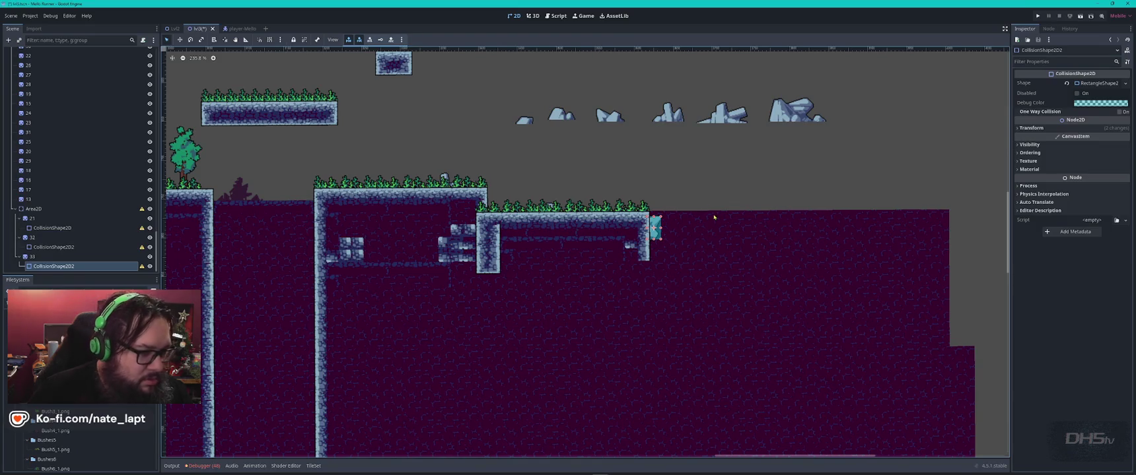
pyautogui.click(34, 258)
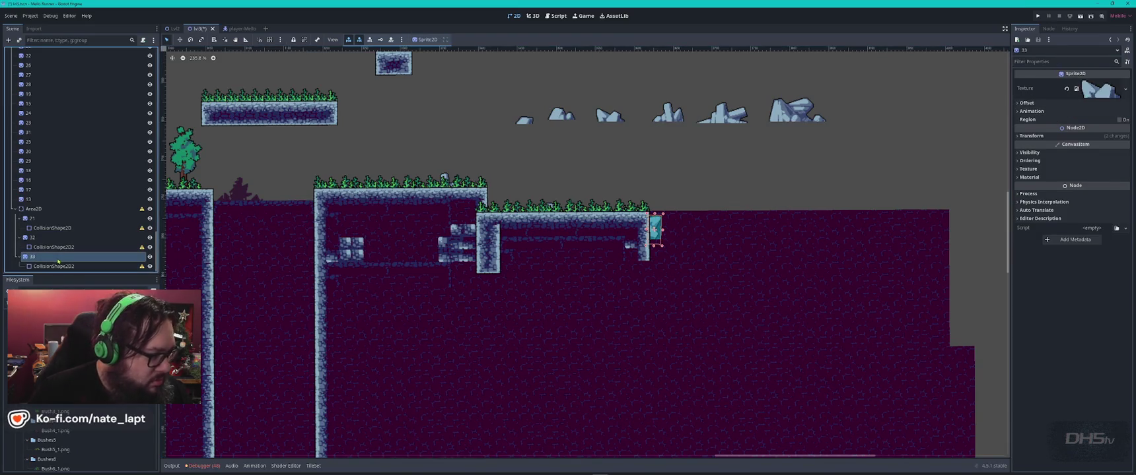
pyautogui.moveTo(665, 227); pyautogui.dragTo(620, 212)
pyautogui.click(32, 257)
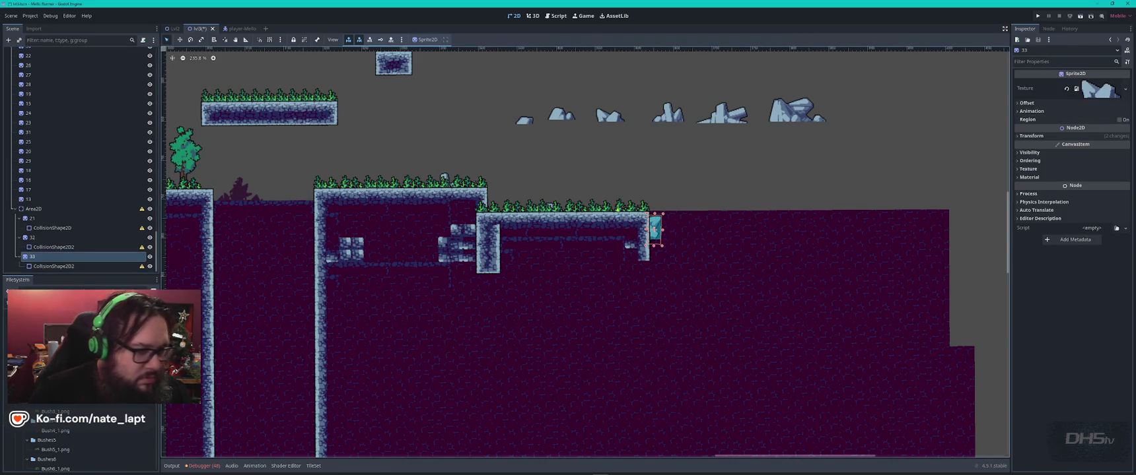
pyautogui.press('Up')
pyautogui.press('Up')
pyautogui.press('Up')
pyautogui.press('Up')
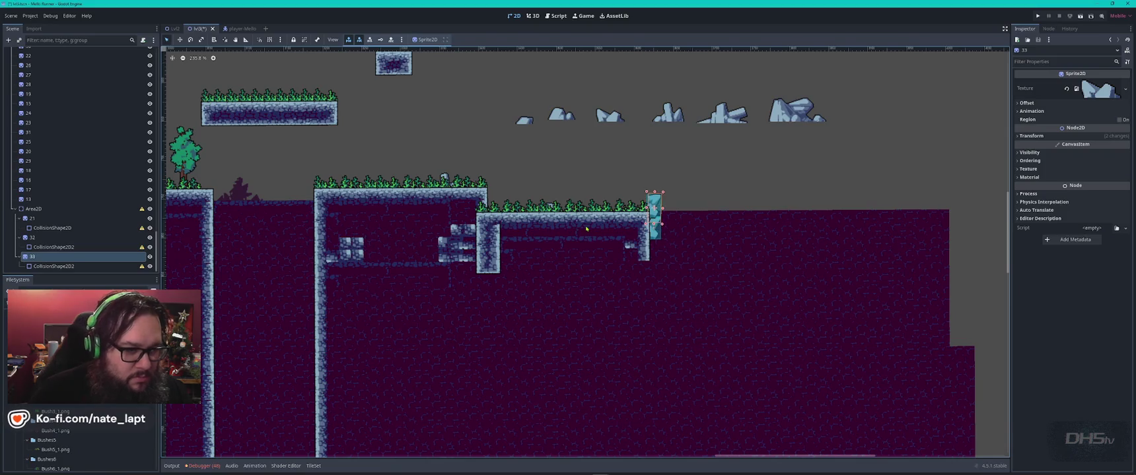
# Step: Adjust the copy's collision shape, undoing trial deletions of the shape and rock 33
pyautogui.scroll(5, 627, 195)
pyautogui.moveTo(609, 228); pyautogui.dragTo(628, 228)
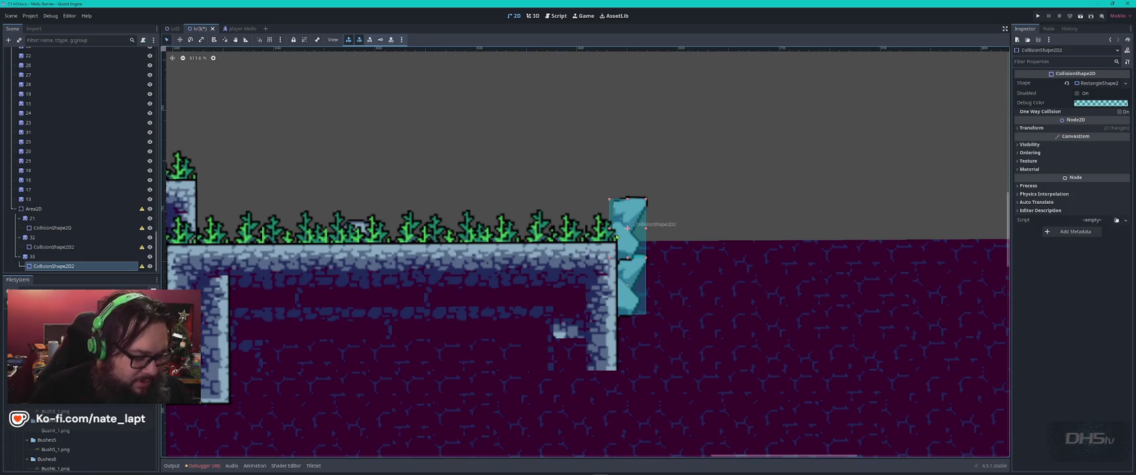
pyautogui.press('Delete')
pyautogui.hotkey('ctrl', 'z')
pyautogui.click(32, 257)
pyautogui.press('Delete')
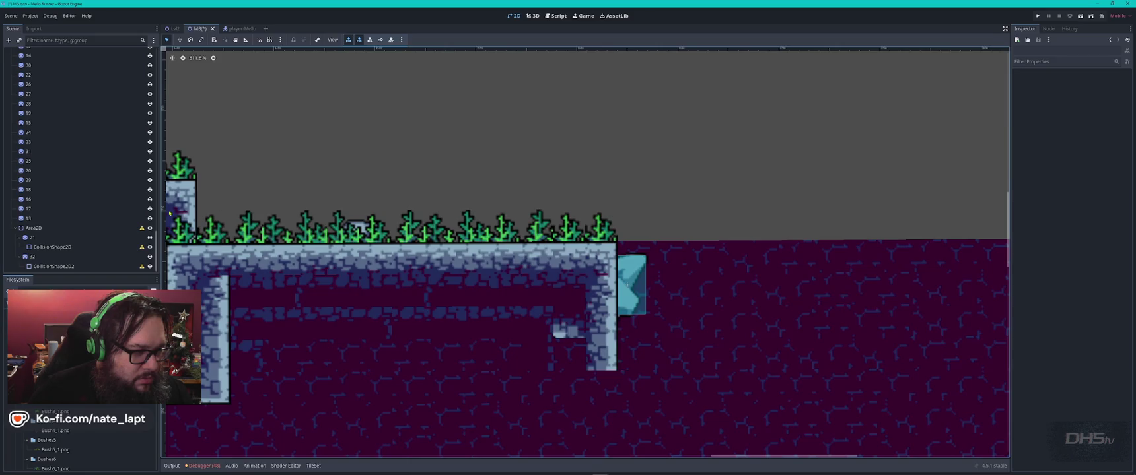
pyautogui.scroll(-3, 221, 198)
pyautogui.hotkey('ctrl', 'z')
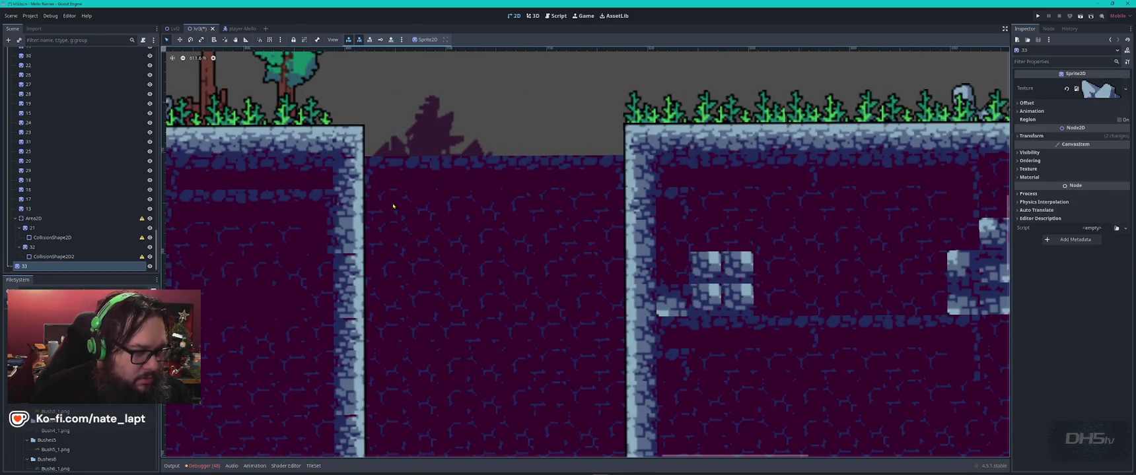
pyautogui.scroll(-5, 393, 207)
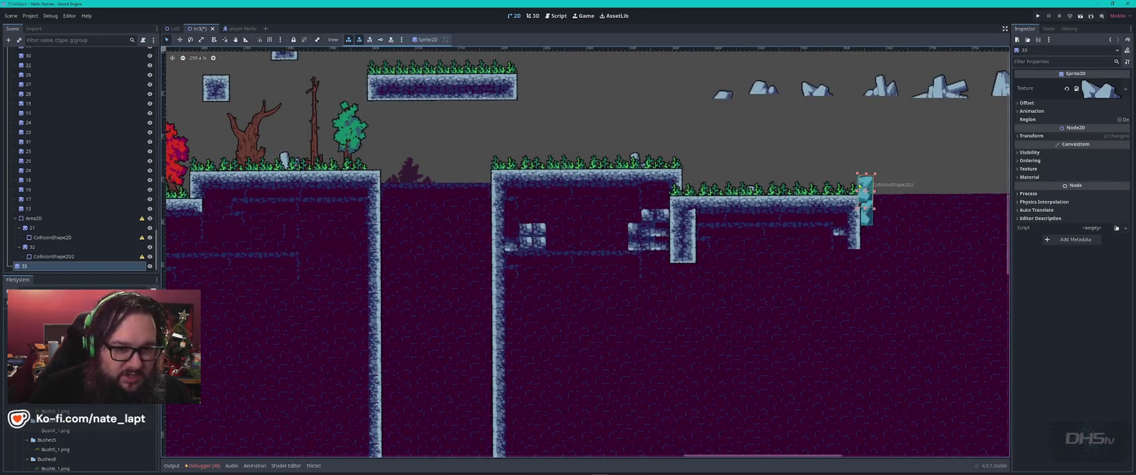
# Step: Nudge rock sprite 33 left six times until it reaches the middle platform's edge
pyautogui.moveTo(865, 173); pyautogui.dragTo(865, 191)
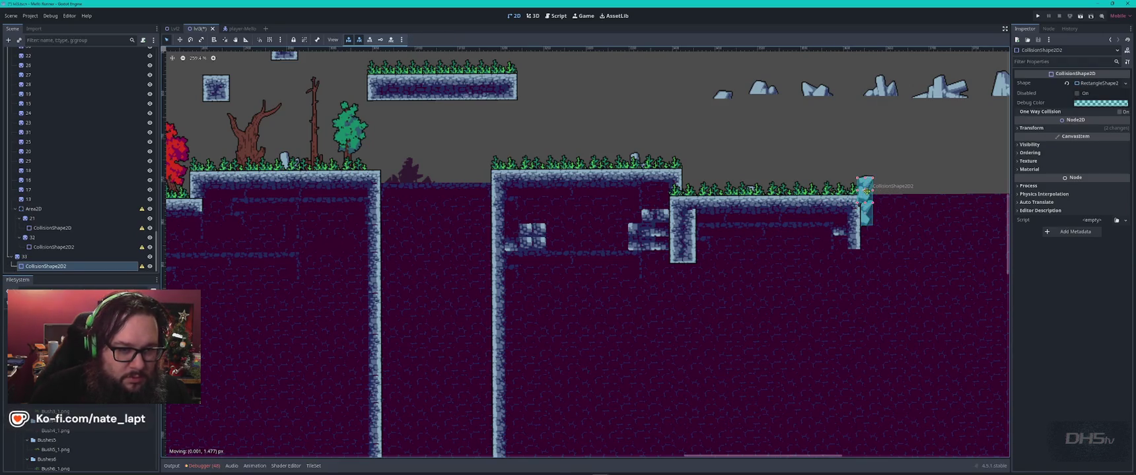
pyautogui.click(866, 216)
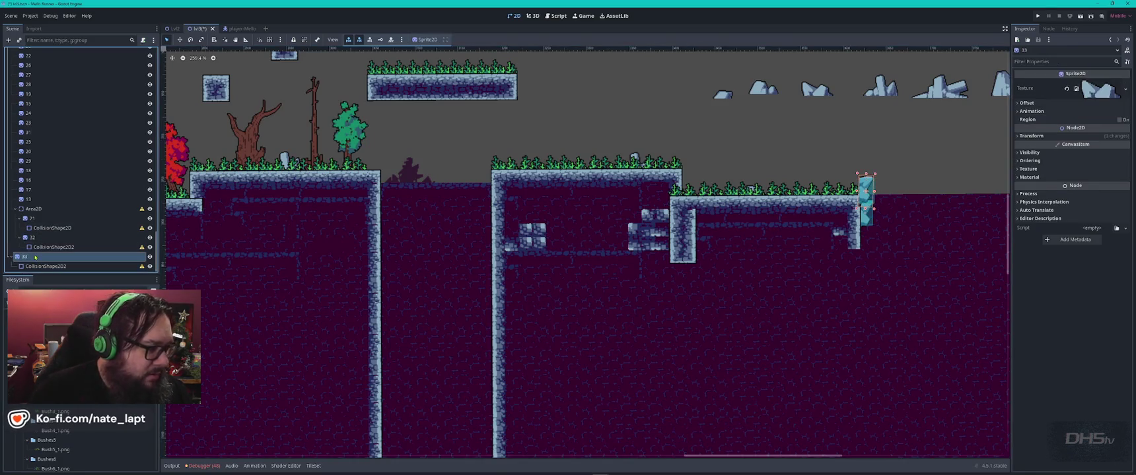
pyautogui.press('Left')
pyautogui.press('Left')
pyautogui.press('Left')
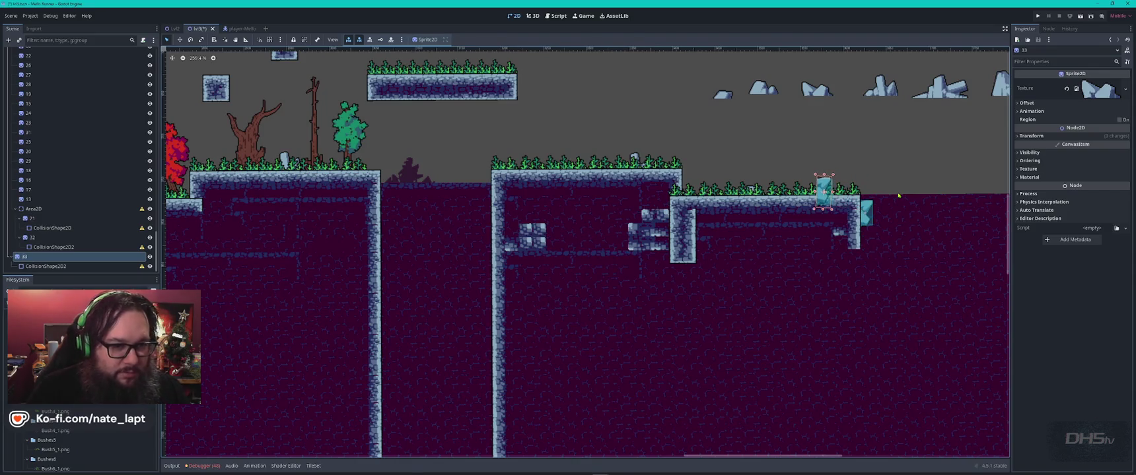
pyautogui.press('Left')
pyautogui.press('Left')
pyautogui.press('Left')
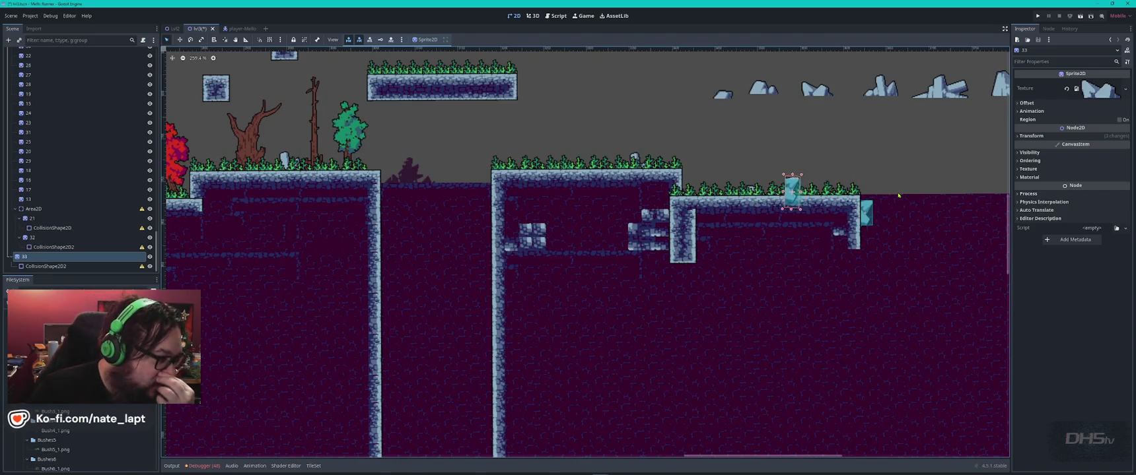
pyautogui.press('Left')
pyautogui.press('Left')
pyautogui.press('Left')
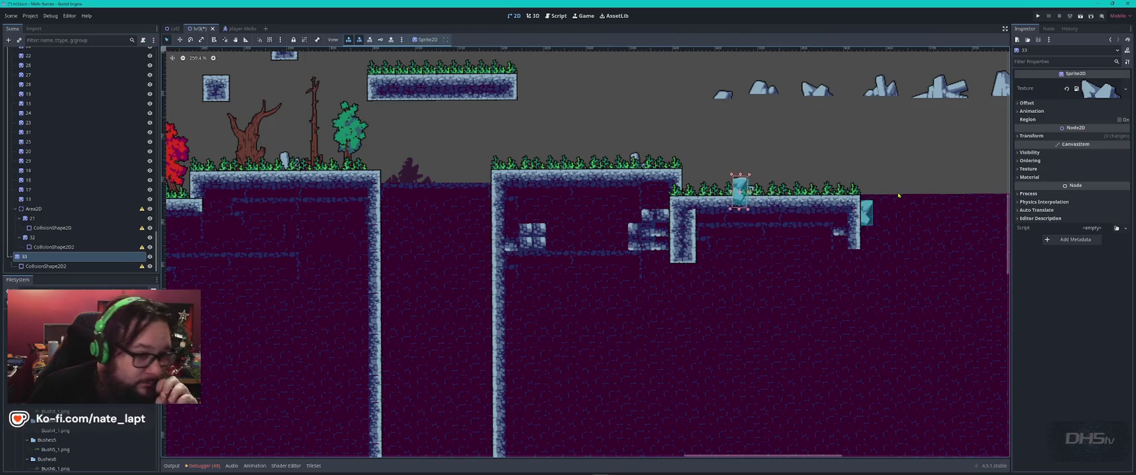
pyautogui.press('Left')
pyautogui.press('Left')
pyautogui.press('Left')
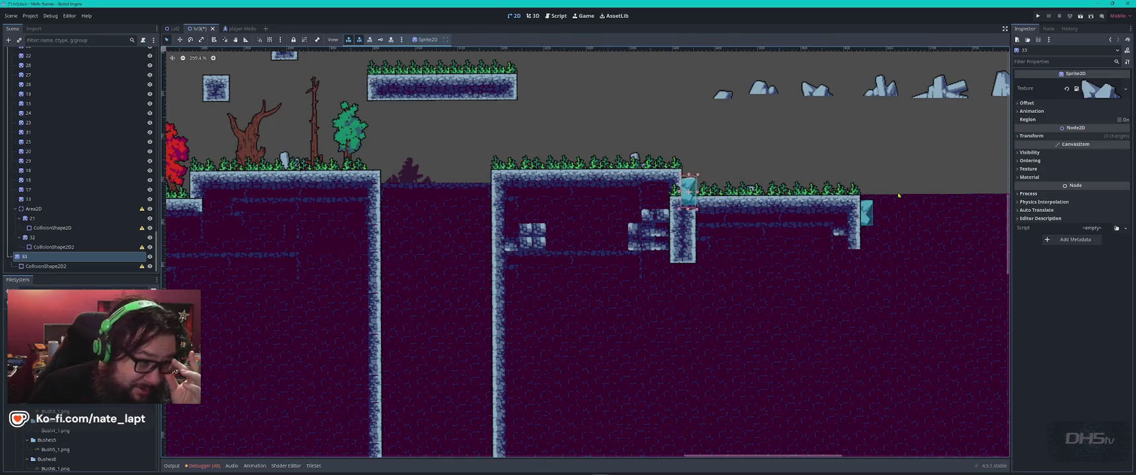
pyautogui.press('Left')
pyautogui.press('Left')
pyautogui.press('Left')
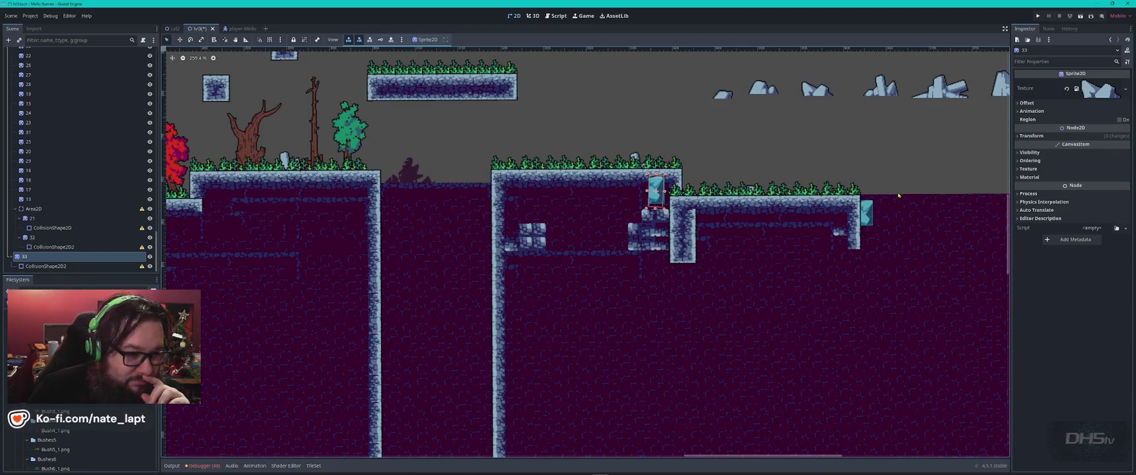
pyautogui.press('Left')
pyautogui.press('Left')
pyautogui.press('Left')
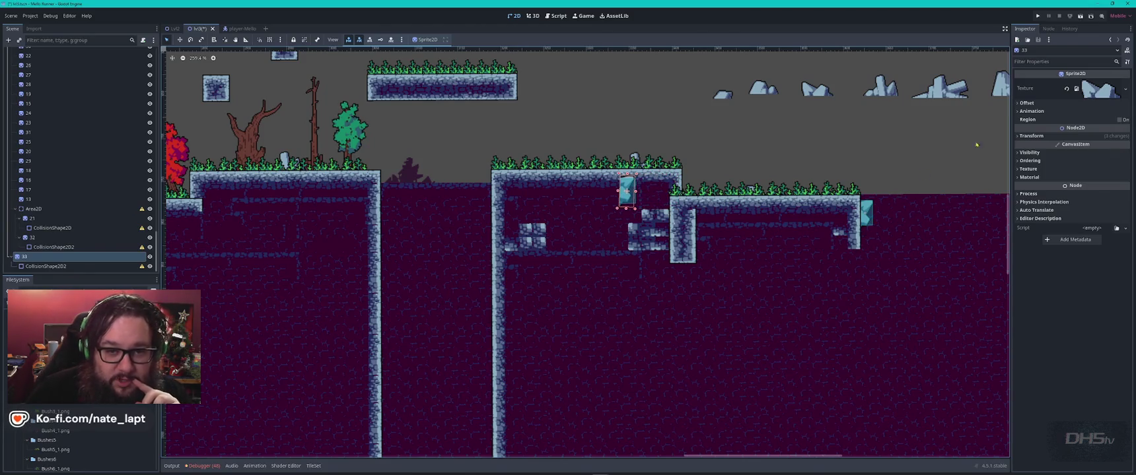
# Step: Drag sprite 33's Transform position x and y so it sits against the left platform's wall
pyautogui.click(1022, 103)
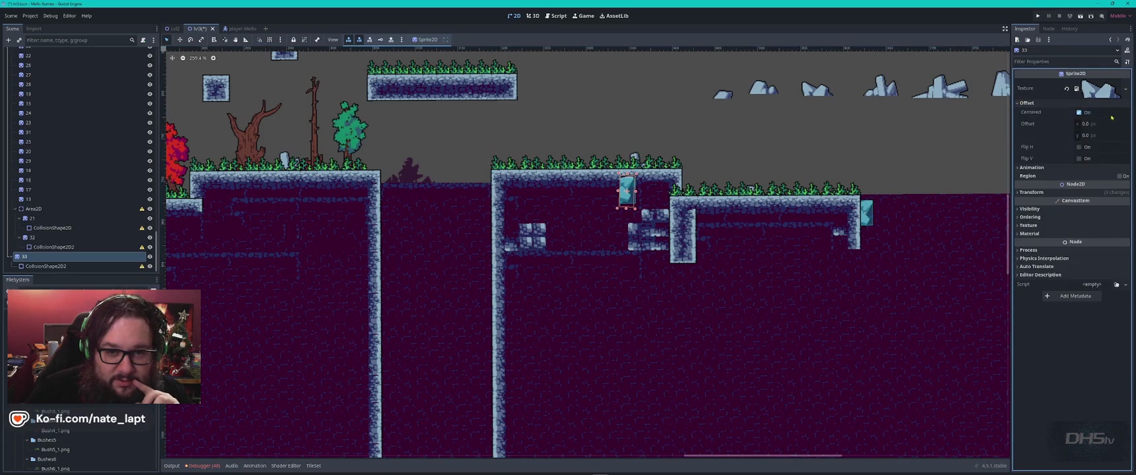
pyautogui.click(1025, 103)
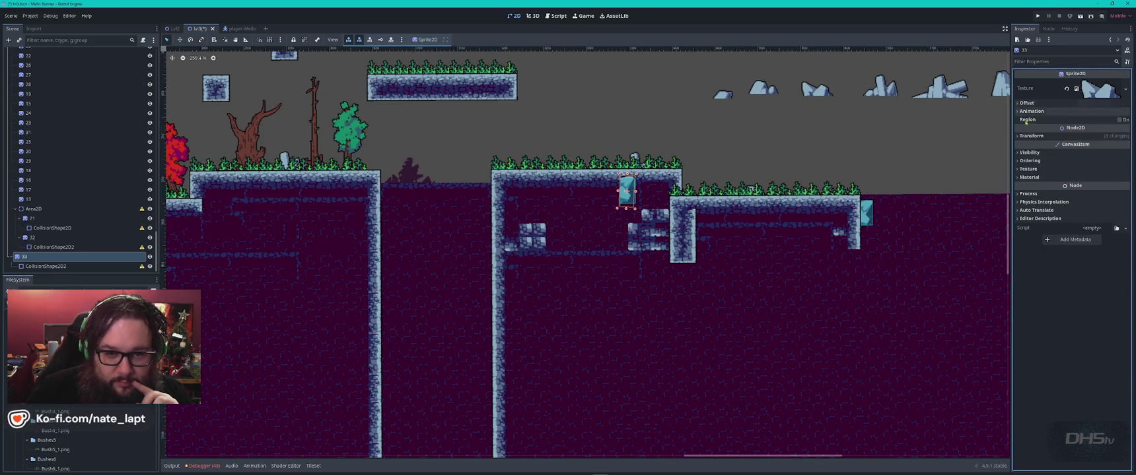
pyautogui.click(1030, 135)
pyautogui.click(1099, 145)
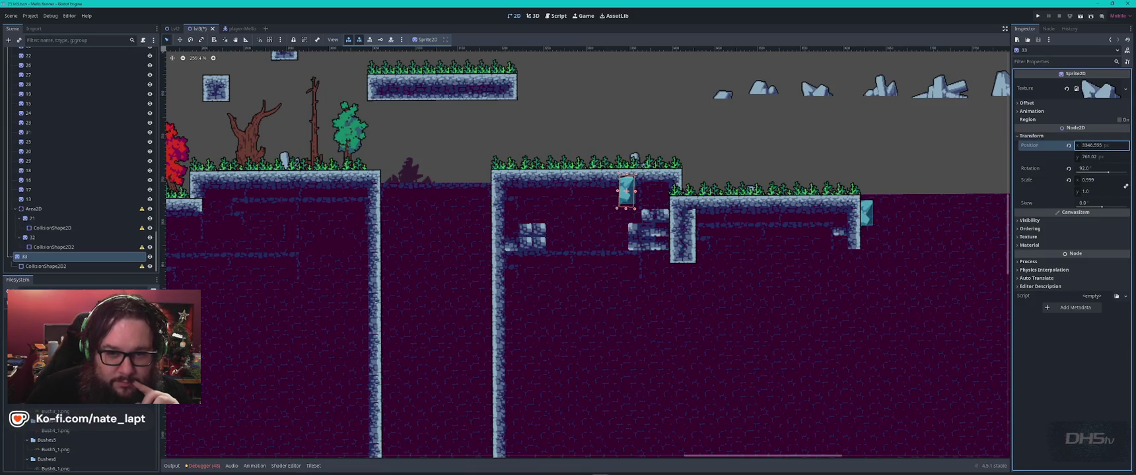
pyautogui.moveTo(1099, 145); pyautogui.dragTo(1002, 145)
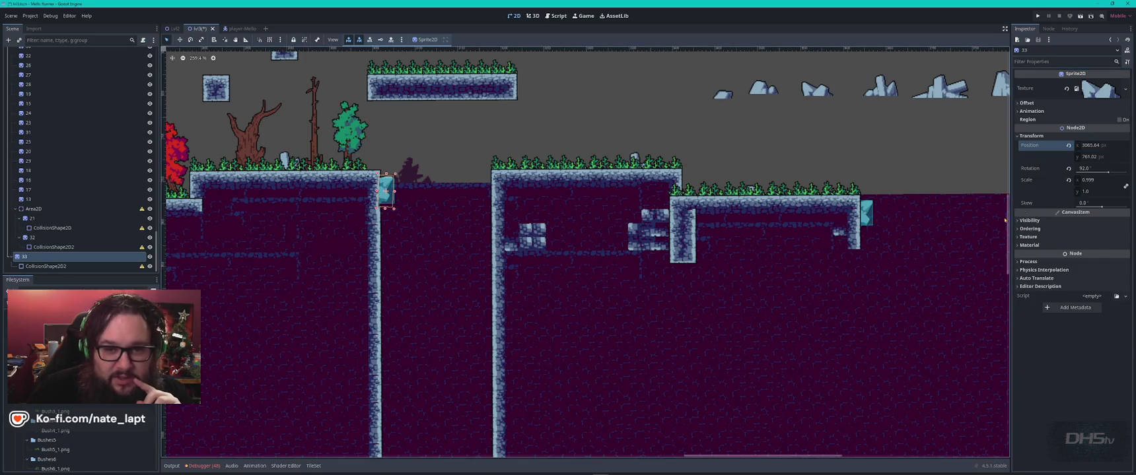
pyautogui.moveTo(1088, 160); pyautogui.dragTo(1088, 154)
# Step: Reparent node 33 under Area2D so it draws behind the tiles
pyautogui.scroll(7, 380, 192)
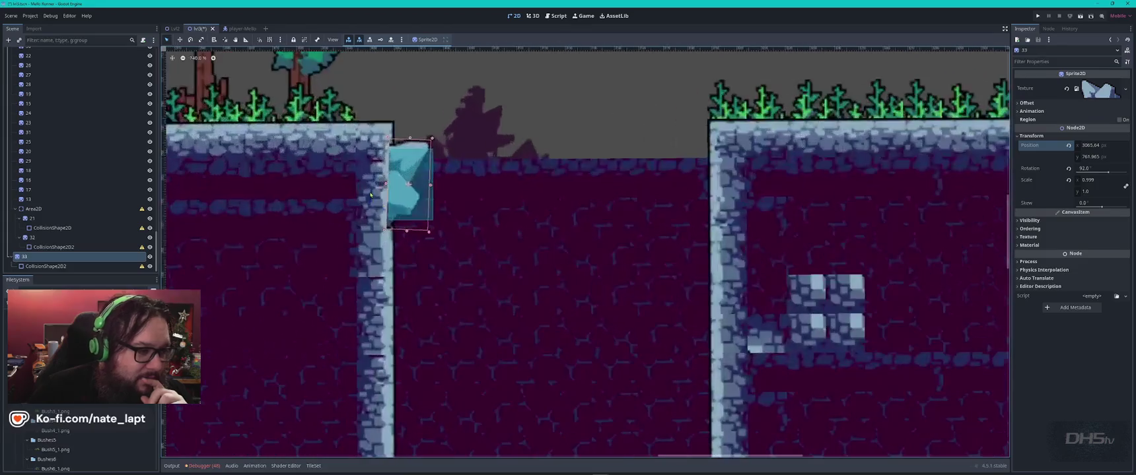
pyautogui.moveTo(442, 177)
pyautogui.mouseDown()
pyautogui.moveTo(475, 215)
pyautogui.moveTo(526, 237)
pyautogui.mouseUp()
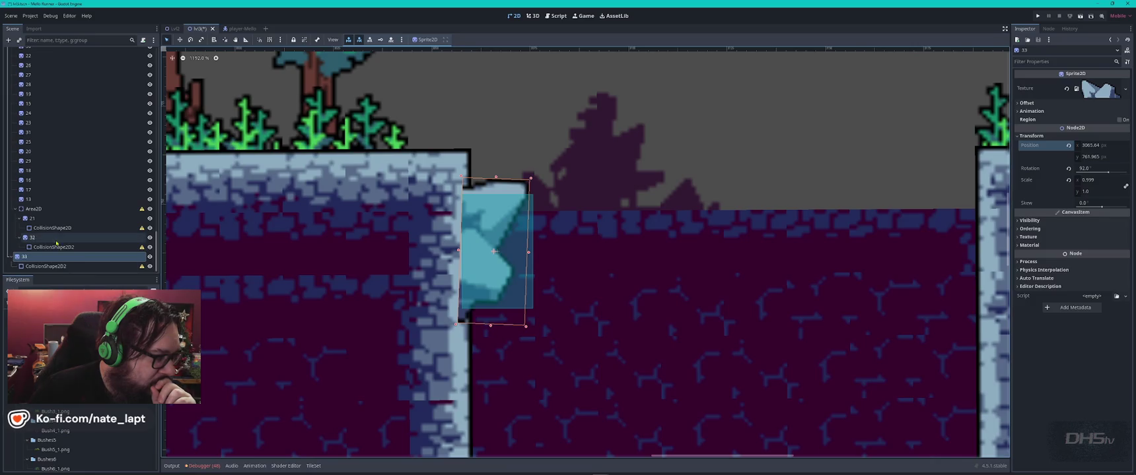
pyautogui.moveTo(26, 256); pyautogui.dragTo(48, 211)
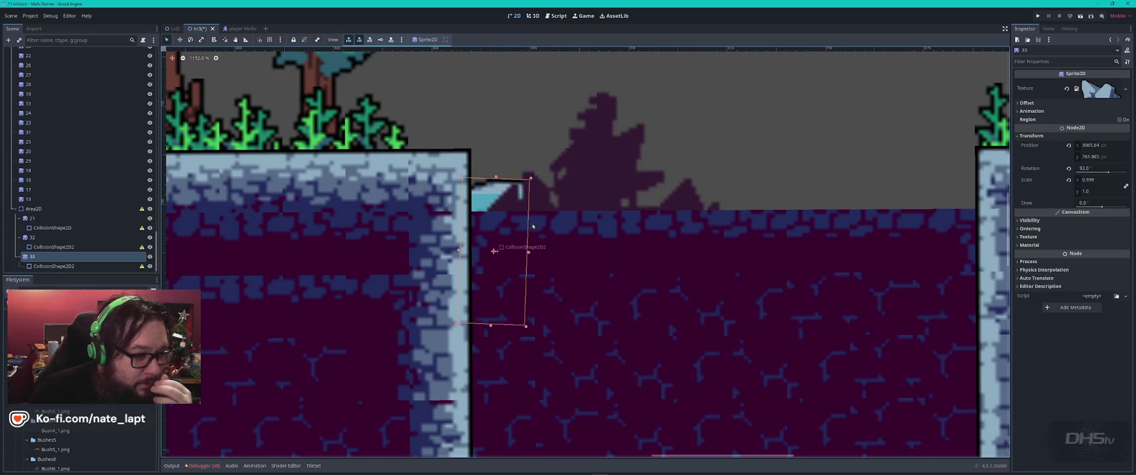
pyautogui.click(576, 255)
# Step: Move the purple fill tiles beside the wall from the base layer to the rear layer
pyautogui.scroll(-3, 611, 247)
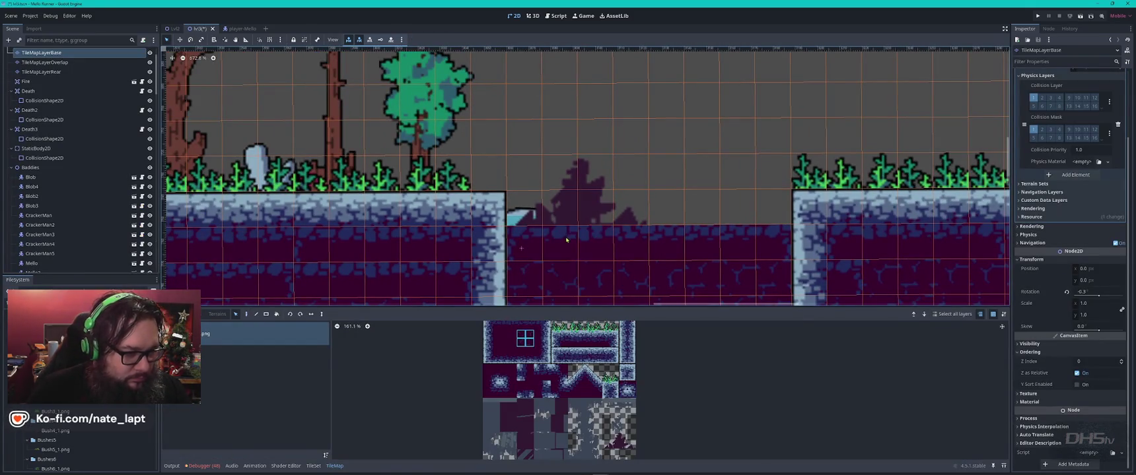
pyautogui.scroll(-3, 558, 266)
pyautogui.scroll(2, 512, 114)
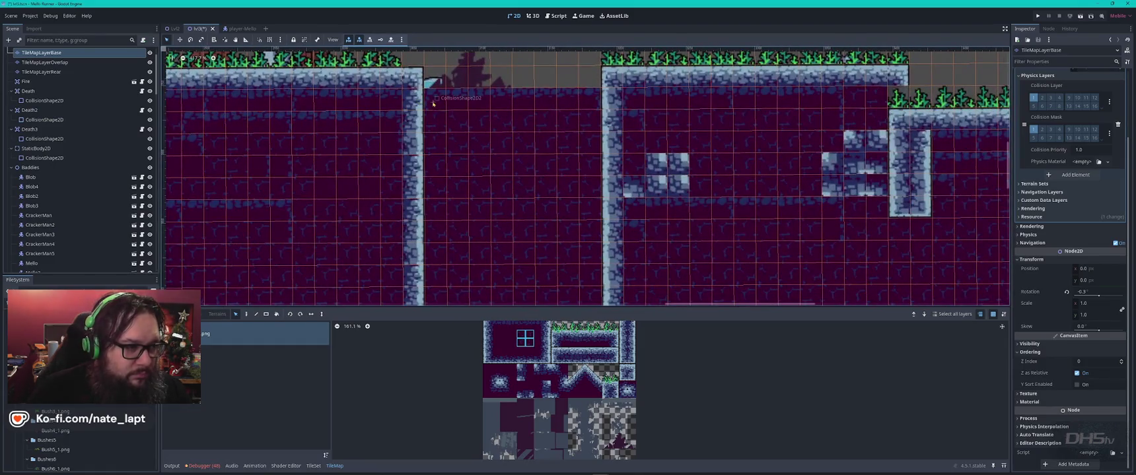
pyautogui.moveTo(591, 255); pyautogui.dragTo(426, 89)
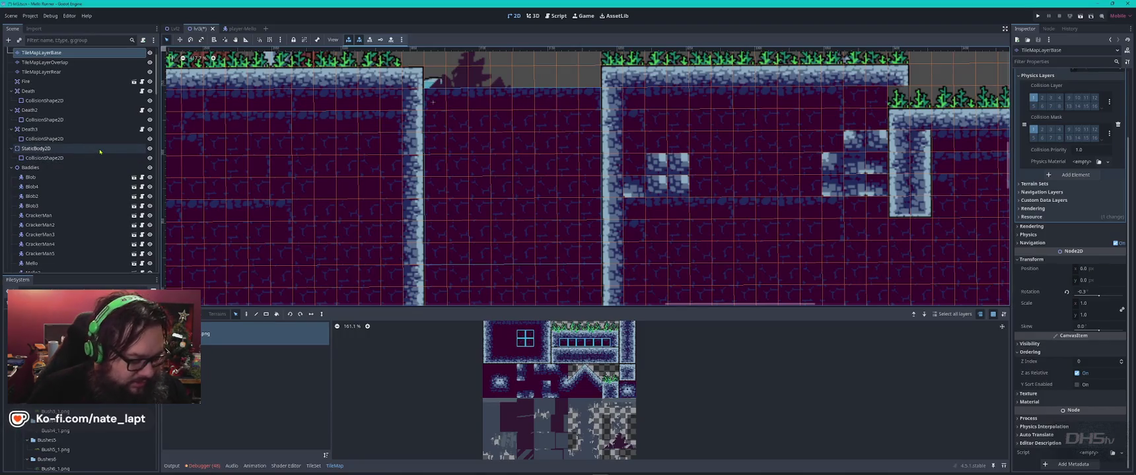
pyautogui.press('Delete')
pyautogui.click(40, 71)
pyautogui.hotkey('ctrl', 'v')
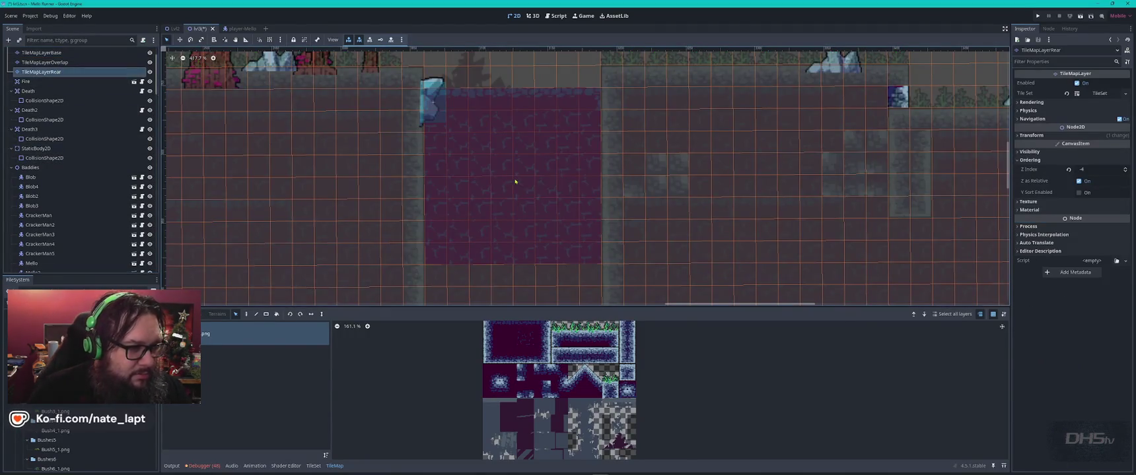
pyautogui.click(513, 184)
pyautogui.scroll(2, 502, 158)
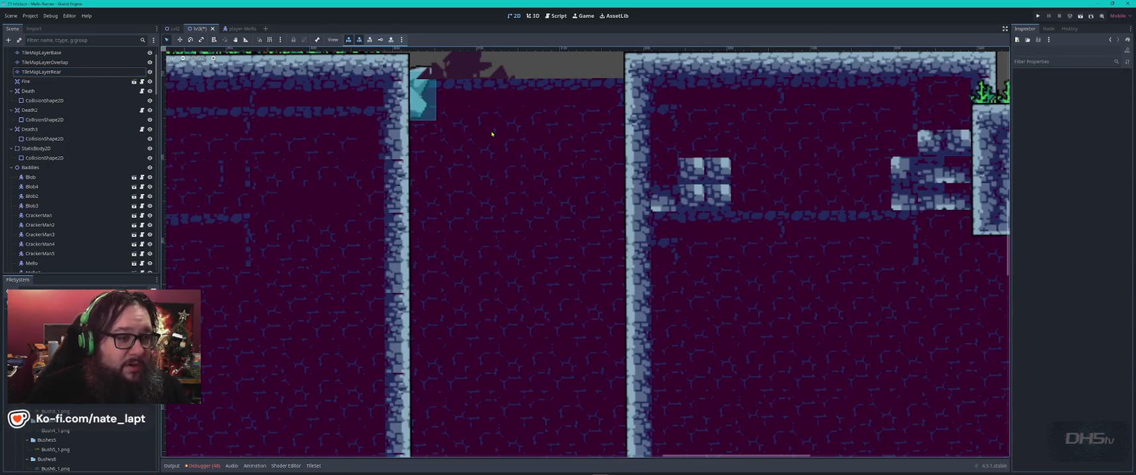
pyautogui.moveTo(504, 132); pyautogui.dragTo(526, 311)
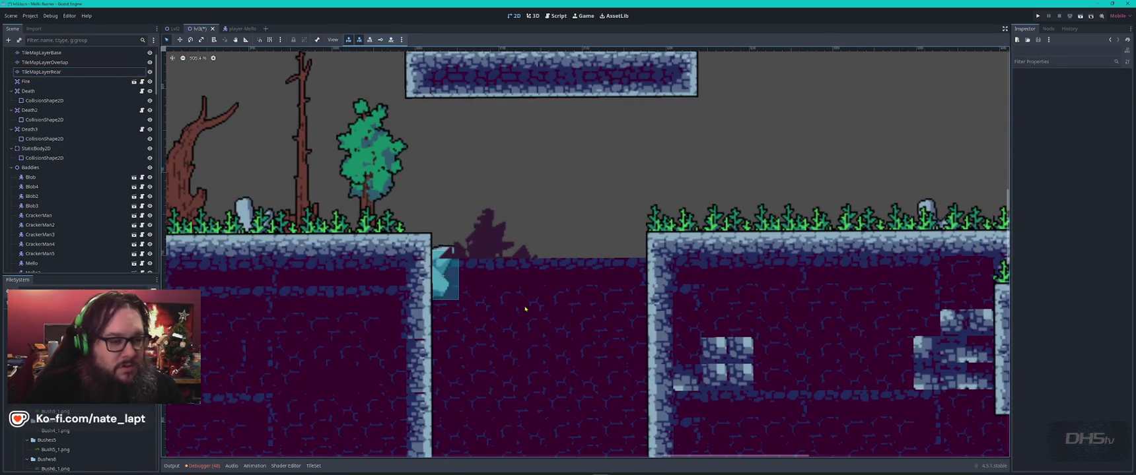
# Step: Copy the dark bush silhouette tiles from the base layer onto the rear layer
pyautogui.click(487, 245)
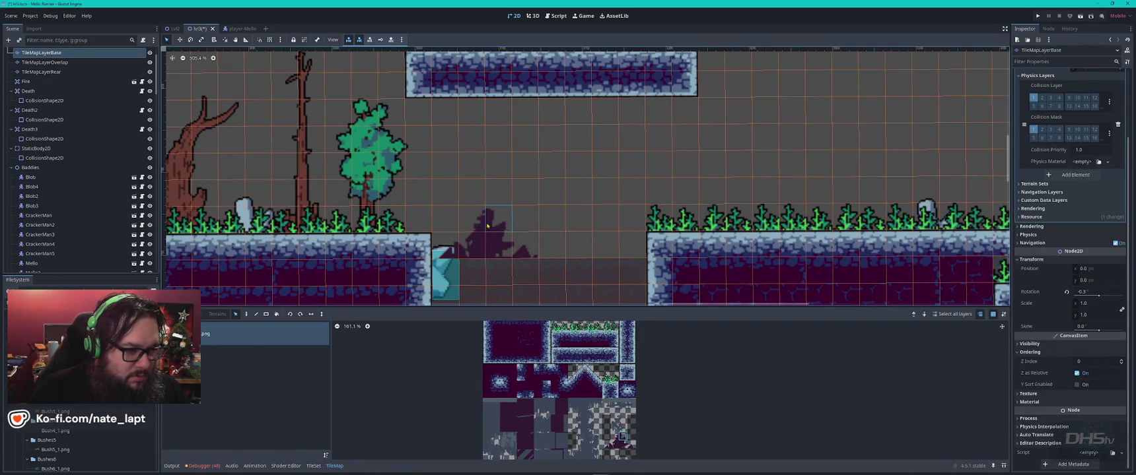
pyautogui.moveTo(534, 220)
pyautogui.mouseDown()
pyautogui.moveTo(439, 274)
pyautogui.moveTo(459, 250)
pyautogui.mouseUp()
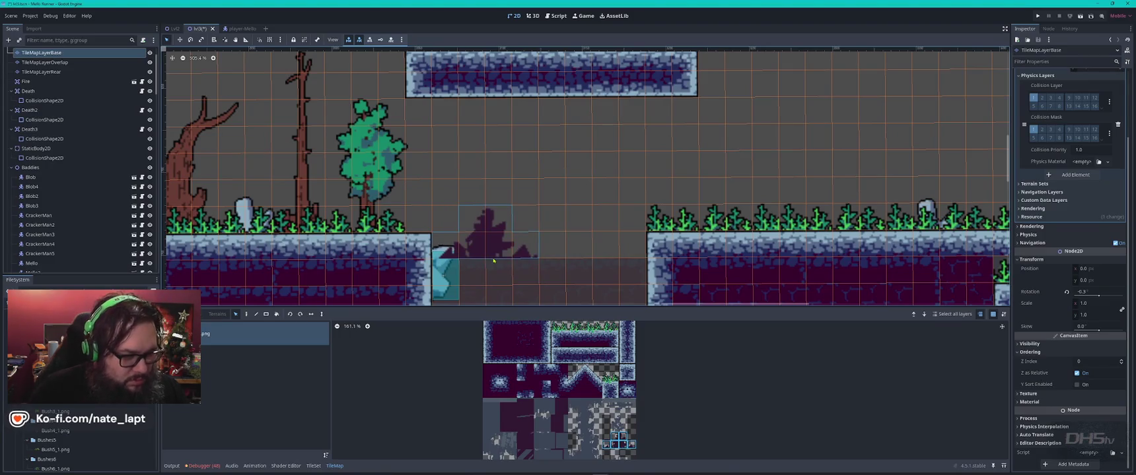
pyautogui.click(41, 72)
pyautogui.hotkey('ctrl', 'v')
pyautogui.click(498, 237)
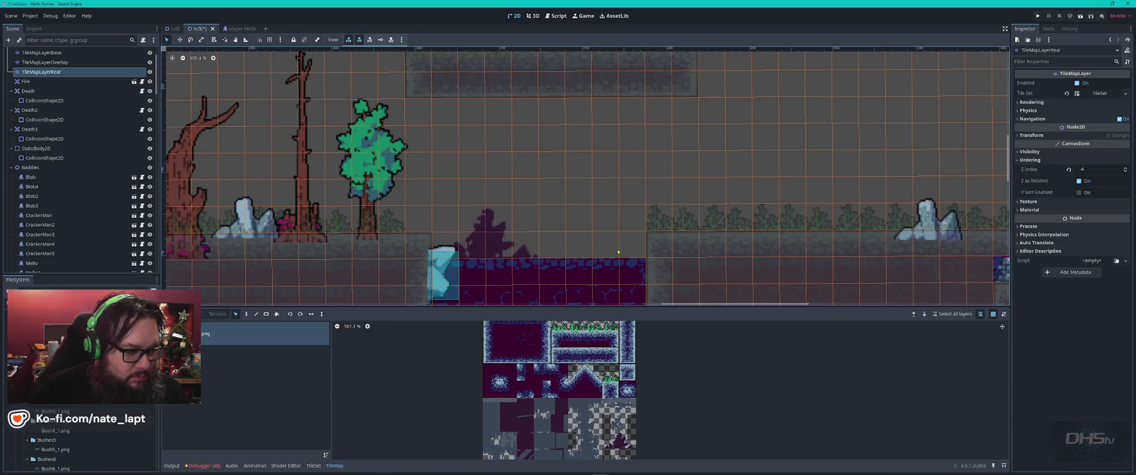
pyautogui.press('Escape')
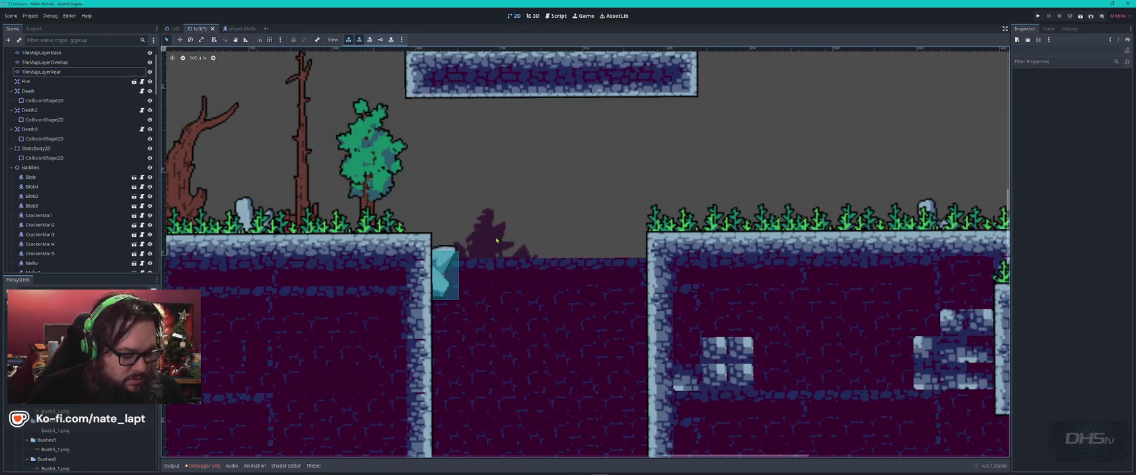
pyautogui.hotkey('ctrl', 'v')
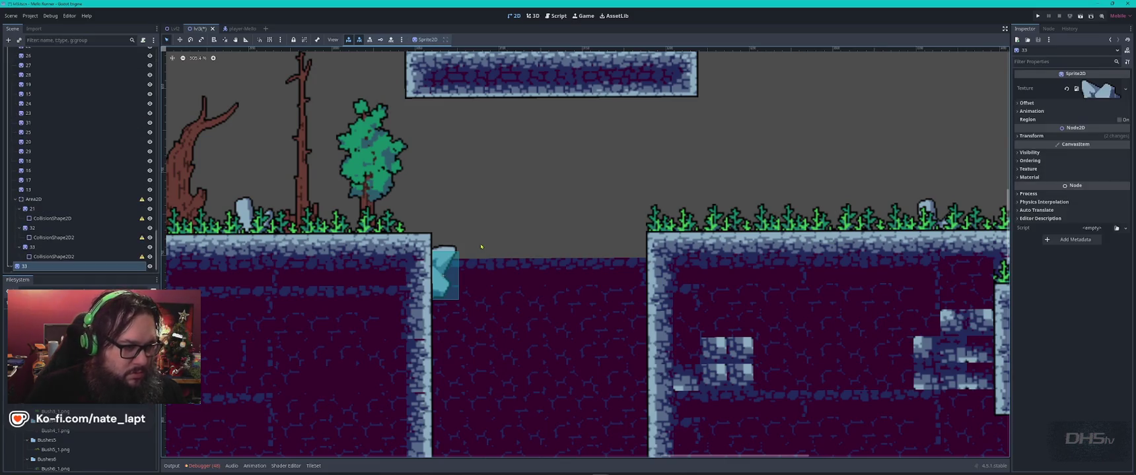
pyautogui.hotkey('ctrl', 'z')
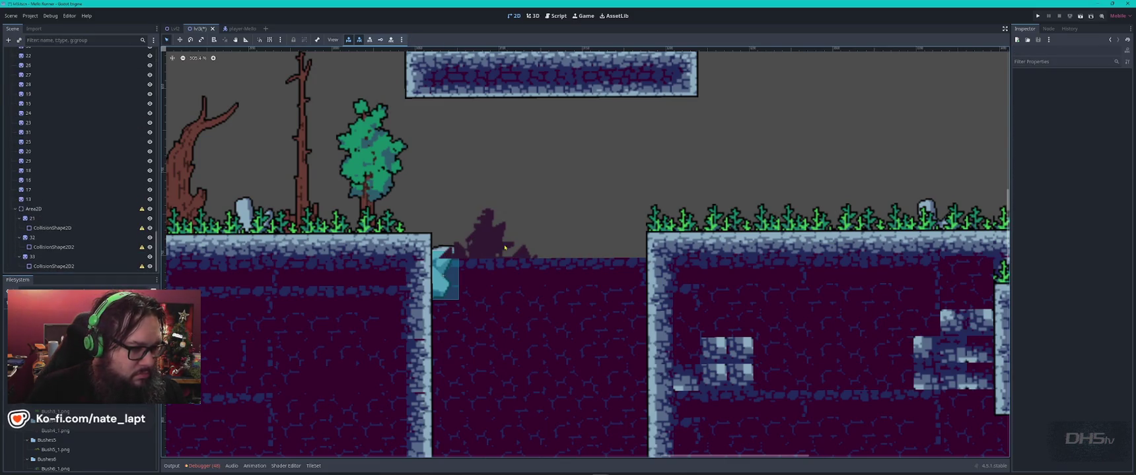
# Step: Erase the leftover bush tiles from the base layer and shift the rear bush one cell left
pyautogui.click(486, 227)
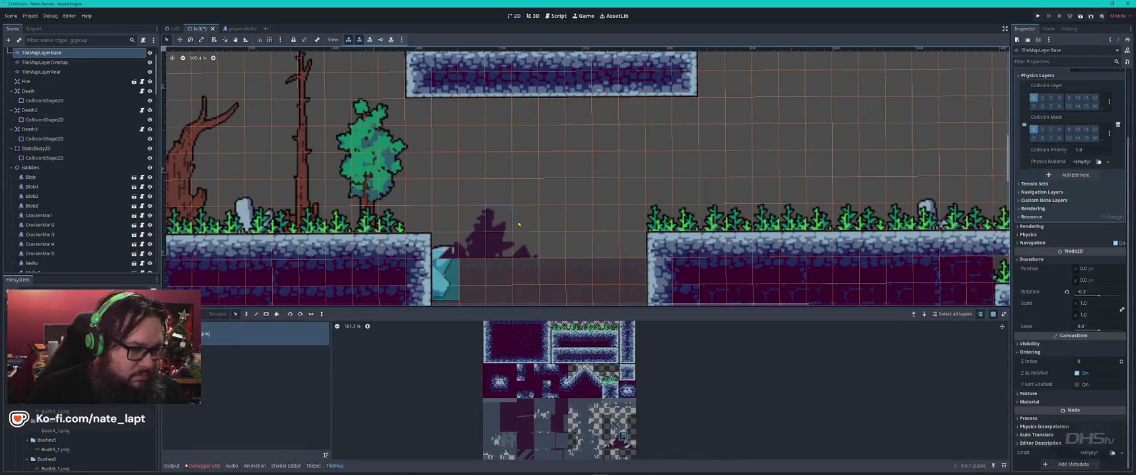
pyautogui.moveTo(517, 225); pyautogui.dragTo(467, 252)
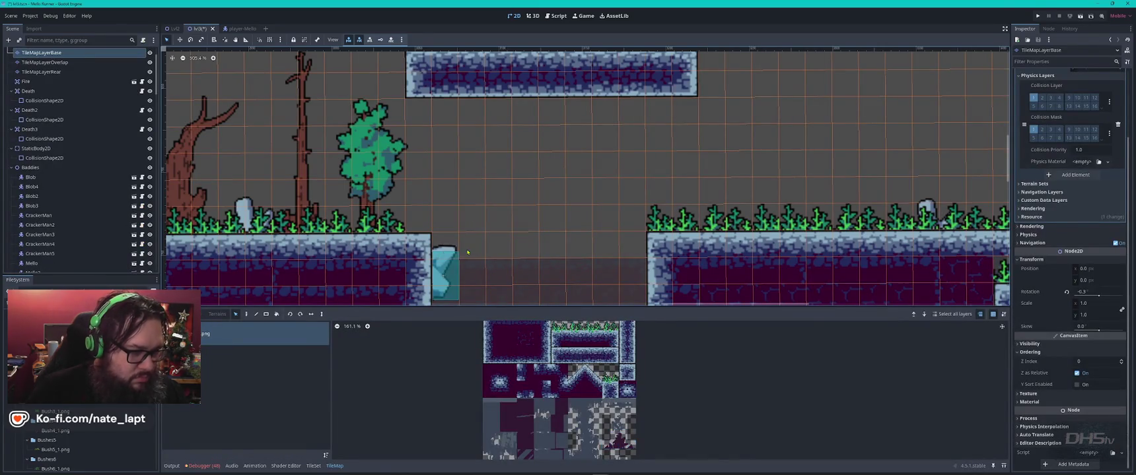
pyautogui.click(41, 71)
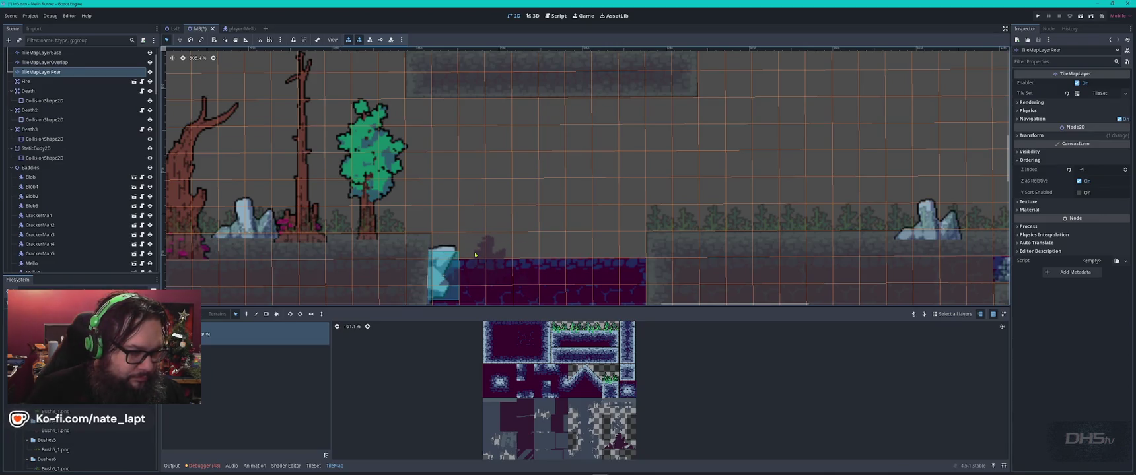
pyautogui.moveTo(475, 255); pyautogui.dragTo(471, 251)
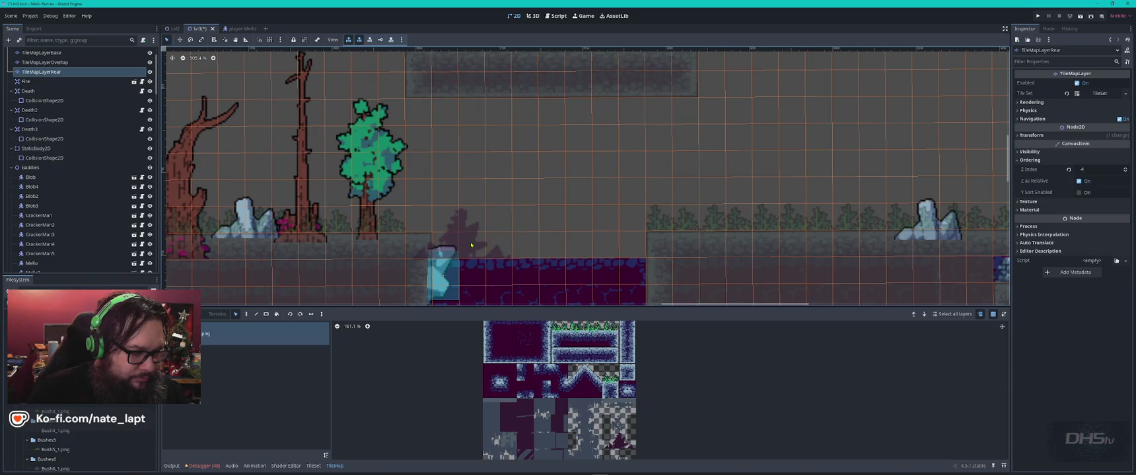
pyautogui.press('Escape')
pyautogui.scroll(-8, 546, 266)
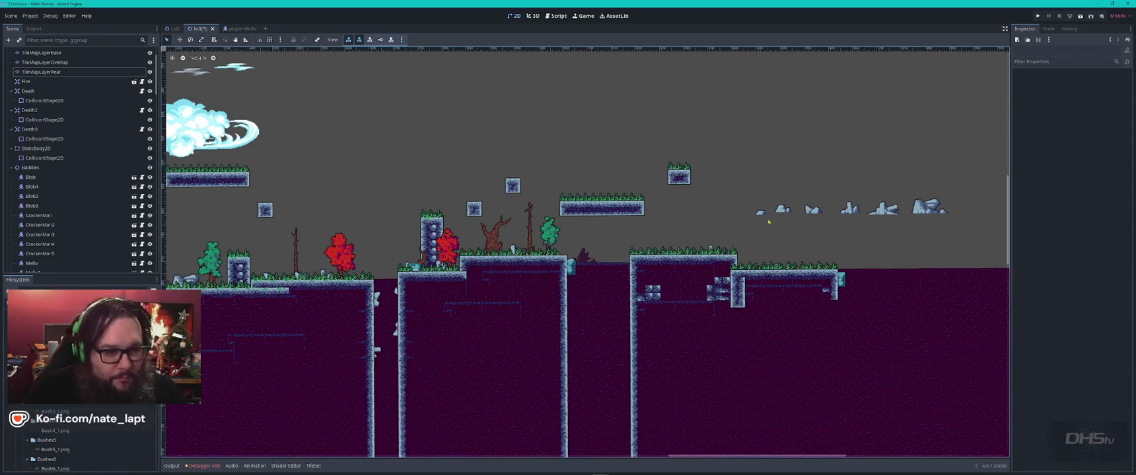
# Step: Duplicate top-row rocks and drag the copies onto the left, middle and right grassy platforms
pyautogui.scroll(6, 768, 222)
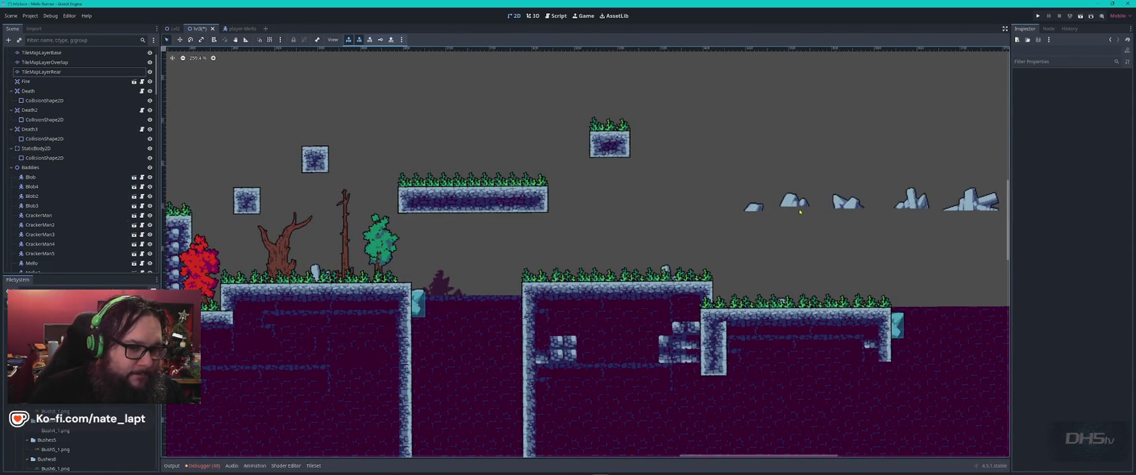
pyautogui.click(796, 205)
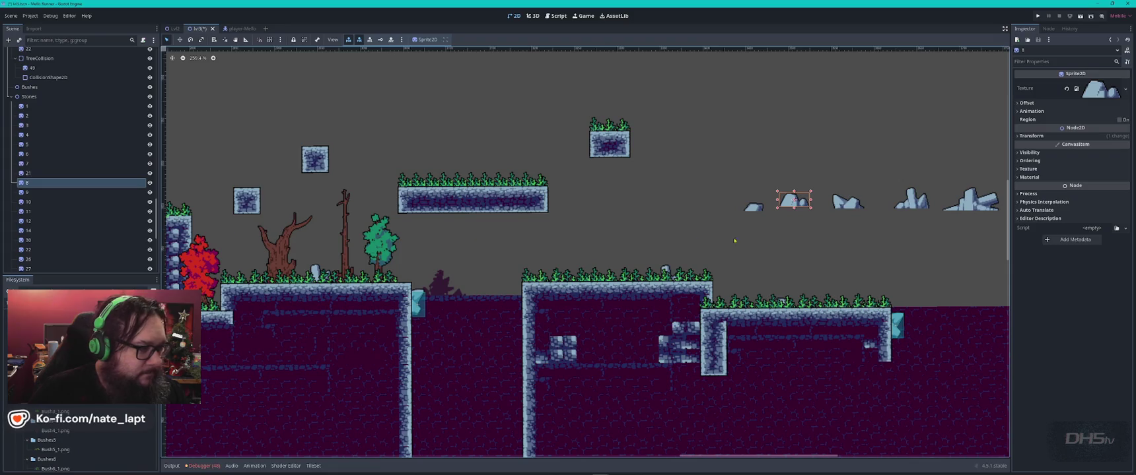
pyautogui.scroll(-5, 96, 174)
pyautogui.scroll(-1, 96, 174)
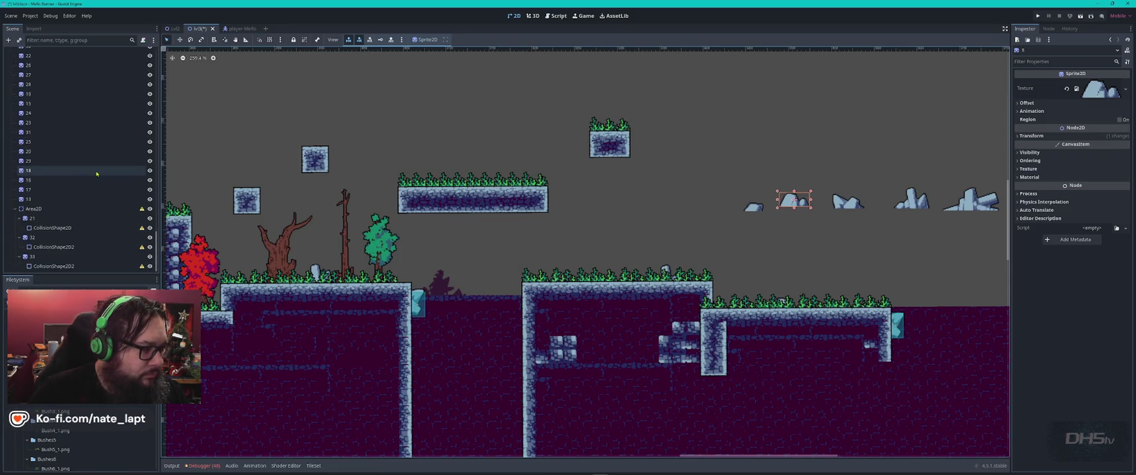
pyautogui.moveTo(806, 214)
pyautogui.mouseDown()
pyautogui.moveTo(685, 232)
pyautogui.moveTo(360, 182)
pyautogui.moveTo(308, 203)
pyautogui.mouseUp()
pyautogui.hotkey('ctrl', 'd')
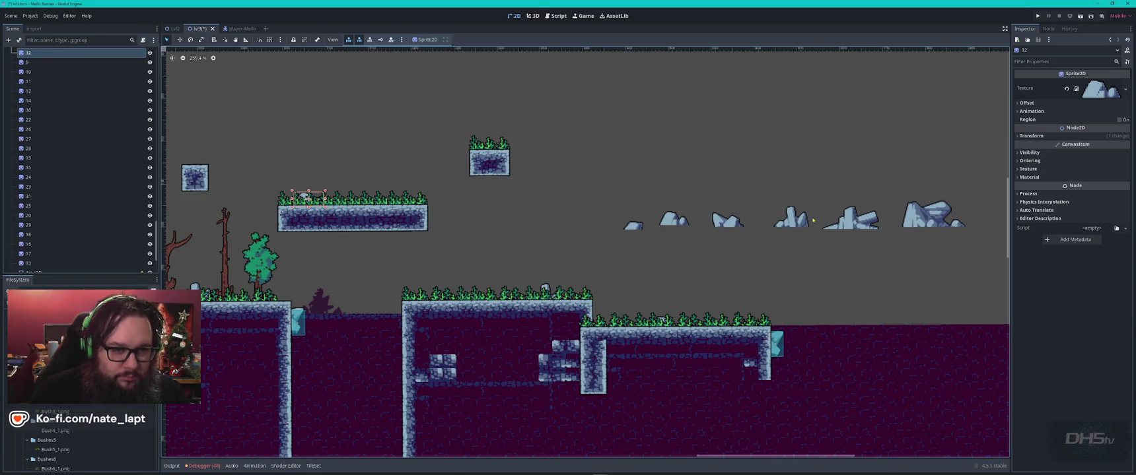
pyautogui.click(796, 220)
pyautogui.hotkey('ctrl', 'd')
pyautogui.moveTo(798, 213)
pyautogui.mouseDown()
pyautogui.moveTo(650, 298)
pyautogui.moveTo(462, 287)
pyautogui.moveTo(489, 292)
pyautogui.mouseUp()
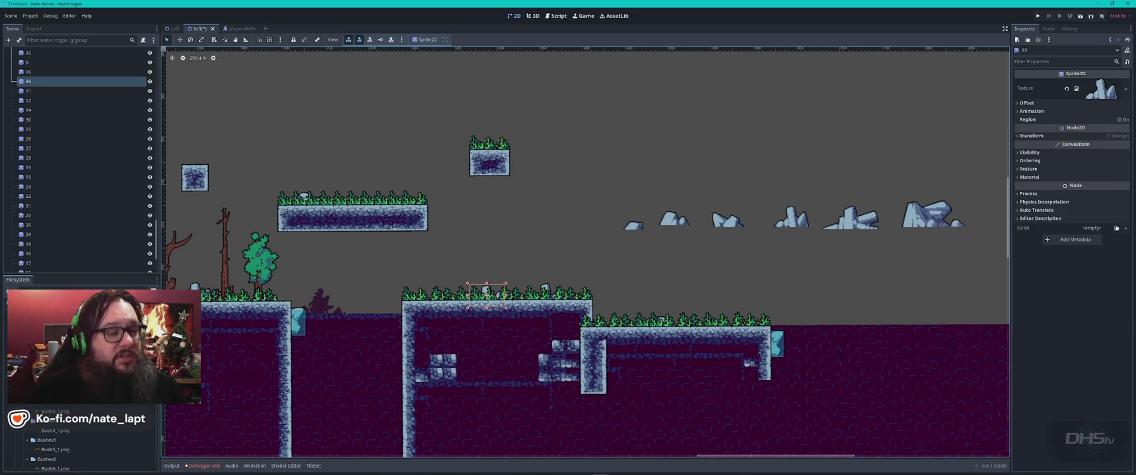
pyautogui.click(951, 220)
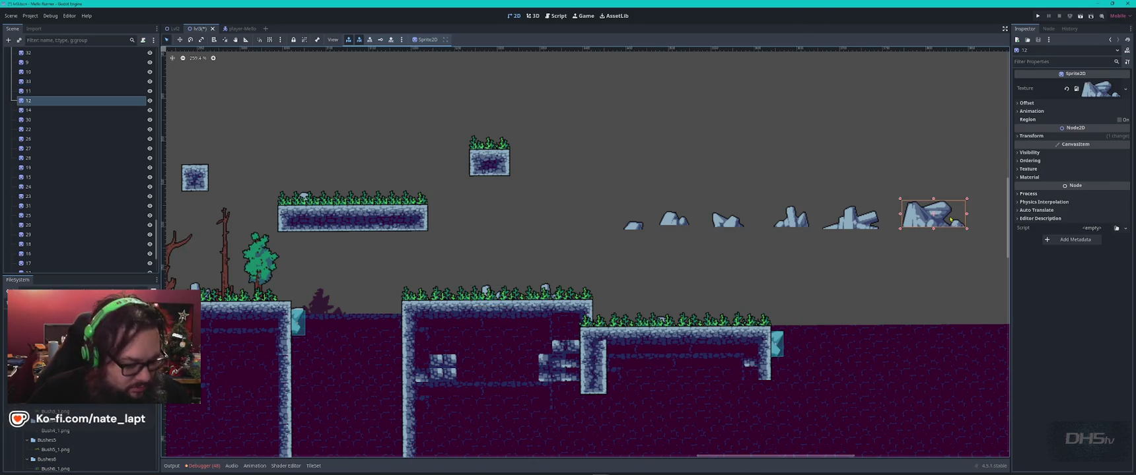
pyautogui.hotkey('ctrl', 'd')
pyautogui.moveTo(953, 215)
pyautogui.mouseDown()
pyautogui.moveTo(687, 323)
pyautogui.moveTo(744, 328)
pyautogui.mouseUp()
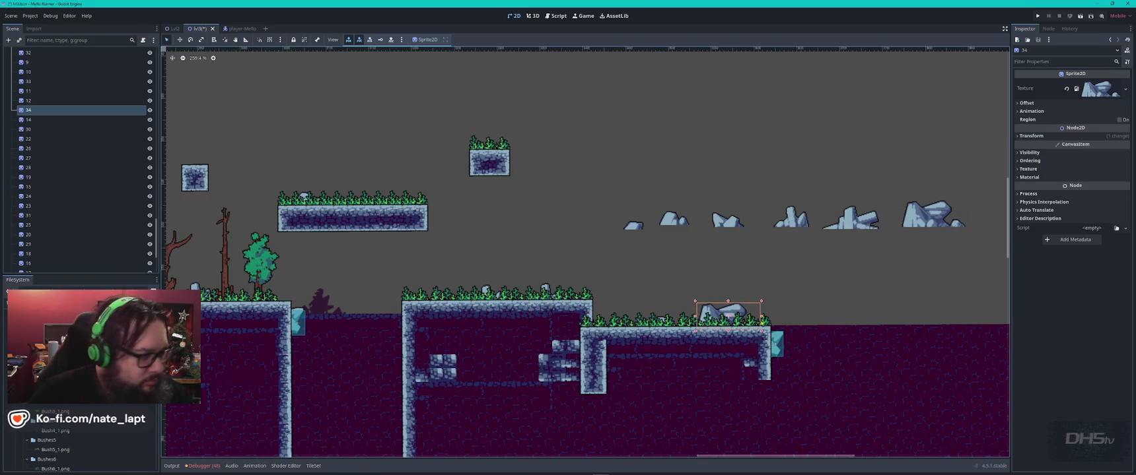
# Step: Move rock 34 under Area2D and add a CollisionShape2D child to it
pyautogui.scroll(-3, 61, 176)
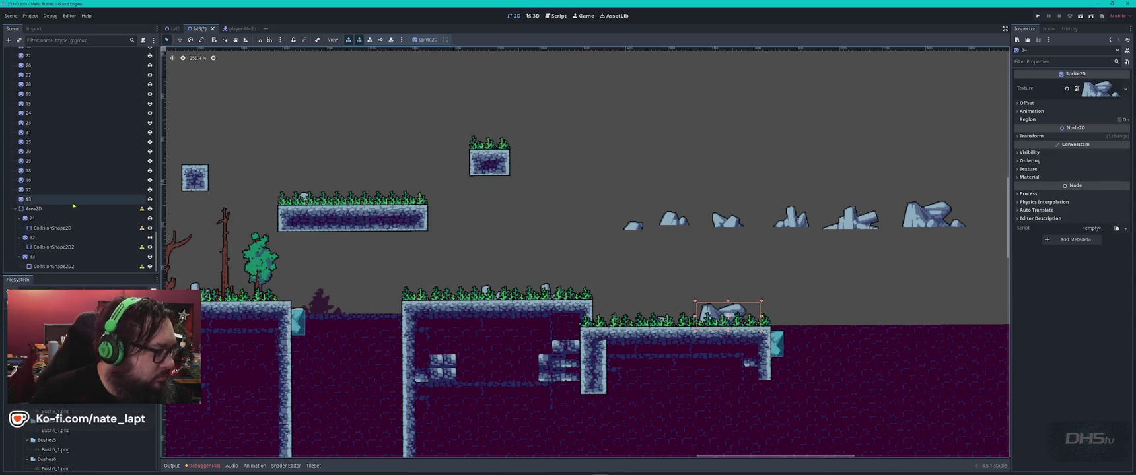
pyautogui.scroll(4, 62, 175)
pyautogui.moveTo(65, 138); pyautogui.dragTo(67, 266)
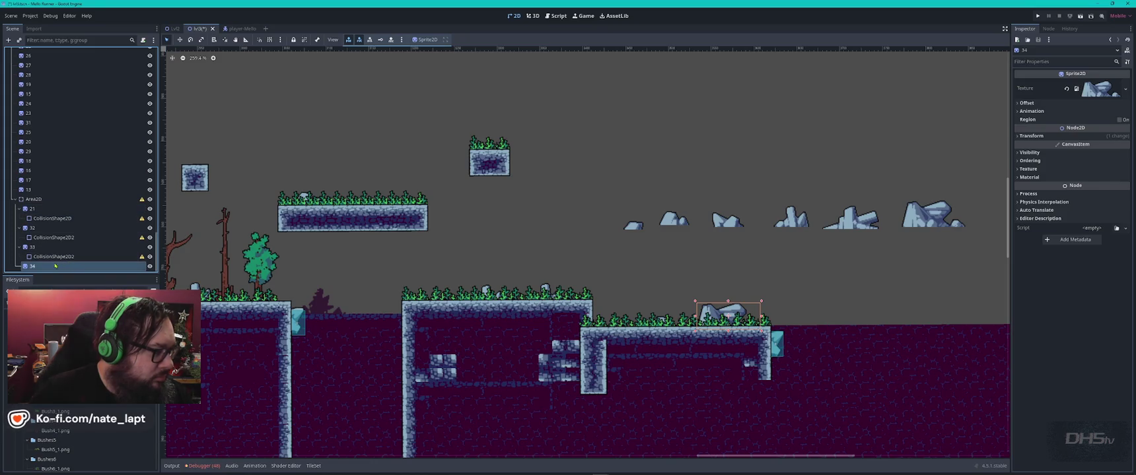
pyautogui.hotkey('ctrl', 'a')
pyautogui.press('Return')
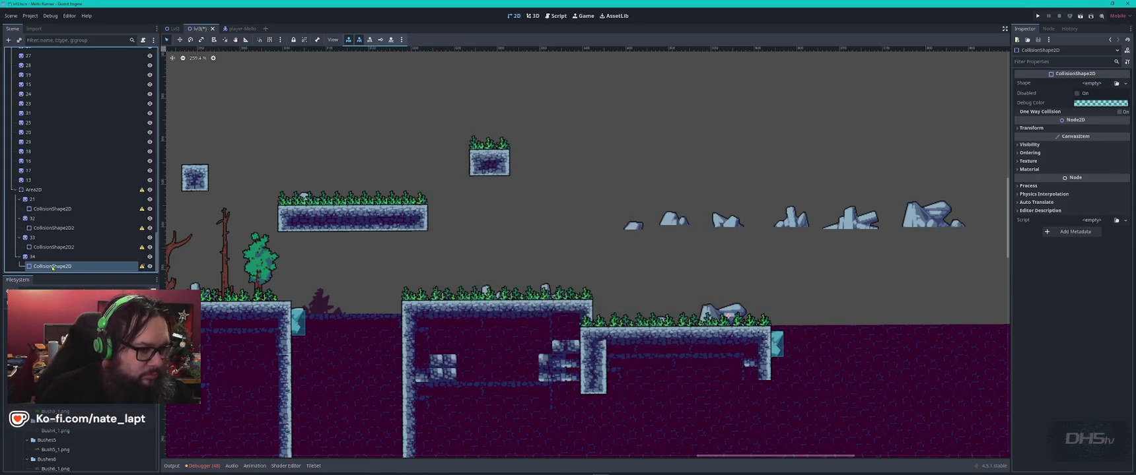
# Step: Give rock 34's collision a new RectangleShape2D and drag its edges over the rock
pyautogui.scroll(-8, 278, 92)
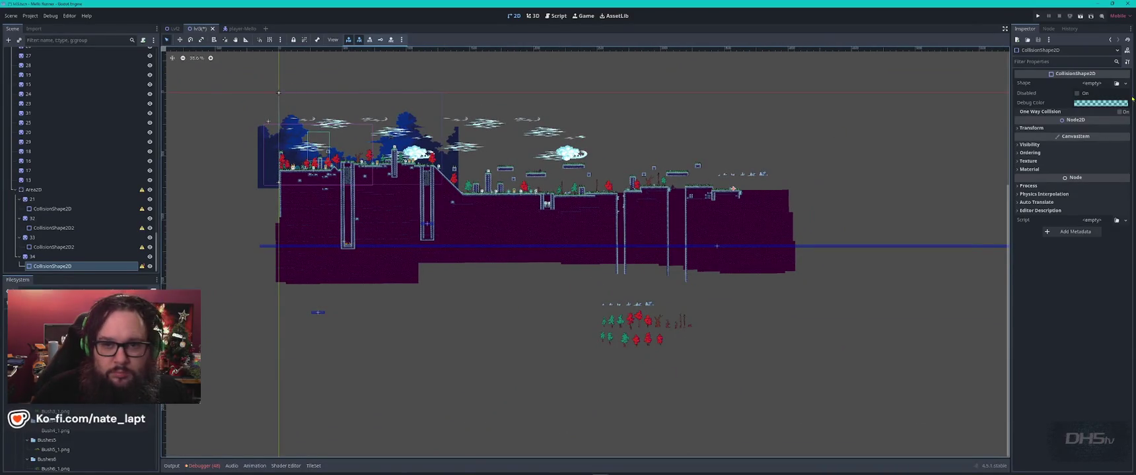
pyautogui.click(1125, 83)
pyautogui.click(1093, 143)
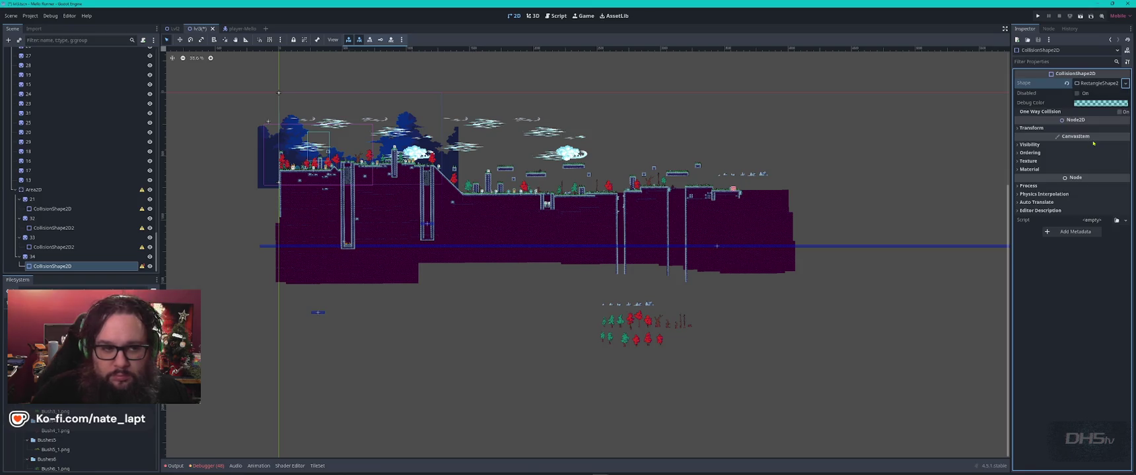
pyautogui.scroll(10, 280, 92)
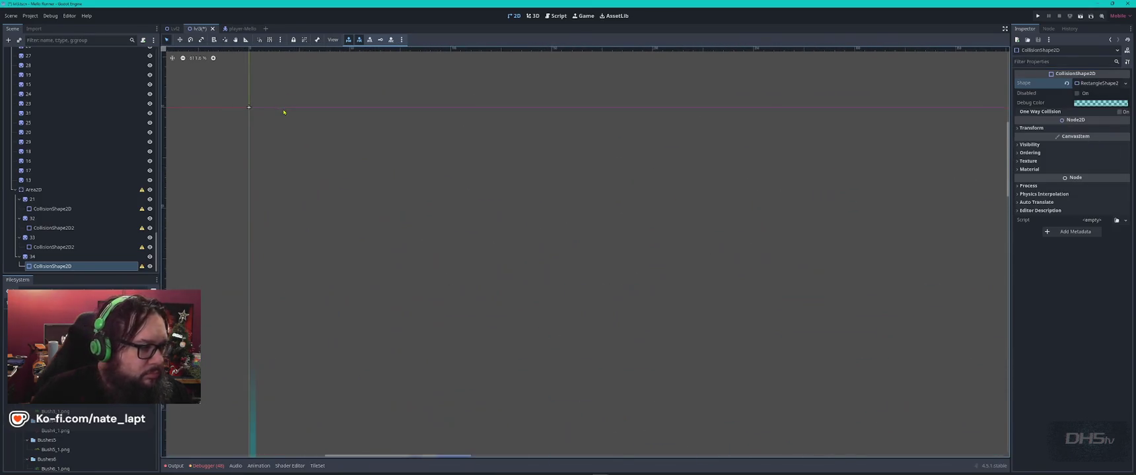
pyautogui.press('f')
pyautogui.moveTo(586, 252); pyautogui.dragTo(538, 253)
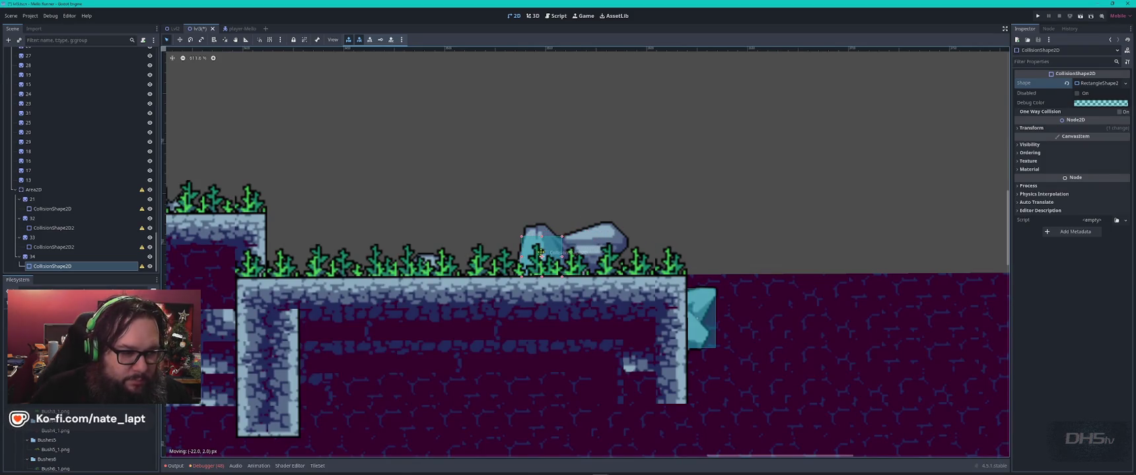
pyautogui.scroll(3, 569, 254)
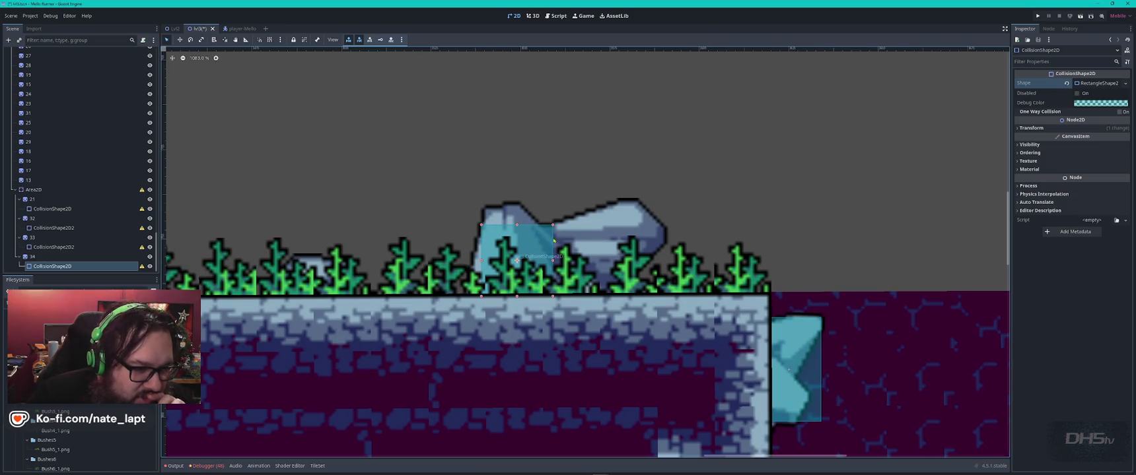
pyautogui.moveTo(552, 262); pyautogui.dragTo(649, 259)
pyautogui.moveTo(584, 246); pyautogui.dragTo(585, 228)
pyautogui.moveTo(567, 280); pyautogui.dragTo(568, 293)
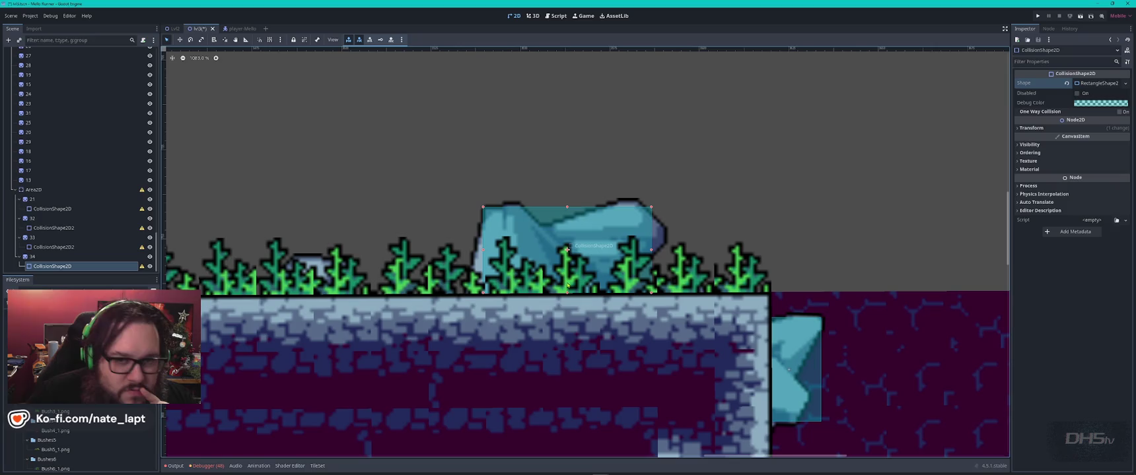
# Step: Try a concave polygon shape, then revert to a rectangle stretched across the whole rock
pyautogui.click(1125, 83)
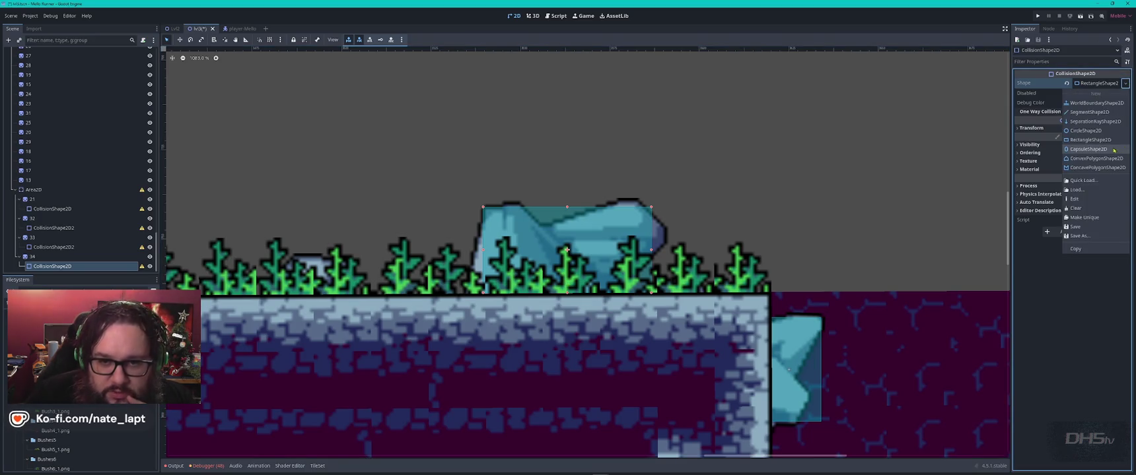
pyautogui.click(1101, 170)
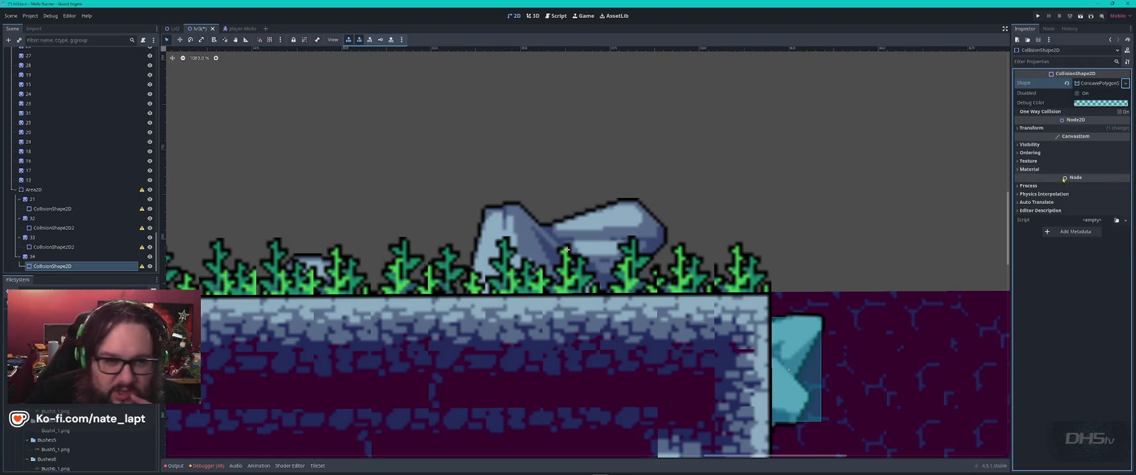
pyautogui.click(608, 233)
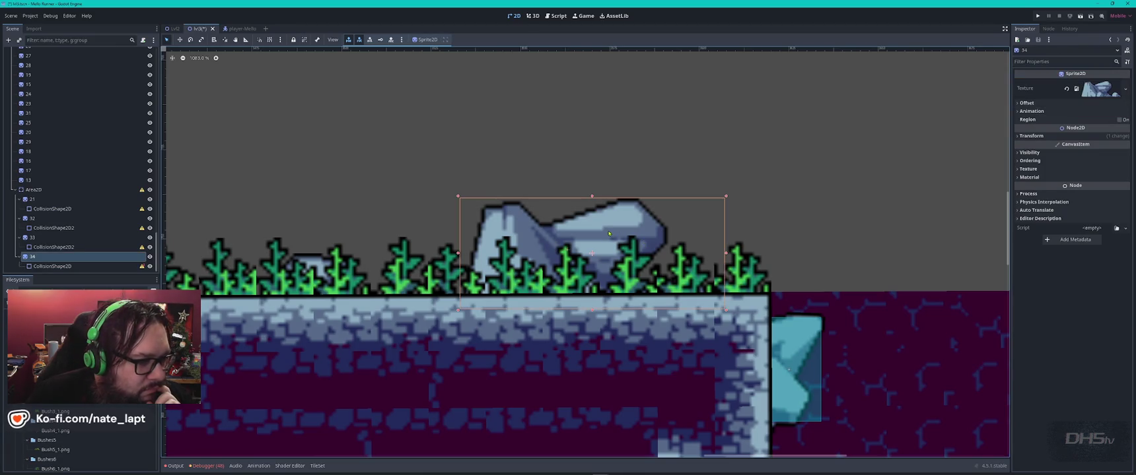
pyautogui.click(88, 265)
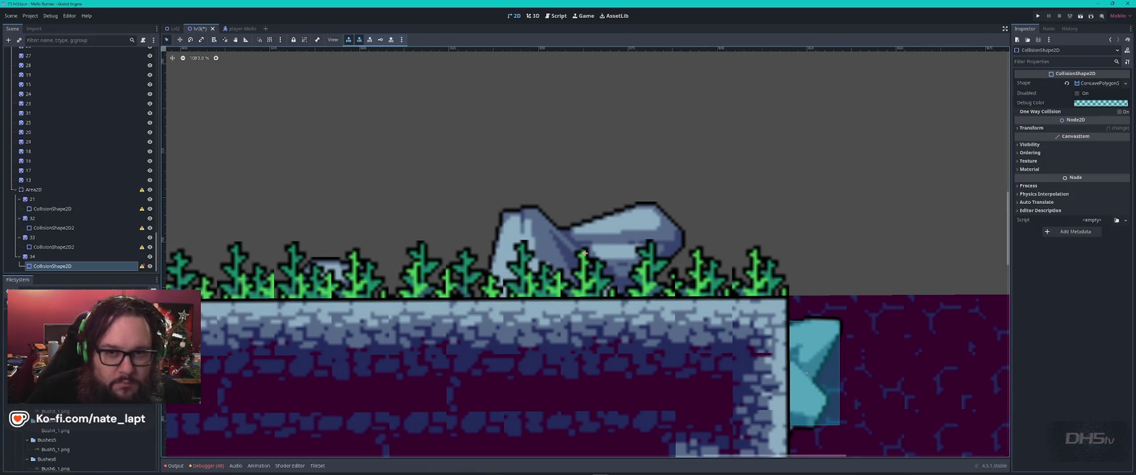
pyautogui.click(1125, 83)
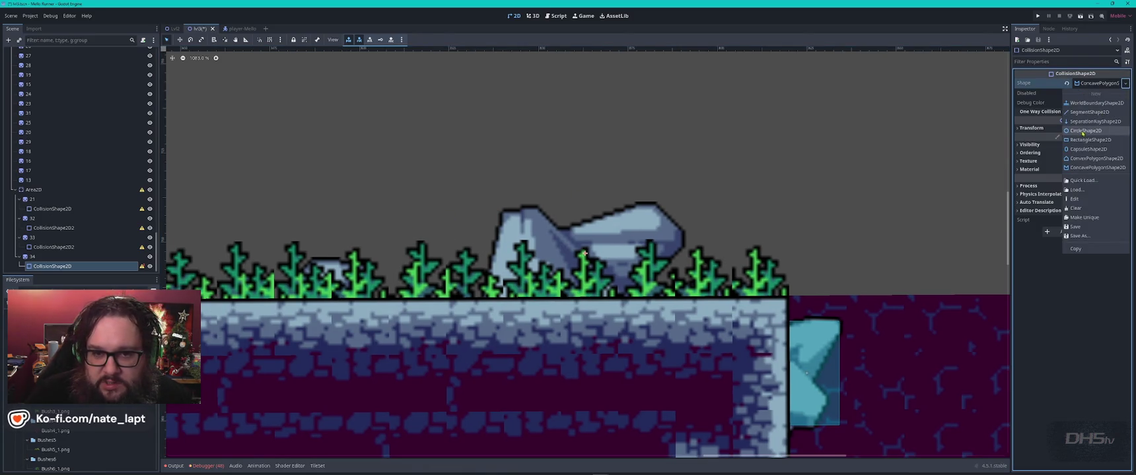
pyautogui.click(1090, 140)
pyautogui.moveTo(620, 255); pyautogui.dragTo(681, 252)
pyautogui.moveTo(550, 255); pyautogui.dragTo(492, 254)
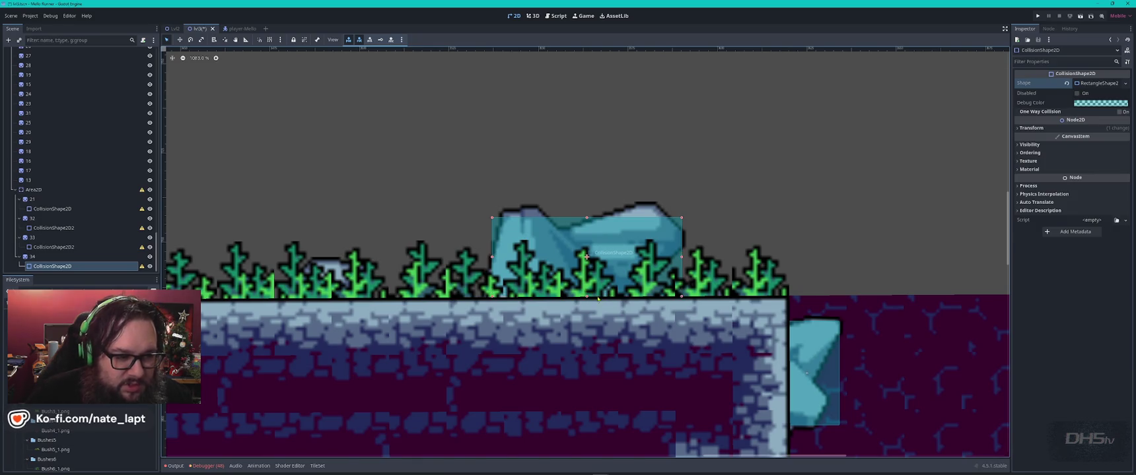
pyautogui.click(680, 177)
pyautogui.scroll(-3, 727, 171)
pyautogui.scroll(-2, 727, 171)
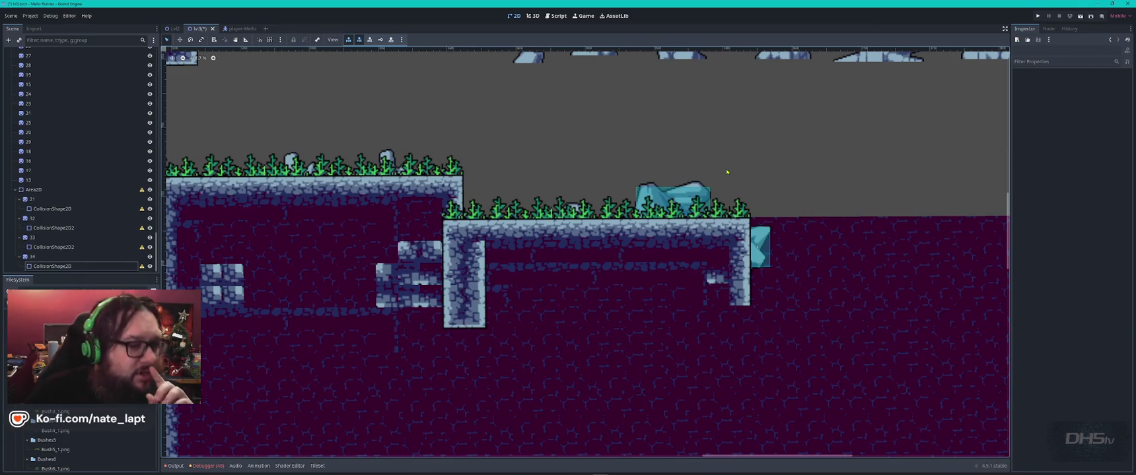
# Step: Duplicate stone 8 from the Stones group and place the copy on the grass ledge
pyautogui.scroll(-1, 727, 173)
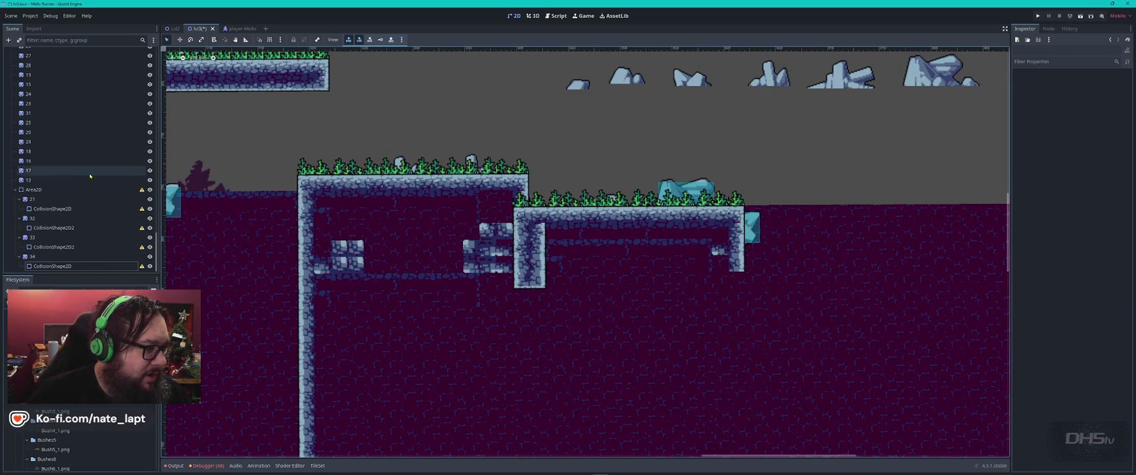
pyautogui.scroll(5, 66, 198)
pyautogui.click(29, 142)
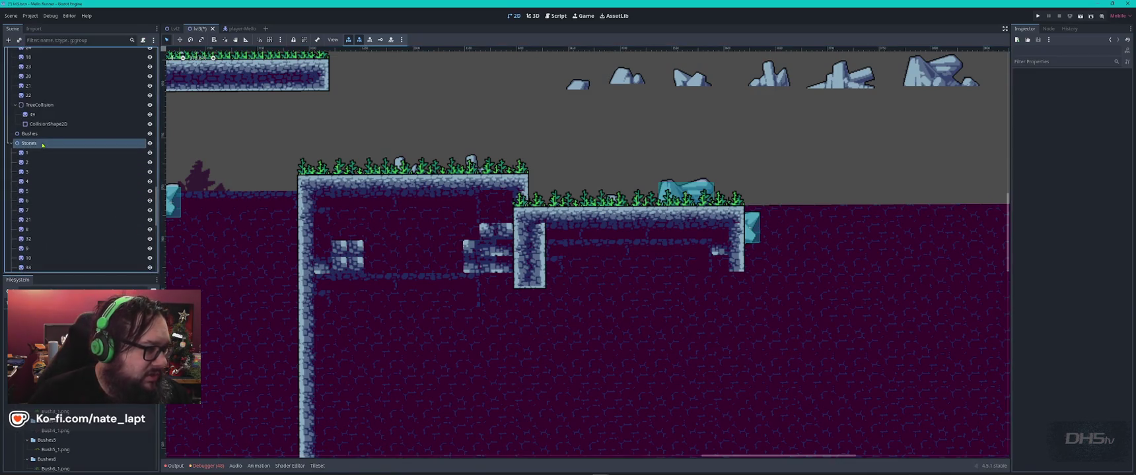
pyautogui.click(633, 86)
pyautogui.hotkey('ctrl', 'd')
pyautogui.moveTo(636, 85)
pyautogui.mouseDown()
pyautogui.moveTo(593, 199)
pyautogui.moveTo(536, 200)
pyautogui.mouseUp()
pyautogui.scroll(-2, 536, 200)
pyautogui.hscroll(-5, 539, 200)
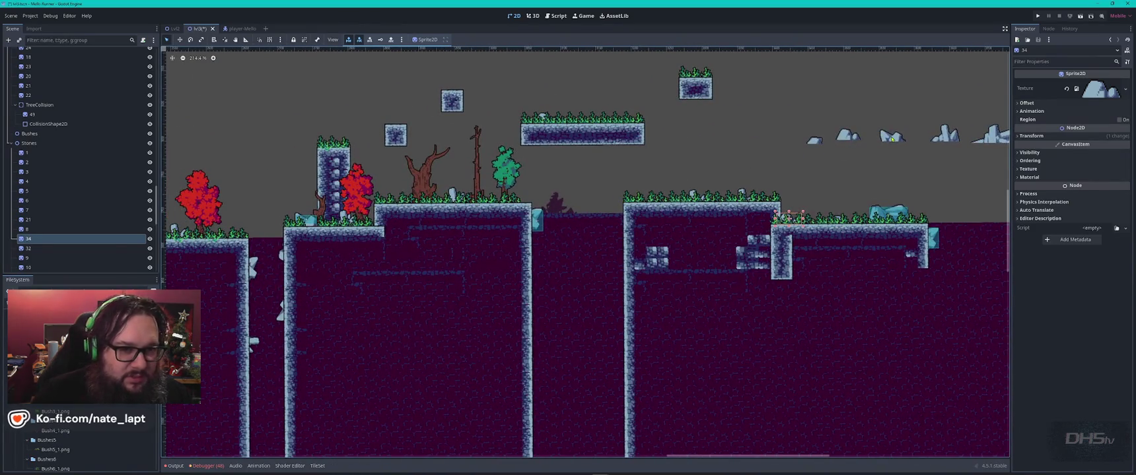
# Step: Move another top-row stone down onto the grassy platform
pyautogui.click(891, 139)
pyautogui.moveTo(892, 139)
pyautogui.mouseDown()
pyautogui.moveTo(659, 185)
pyautogui.moveTo(391, 199)
pyautogui.moveTo(441, 222)
pyautogui.mouseUp()
pyautogui.scroll(3, 396, 194)
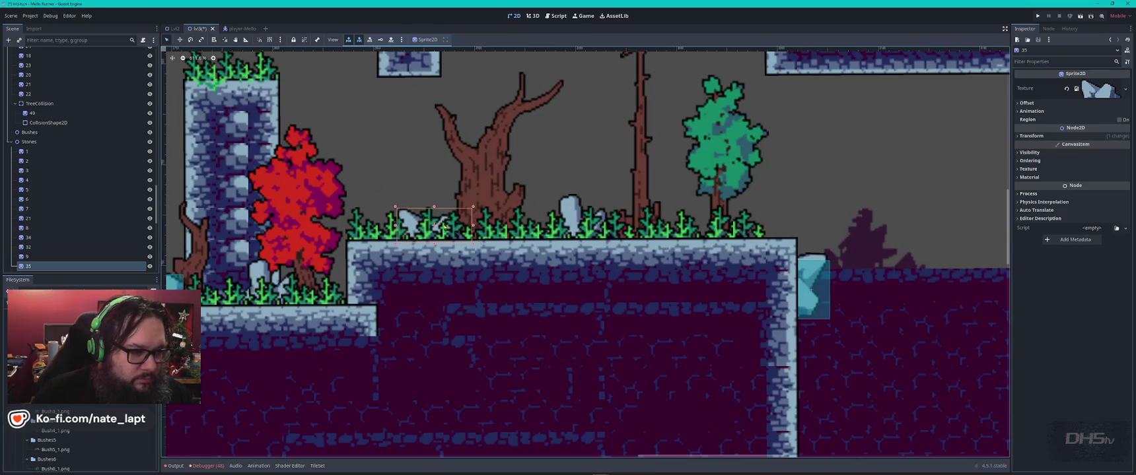
pyautogui.scroll(-10, 456, 234)
pyautogui.click(464, 241)
# Step: Place a copy of stone 8 on the upper-left platform and fine-tune its position
pyautogui.hscroll(-5, 465, 241)
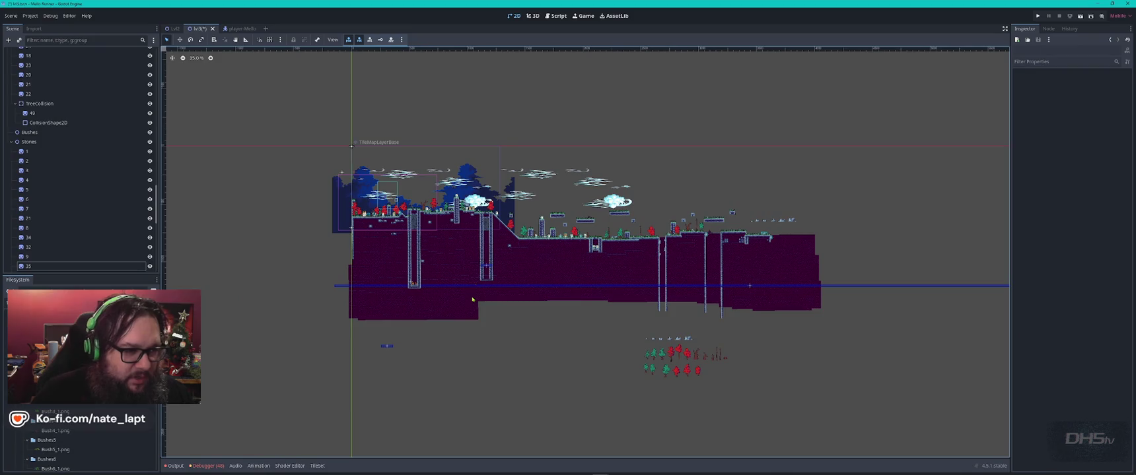
pyautogui.scroll(3, 579, 204)
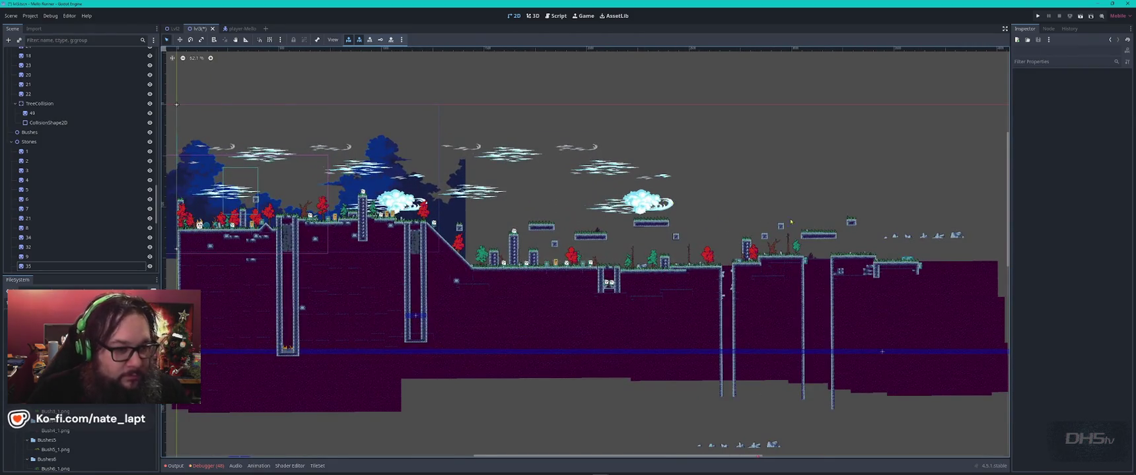
pyautogui.scroll(5, 780, 223)
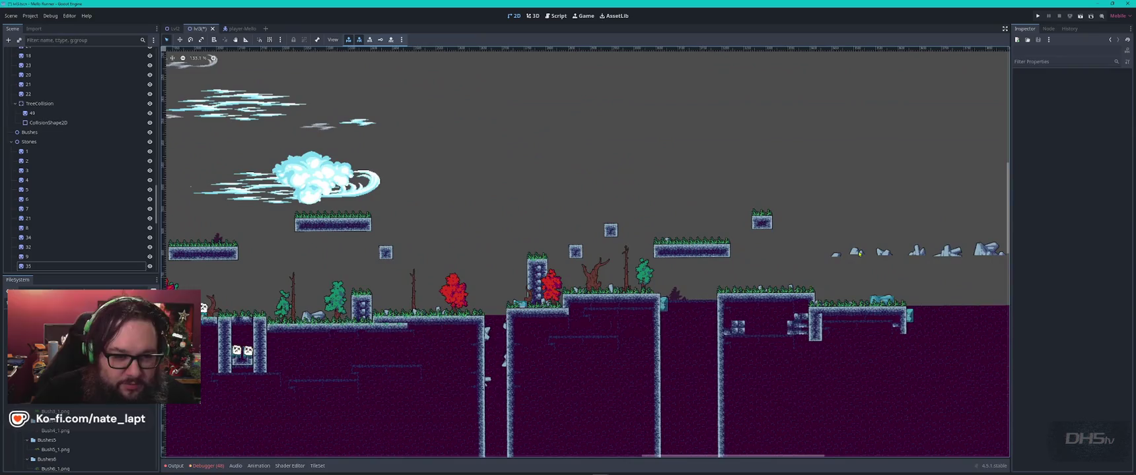
pyautogui.click(859, 253)
pyautogui.hotkey('ctrl', 'd')
pyautogui.moveTo(859, 253)
pyautogui.mouseDown()
pyautogui.moveTo(310, 215)
pyautogui.moveTo(337, 213)
pyautogui.mouseUp()
pyautogui.scroll(10, 336, 212)
pyautogui.moveTo(334, 243); pyautogui.dragTo(442, 218)
# Step: Place a copy of stone 7 on the upper platform, nudged down one pixel
pyautogui.scroll(-10, 443, 218)
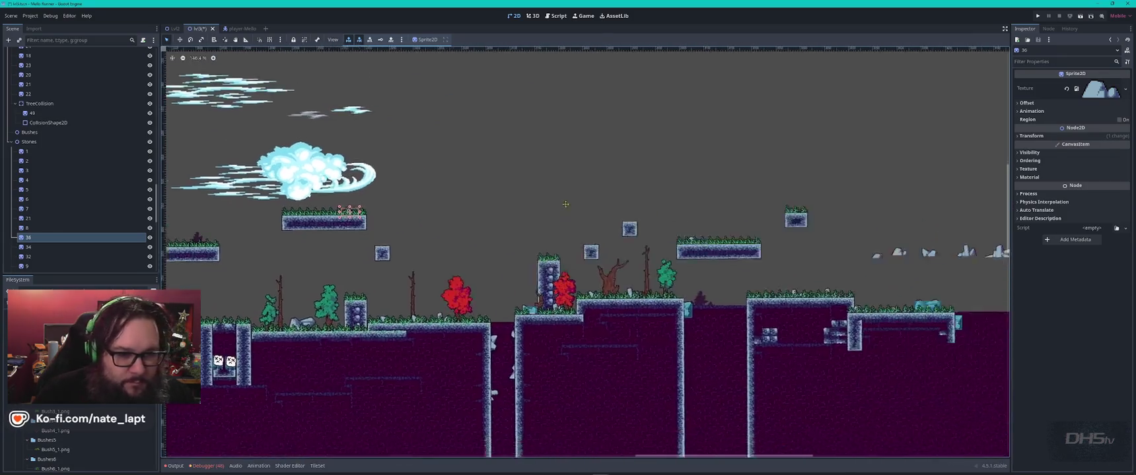
pyautogui.hscroll(5, 602, 209)
pyautogui.click(553, 233)
pyautogui.hotkey('ctrl', 'd')
pyautogui.moveTo(553, 232); pyautogui.dragTo(306, 196)
pyautogui.scroll(10, 301, 193)
pyautogui.moveTo(366, 210); pyautogui.dragTo(330, 228)
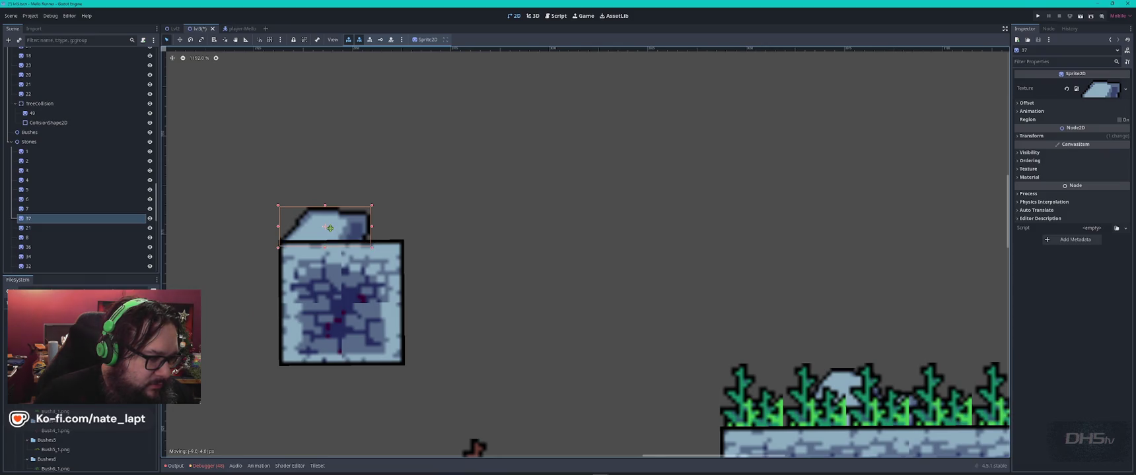
pyautogui.scroll(-3, 422, 234)
# Step: Paint grass tiles on TileMapLayerBase along the floating block's top, erasing the extra rightmost tile
pyautogui.click(670, 357)
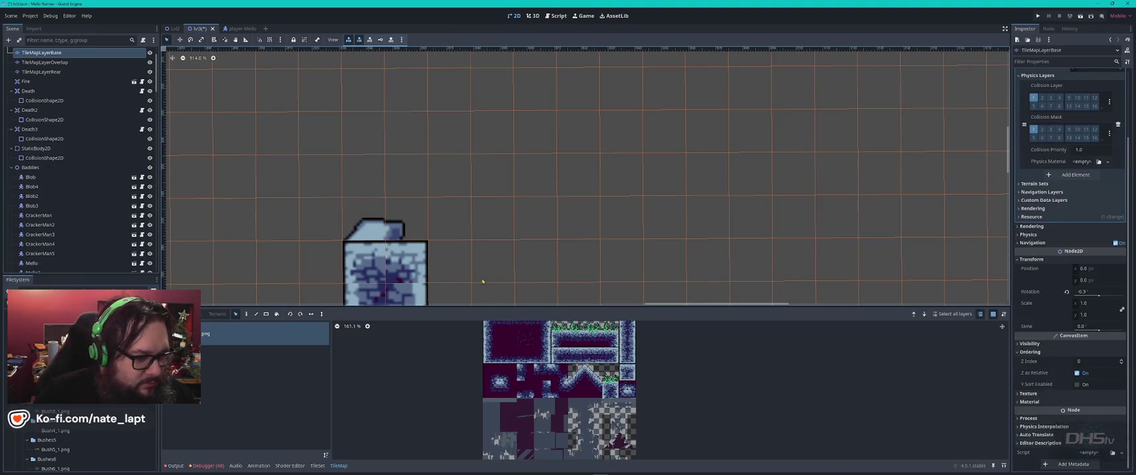
pyautogui.scroll(-2, 554, 257)
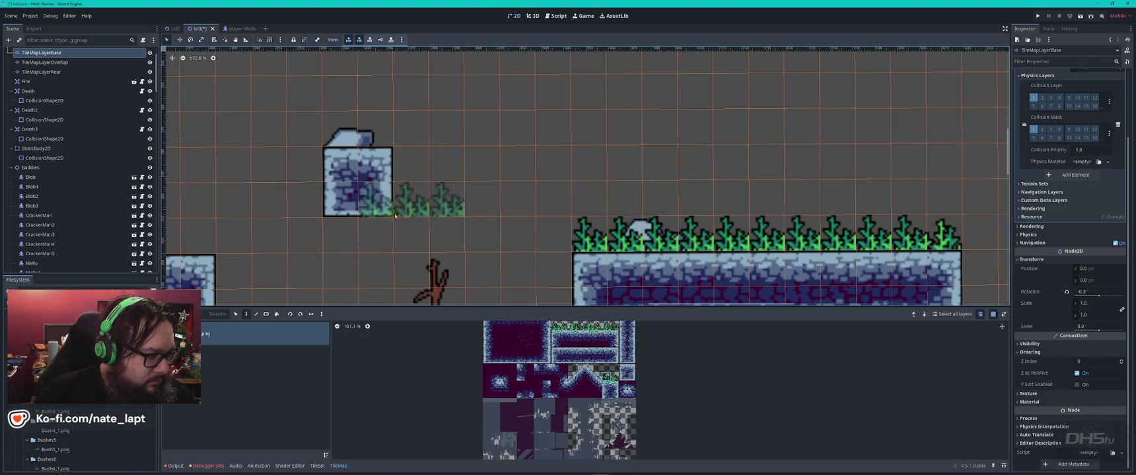
pyautogui.click(367, 136)
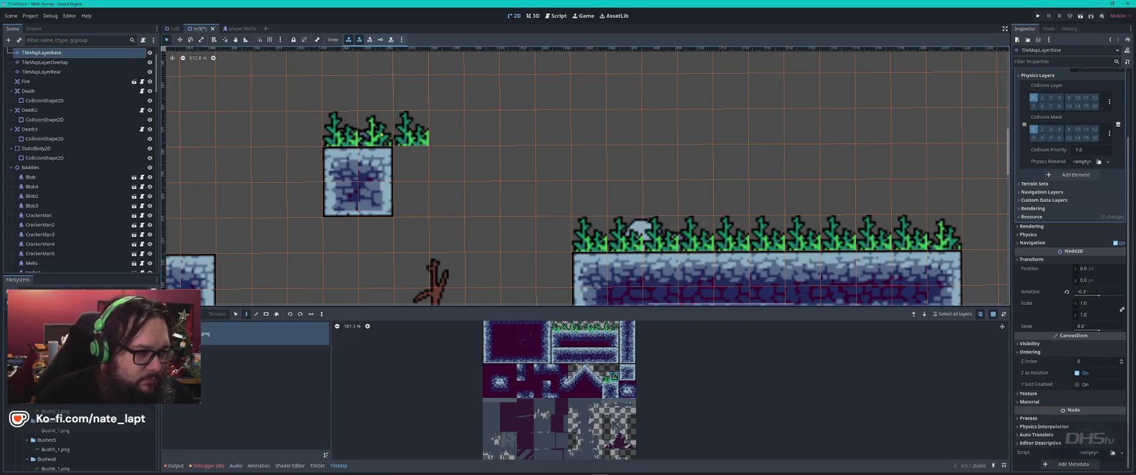
pyautogui.rightClick(411, 132)
pyautogui.click(389, 251)
pyautogui.moveTo(389, 251)
pyautogui.mouseDown()
pyautogui.moveTo(567, 311)
pyautogui.moveTo(570, 329)
pyautogui.mouseUp()
pyautogui.click(540, 213)
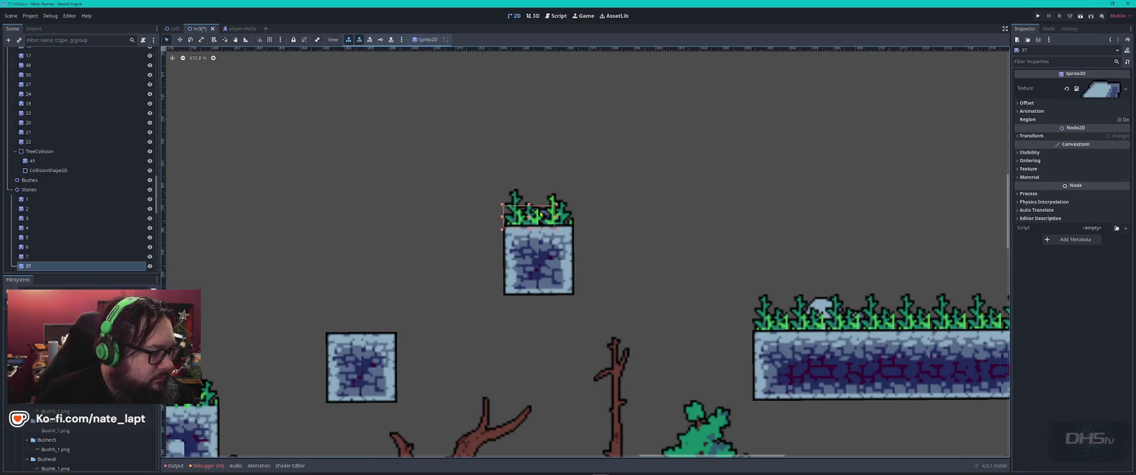
# Step: Set rock sprite 37's Z Index to 1 and settle it down onto the stone block
pyautogui.click(1019, 162)
pyautogui.click(1126, 169)
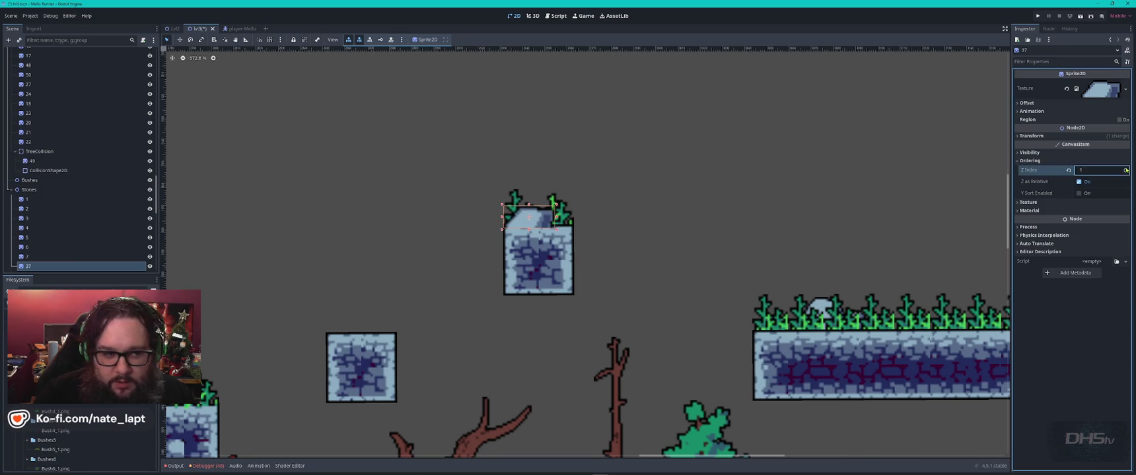
pyautogui.click(719, 183)
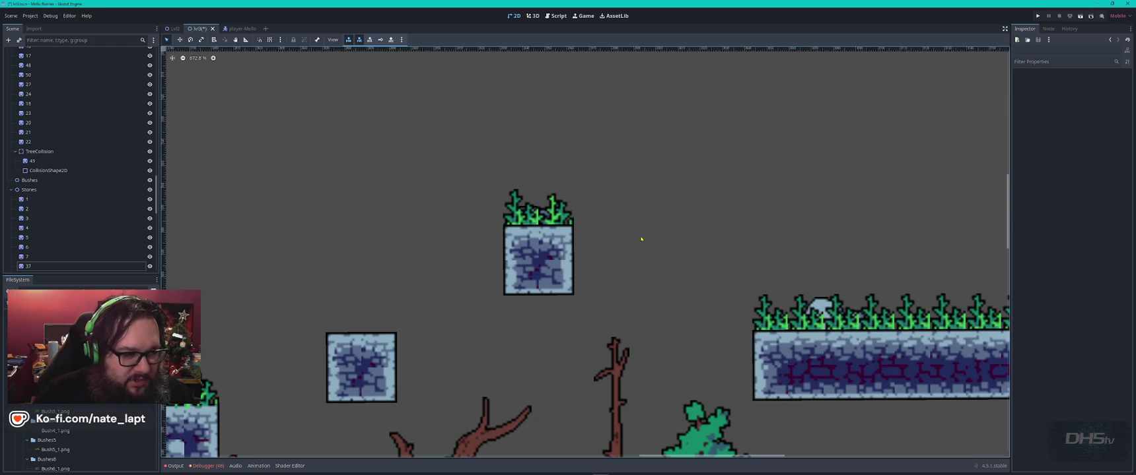
pyautogui.click(550, 217)
pyautogui.press('Up')
pyautogui.press('Up')
pyautogui.moveTo(529, 208); pyautogui.dragTo(528, 212)
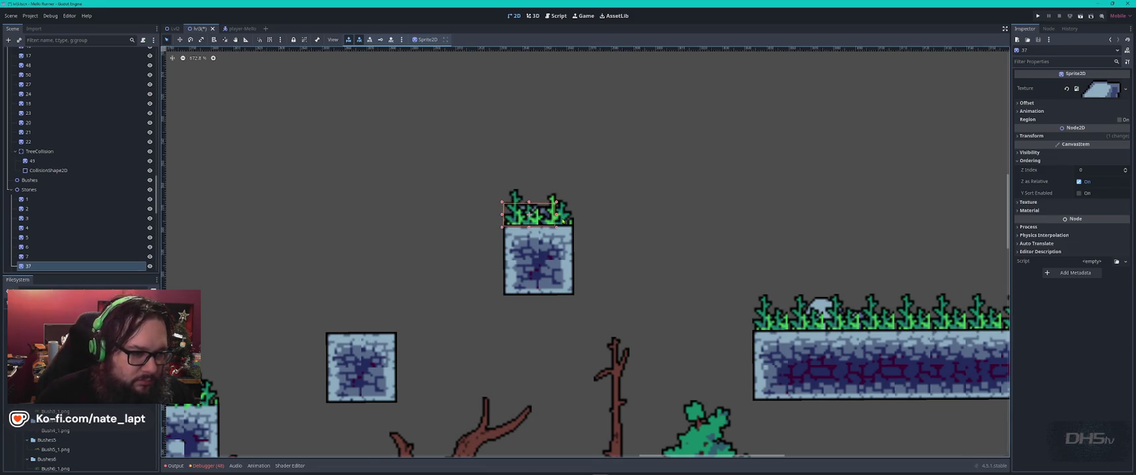
pyautogui.click(524, 204)
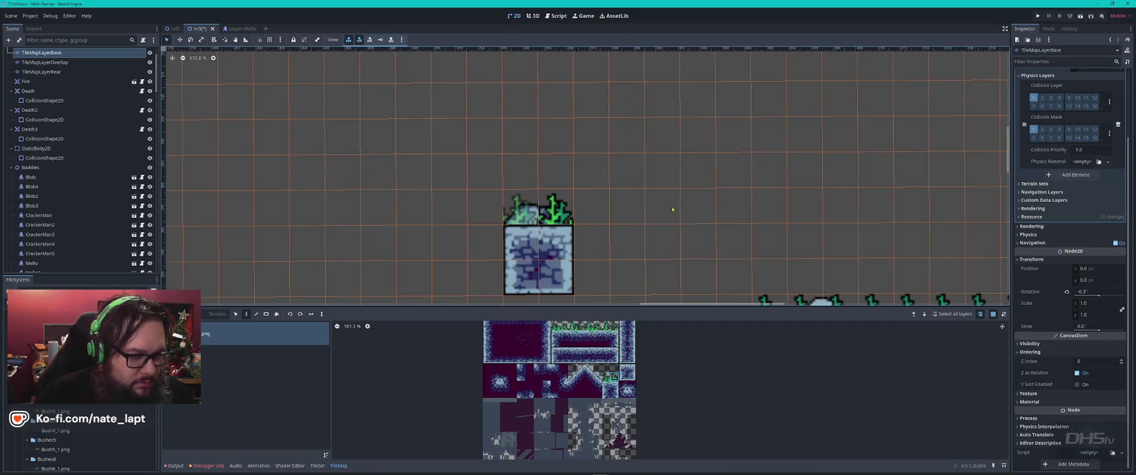
pyautogui.press('Escape')
# Step: Select grass cells on TileMapLayerBase, removing then restoring the tile above the left block
pyautogui.click(565, 223)
pyautogui.press('Escape')
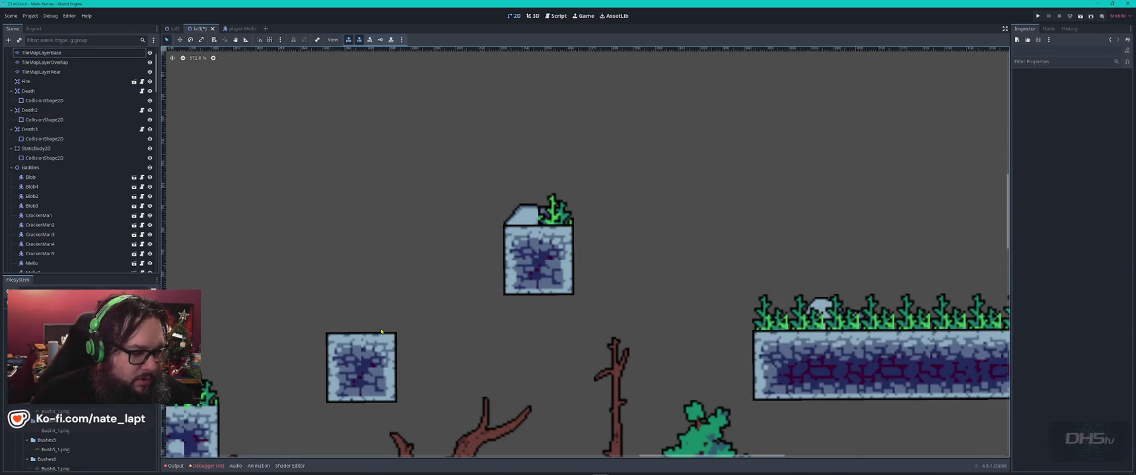
pyautogui.click(562, 221)
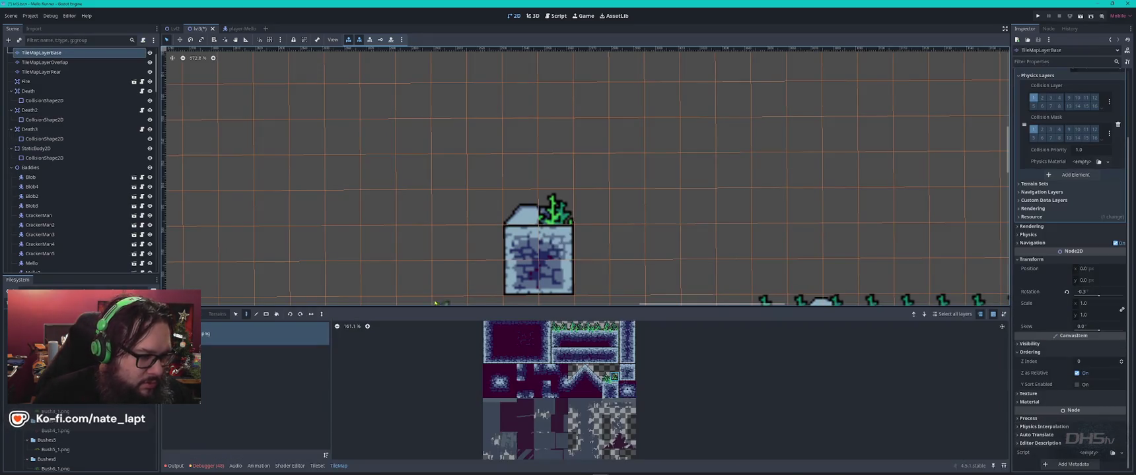
pyautogui.scroll(-3, 501, 225)
pyautogui.hscroll(-3, 502, 225)
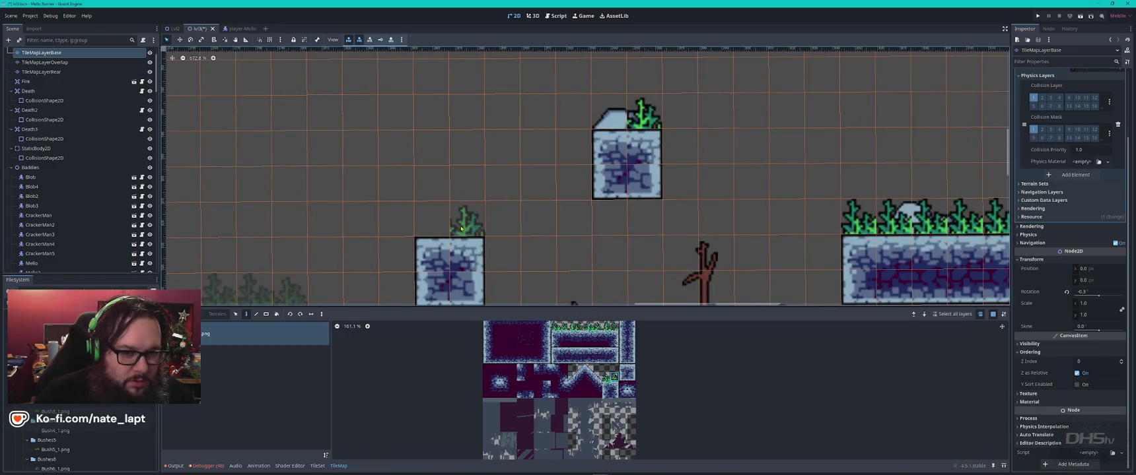
pyautogui.press('s')
pyautogui.click(857, 221)
pyautogui.press('Delete')
pyautogui.hotkey('ctrl', 'z')
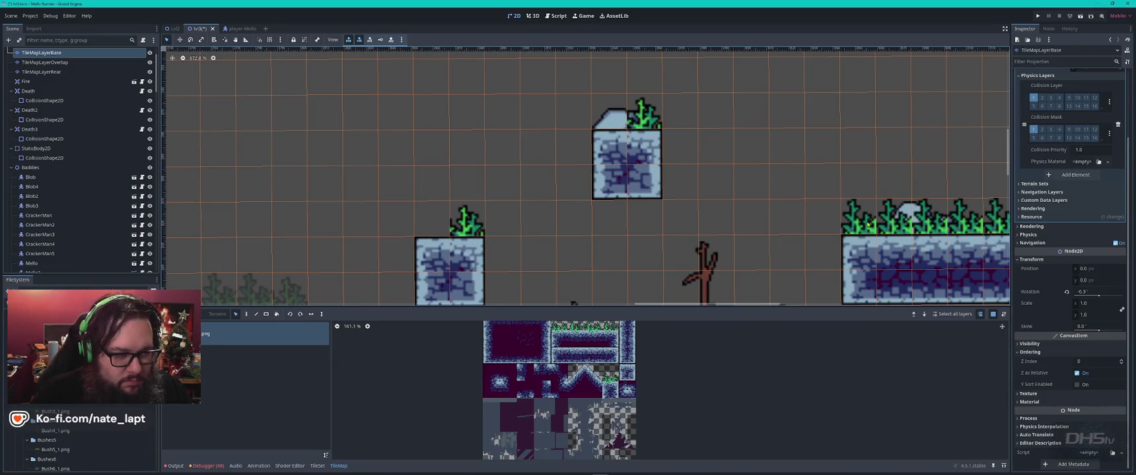
# Step: Paint one more grass tile left of the existing grass on the stone block
pyautogui.click(429, 230)
pyautogui.press('Escape')
pyautogui.scroll(-3, 632, 226)
pyautogui.scroll(-2, 634, 227)
# Step: Save the lvl3 scene and launch FurMark from the system search
pyautogui.hotkey('ctrl', 's')
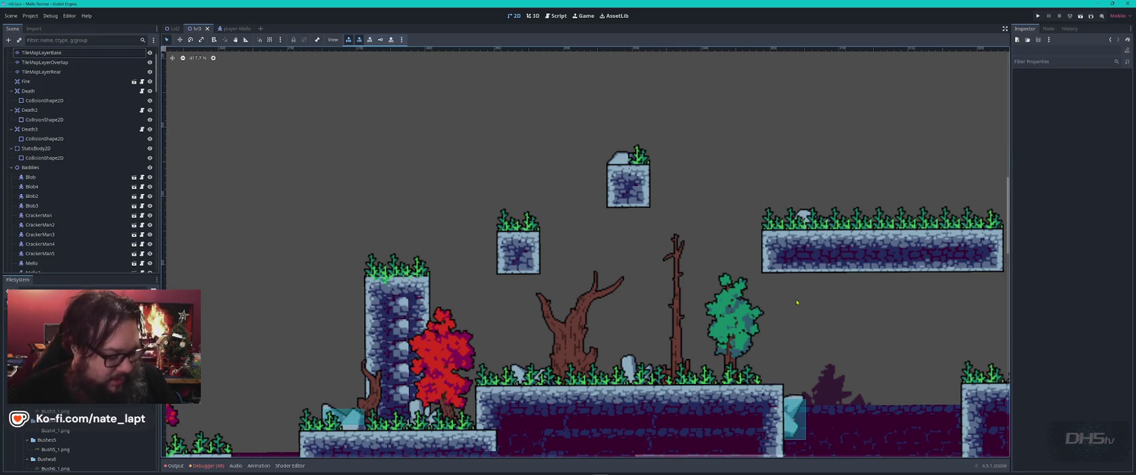
pyautogui.press('super')
pyautogui.press('Return')
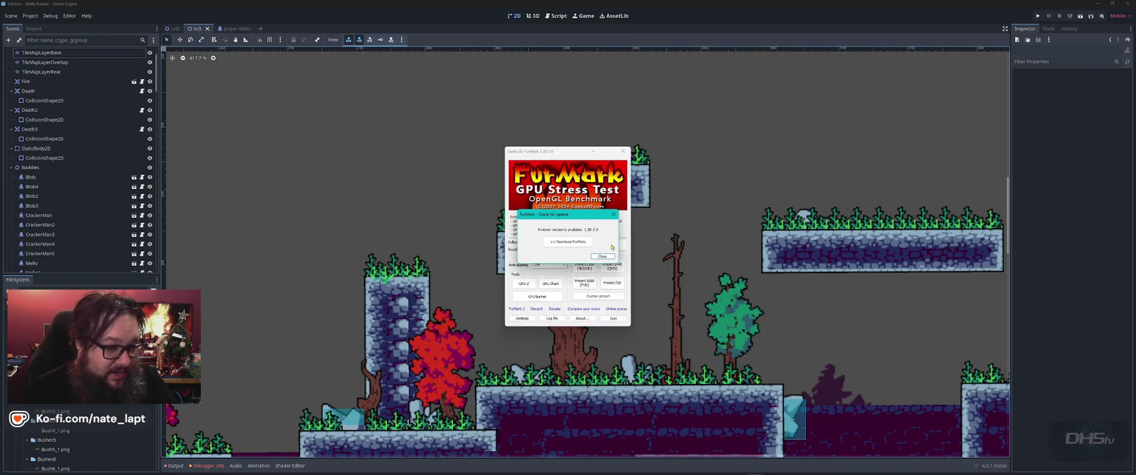
# Step: Dismiss the update notice, run the 1440 preset stress test briefly, then close it and minimize the launcher
pyautogui.click(602, 256)
pyautogui.click(611, 266)
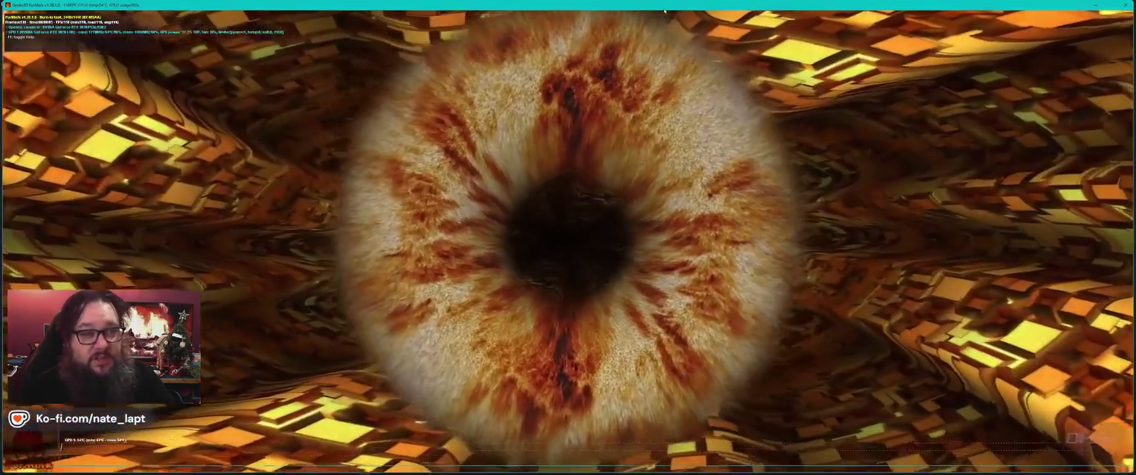
pyautogui.moveTo(640, 6)
pyautogui.mouseDown()
pyautogui.moveTo(660, 8)
pyautogui.moveTo(680, 96)
pyautogui.moveTo(683, 35)
pyautogui.mouseUp()
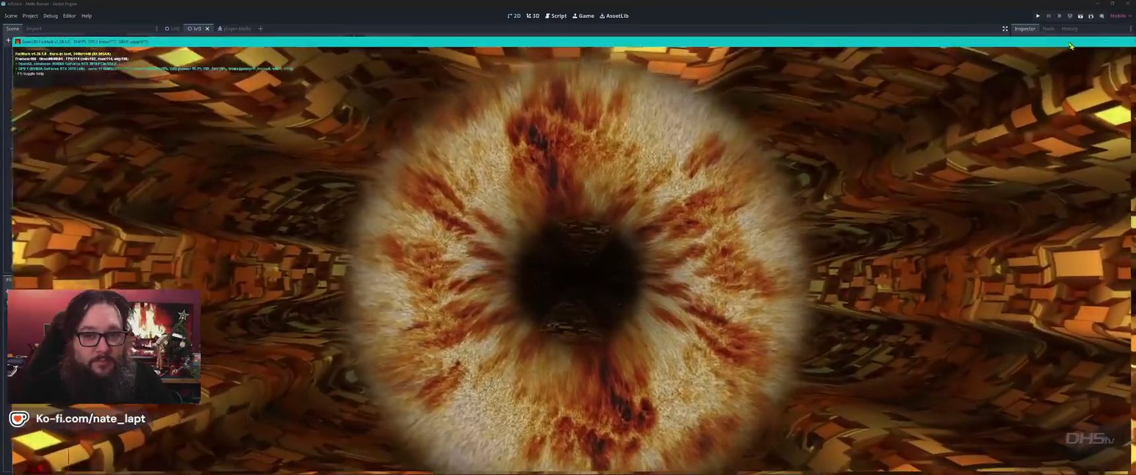
pyautogui.moveTo(1080, 35); pyautogui.dragTo(1068, 11)
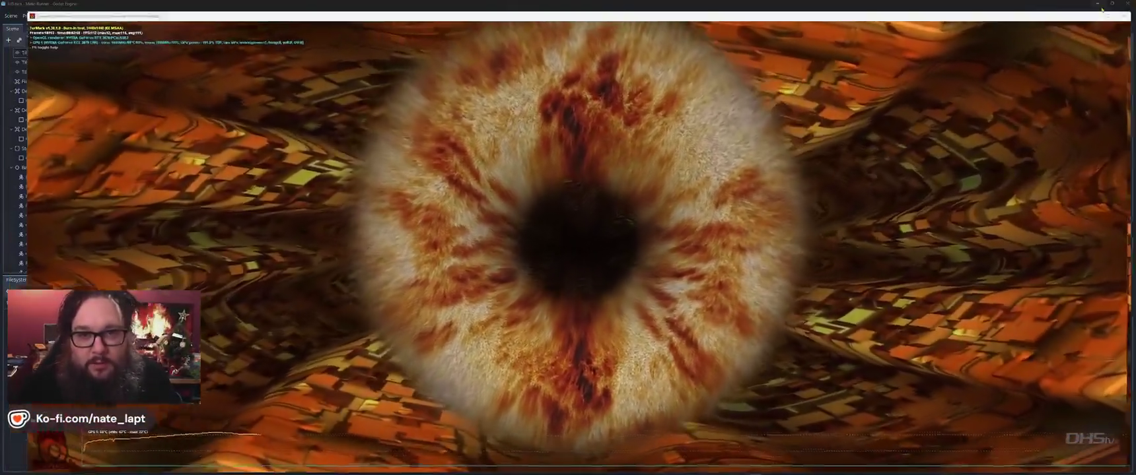
pyautogui.press('Escape')
pyautogui.moveTo(552, 151); pyautogui.dragTo(677, 128)
pyautogui.click(717, 130)
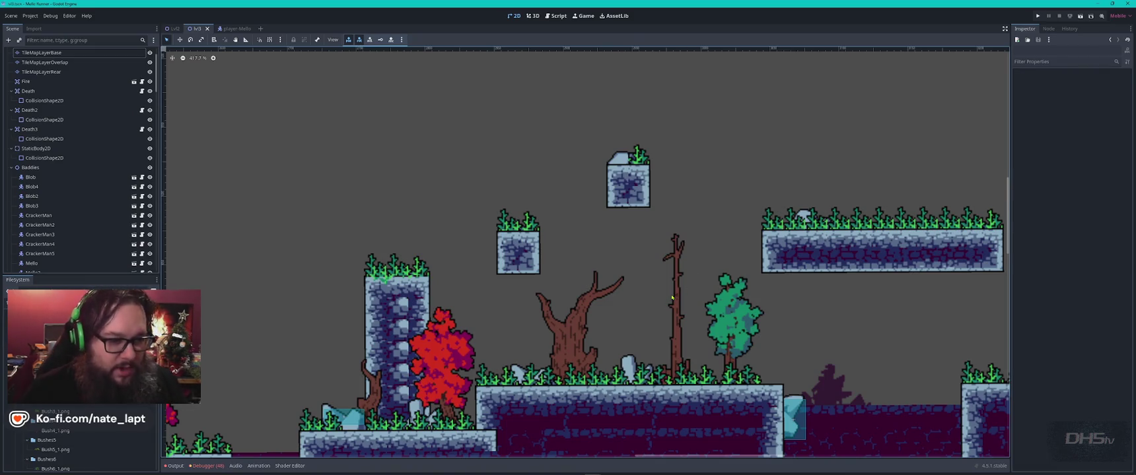
# Step: Put a copy of tree 32 on the upper platform and a red tree copy on the stone pillar
pyautogui.click(734, 324)
pyautogui.hotkey('ctrl', 'd')
pyautogui.moveTo(734, 323)
pyautogui.mouseDown()
pyautogui.moveTo(814, 138)
pyautogui.moveTo(935, 163)
pyautogui.mouseUp()
pyautogui.click(458, 368)
pyautogui.hotkey('ctrl', 'd')
pyautogui.moveTo(457, 367)
pyautogui.mouseDown()
pyautogui.moveTo(399, 216)
pyautogui.moveTo(871, 137)
pyautogui.moveTo(783, 168)
pyautogui.mouseUp()
# Step: Copy two staged red trees from below the level up onto the platforms
pyautogui.scroll(-9, 865, 212)
pyautogui.moveTo(884, 236); pyautogui.dragTo(540, 243)
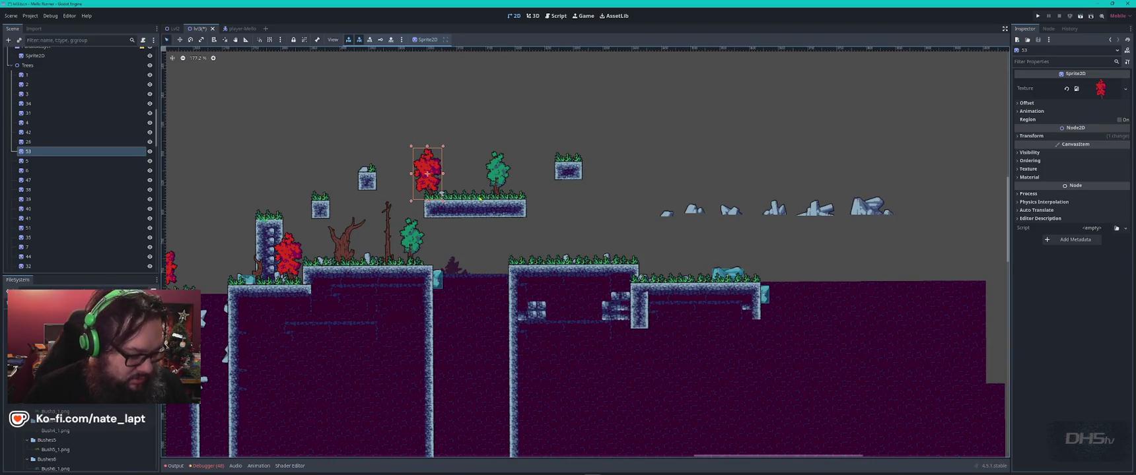
pyautogui.scroll(-5, 532, 235)
pyautogui.moveTo(655, 360); pyautogui.dragTo(656, 127)
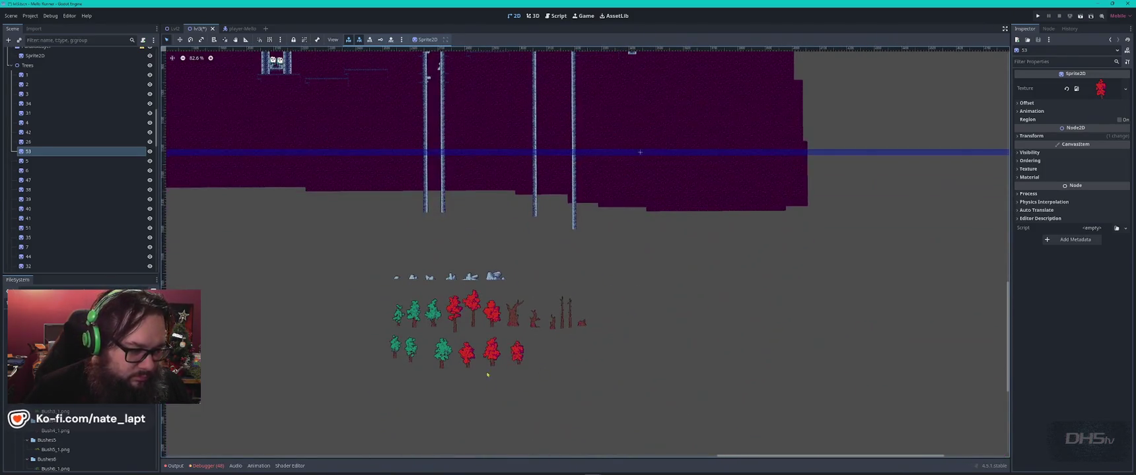
pyautogui.scroll(3, 489, 378)
pyautogui.click(454, 343)
pyautogui.hotkey('ctrl', 'd')
pyautogui.moveTo(455, 344)
pyautogui.mouseDown()
pyautogui.moveTo(851, 67)
pyautogui.moveTo(654, 438)
pyautogui.moveTo(626, 61)
pyautogui.moveTo(607, 97)
pyautogui.mouseUp()
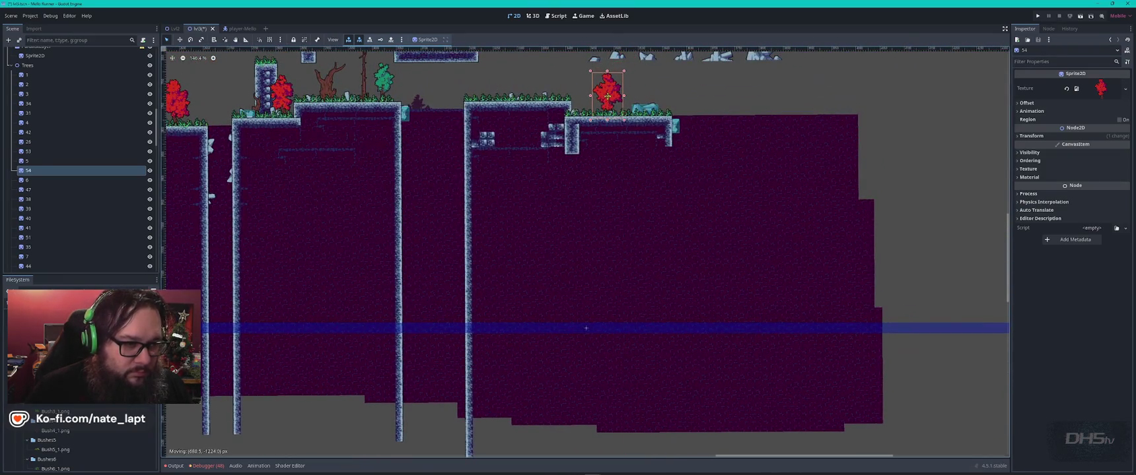
pyautogui.scroll(-5, 556, 333)
pyautogui.click(449, 395)
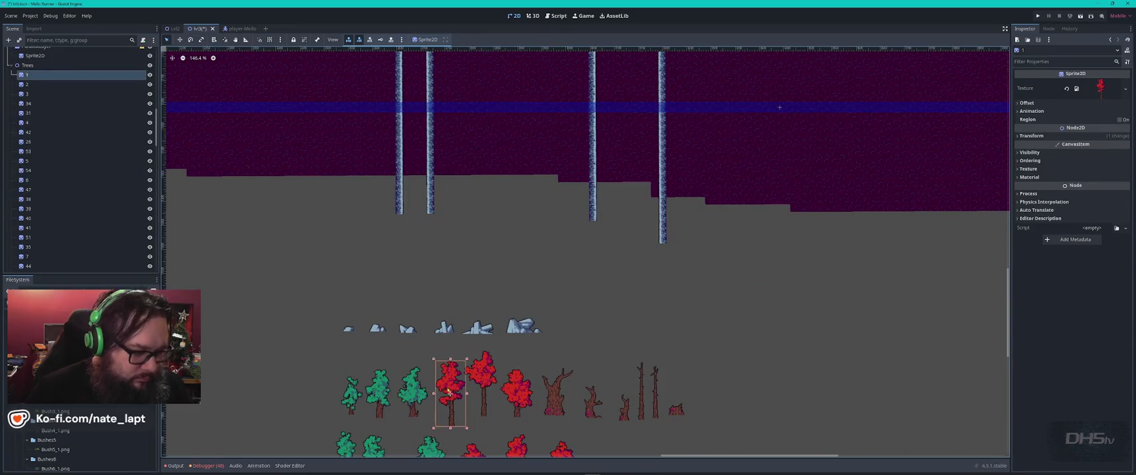
pyautogui.hotkey('ctrl', 'd')
pyautogui.moveTo(450, 395)
pyautogui.mouseDown()
pyautogui.moveTo(654, 142)
pyautogui.moveTo(469, 146)
pyautogui.moveTo(465, 158)
pyautogui.moveTo(619, 212)
pyautogui.mouseUp()
# Step: Shift the two red trees slightly right along their platforms
pyautogui.scroll(3, 660, 216)
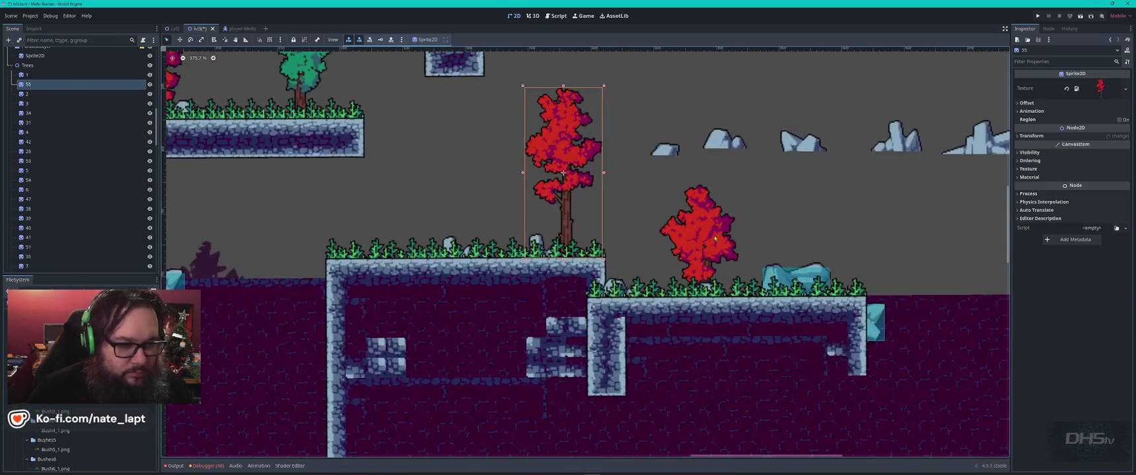
pyautogui.click(699, 235)
pyautogui.moveTo(699, 235)
pyautogui.mouseDown()
pyautogui.moveTo(759, 225)
pyautogui.moveTo(738, 203)
pyautogui.moveTo(746, 229)
pyautogui.mouseUp()
pyautogui.moveTo(571, 167)
pyautogui.mouseDown()
pyautogui.moveTo(600, 173)
pyautogui.moveTo(589, 173)
pyautogui.mouseUp()
# Step: Box-select the six rocks and move them together beside the staged trees
pyautogui.scroll(-3, 610, 189)
pyautogui.moveTo(628, 144); pyautogui.dragTo(919, 180)
pyautogui.moveTo(849, 157)
pyautogui.mouseDown()
pyautogui.moveTo(920, 85)
pyautogui.moveTo(238, 125)
pyautogui.moveTo(251, 85)
pyautogui.moveTo(515, 369)
pyautogui.moveTo(525, 311)
pyautogui.mouseUp()
pyautogui.scroll(-3, 920, 85)
pyautogui.scroll(-5, 251, 86)
pyautogui.scroll(-2, 525, 311)
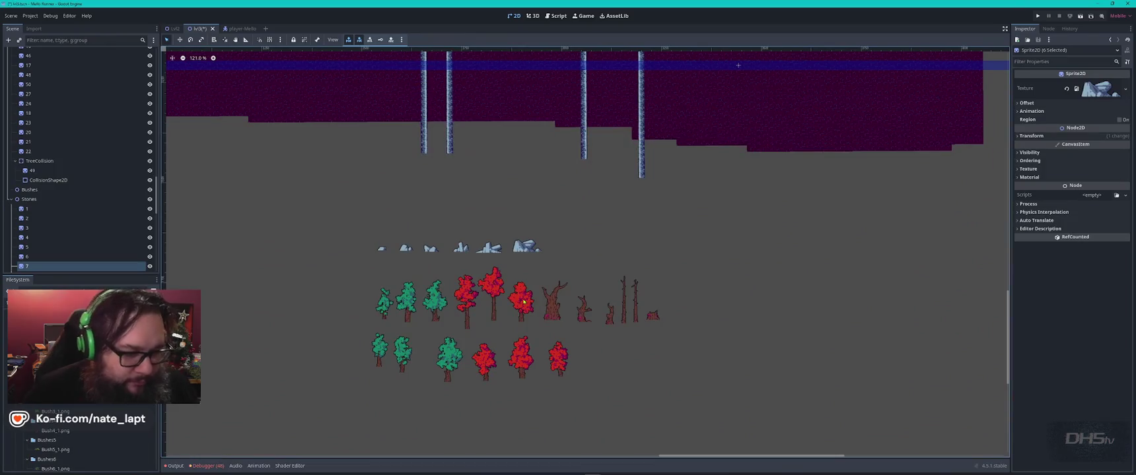
# Step: Duplicate the small trunk, tall thin trunk and stump, and carry the copies into the level
pyautogui.click(610, 307)
pyautogui.scroll(3, 614, 309)
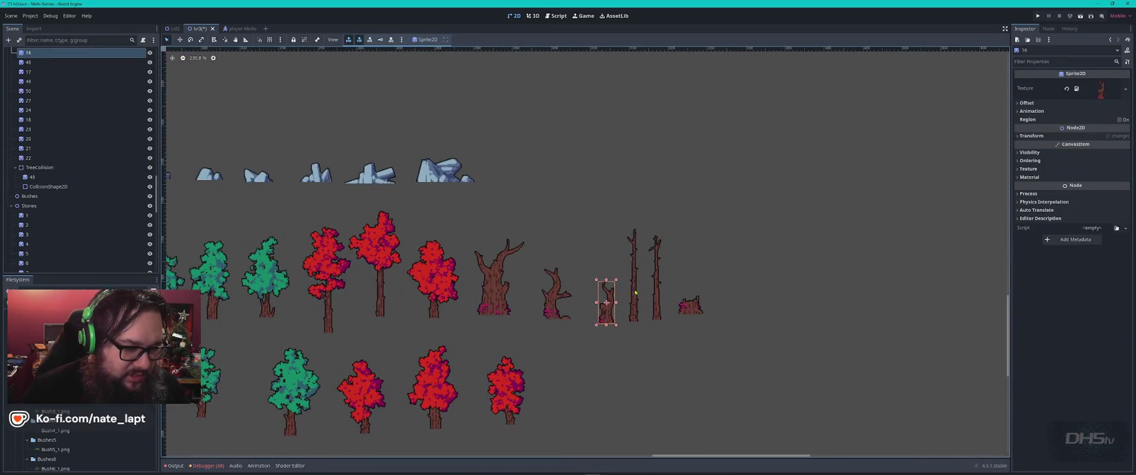
pyautogui.keyDown('shift'); pyautogui.click(633, 292); pyautogui.keyUp('shift')
pyautogui.keyDown('shift'); pyautogui.click(690, 309); pyautogui.keyUp('shift')
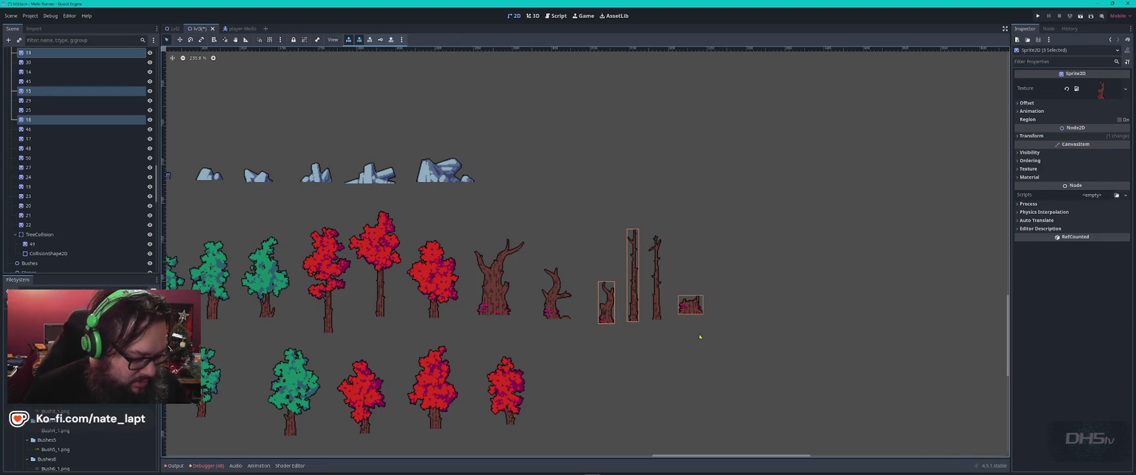
pyautogui.hotkey('ctrl', 'd')
pyautogui.moveTo(688, 309)
pyautogui.mouseDown()
pyautogui.moveTo(680, 138)
pyautogui.moveTo(660, 86)
pyautogui.moveTo(710, 354)
pyautogui.moveTo(802, 380)
pyautogui.moveTo(619, 264)
pyautogui.mouseUp()
pyautogui.scroll(-6, 679, 138)
pyautogui.scroll(6, 619, 264)
pyautogui.click(619, 264)
# Step: Arrange the copies: the red stump on the floating platform, and trunks 58 and 57 in the level
pyautogui.moveTo(613, 230)
pyautogui.mouseDown()
pyautogui.moveTo(335, 236)
pyautogui.moveTo(411, 239)
pyautogui.mouseUp()
pyautogui.scroll(4, 375, 235)
pyautogui.scroll(-2, 522, 239)
pyautogui.moveTo(715, 238)
pyautogui.mouseDown()
pyautogui.moveTo(533, 207)
pyautogui.moveTo(276, 273)
pyautogui.moveTo(529, 267)
pyautogui.moveTo(429, 262)
pyautogui.moveTo(445, 275)
pyautogui.mouseUp()
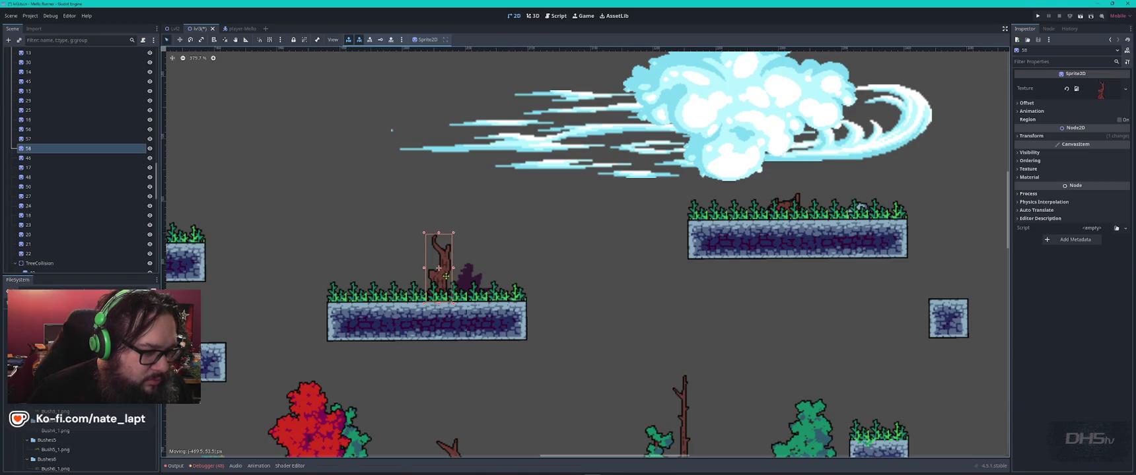
pyautogui.scroll(-3, 488, 281)
pyautogui.moveTo(760, 247)
pyautogui.mouseDown()
pyautogui.moveTo(531, 330)
pyautogui.moveTo(780, 368)
pyautogui.moveTo(384, 264)
pyautogui.moveTo(907, 239)
pyautogui.moveTo(911, 257)
pyautogui.mouseUp()
pyautogui.scroll(4, 786, 235)
pyautogui.scroll(-1, 931, 278)
pyautogui.hscroll(5, 858, 264)
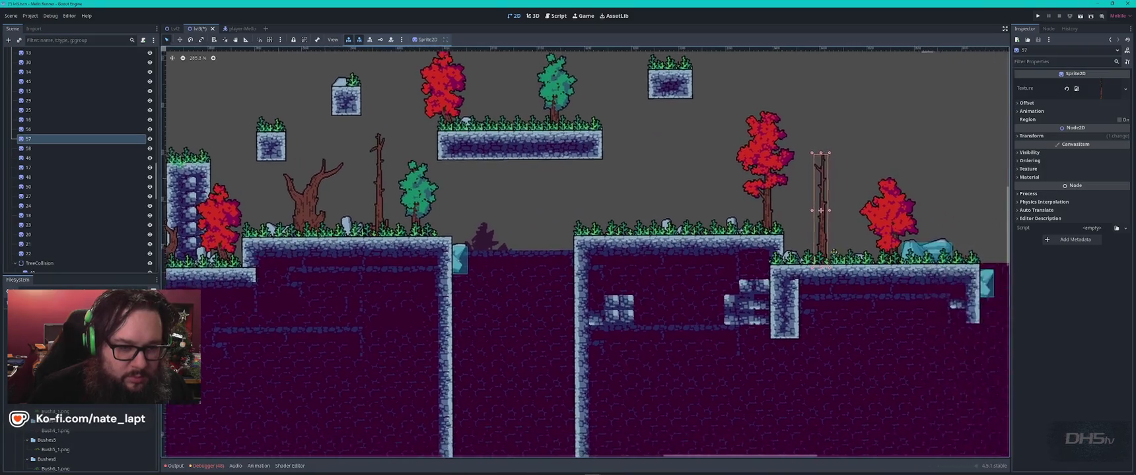
# Step: Add red tree copies at the left, on the platform by the cloud, and beside the green tree
pyautogui.click(605, 201)
pyautogui.hotkey('ctrl', 'd')
pyautogui.moveTo(604, 202)
pyautogui.mouseDown()
pyautogui.moveTo(190, 144)
pyautogui.moveTo(532, 177)
pyautogui.moveTo(833, 230)
pyautogui.moveTo(405, 295)
pyautogui.moveTo(398, 327)
pyautogui.mouseUp()
pyautogui.hscroll(-10, 191, 144)
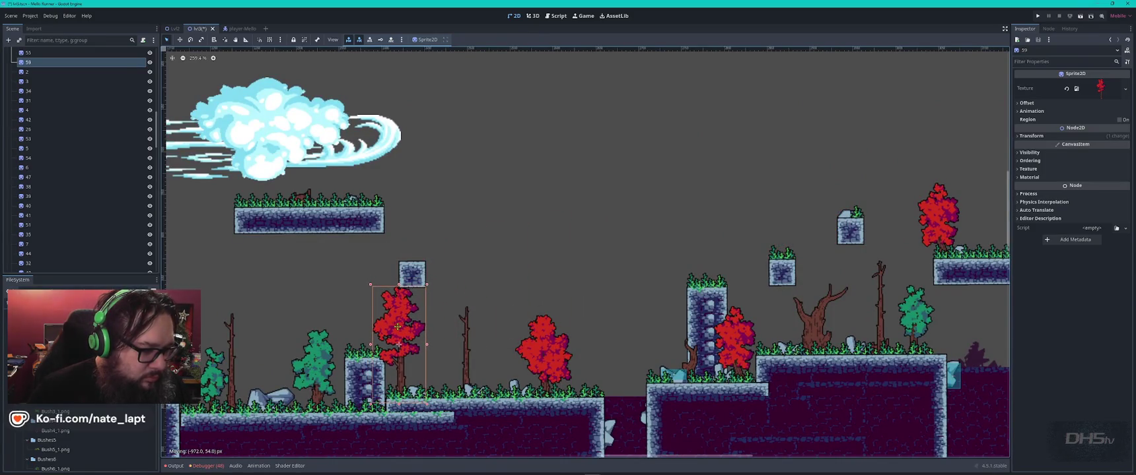
pyautogui.click(547, 351)
pyautogui.hotkey('ctrl', 'd')
pyautogui.moveTo(544, 355)
pyautogui.mouseDown()
pyautogui.moveTo(500, 340)
pyautogui.moveTo(250, 164)
pyautogui.mouseUp()
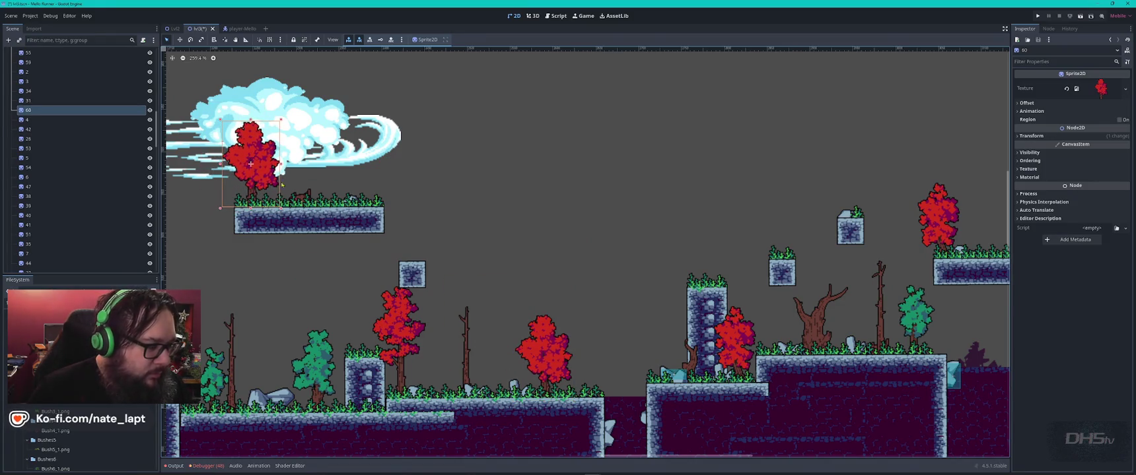
pyautogui.moveTo(300, 275); pyautogui.dragTo(651, 238)
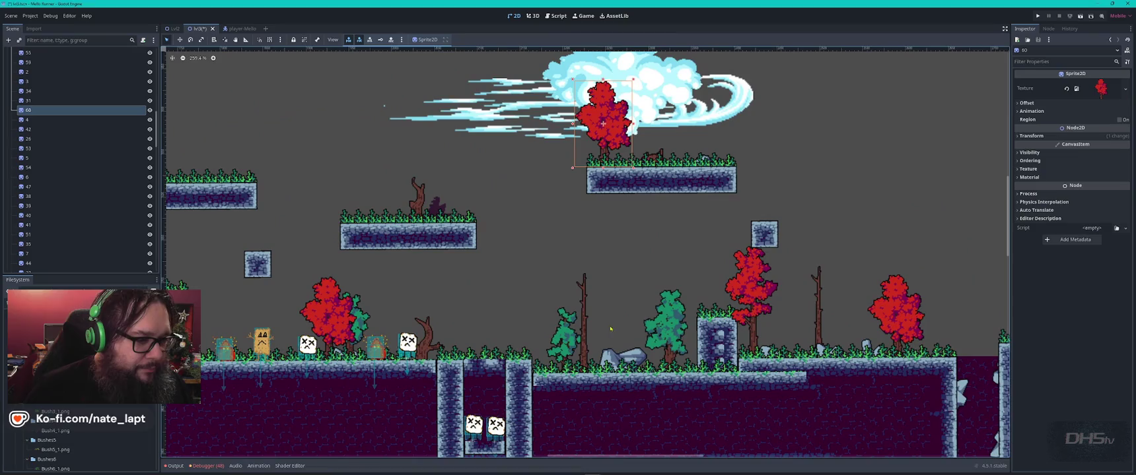
pyautogui.click(328, 323)
pyautogui.hotkey('ctrl', 'd')
pyautogui.moveTo(328, 320)
pyautogui.mouseDown()
pyautogui.moveTo(727, 323)
pyautogui.moveTo(587, 330)
pyautogui.moveTo(601, 333)
pyautogui.mouseUp()
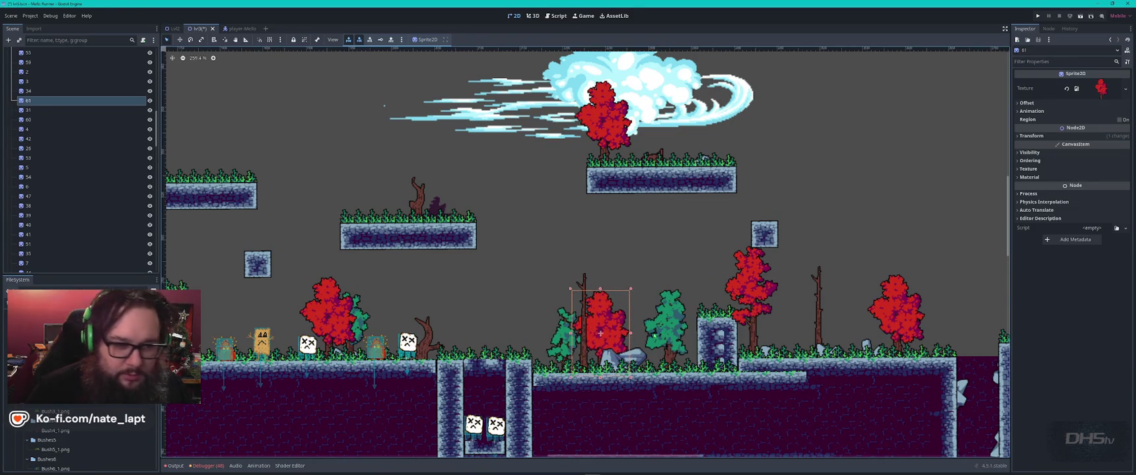
# Step: Move the thin bare tree to the ground's left end and rotate it to -5°
pyautogui.click(820, 316)
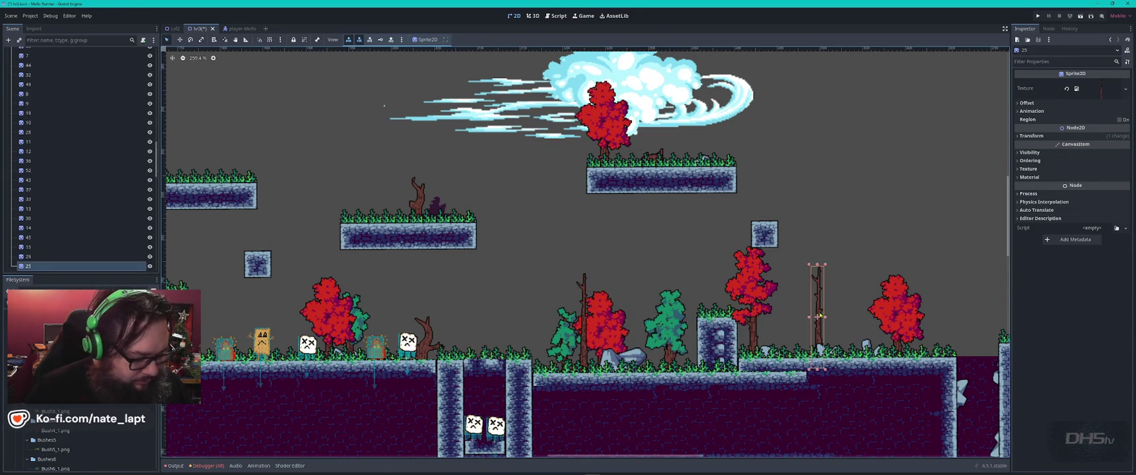
pyautogui.moveTo(819, 316)
pyautogui.mouseDown()
pyautogui.moveTo(221, 316)
pyautogui.moveTo(247, 321)
pyautogui.mouseUp()
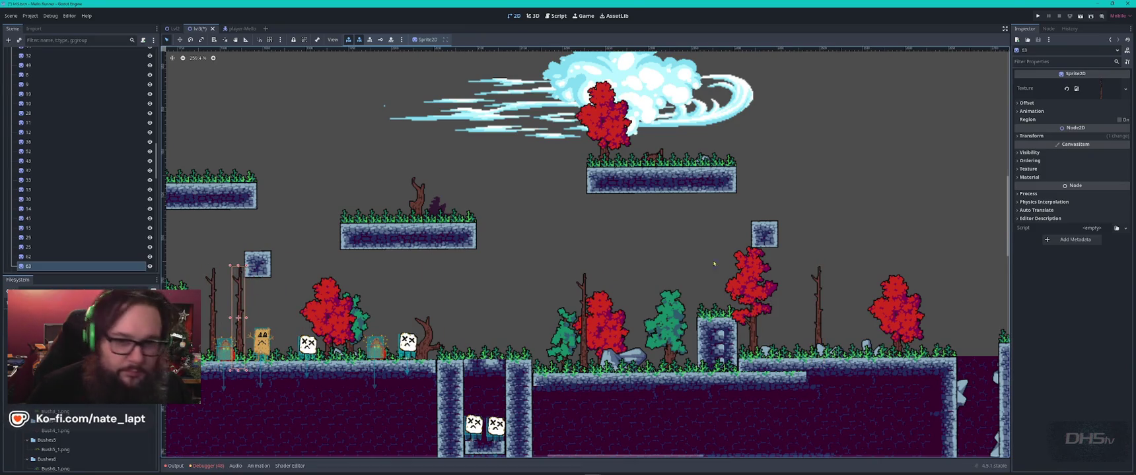
pyautogui.click(1031, 135)
pyautogui.click(1085, 170)
pyautogui.moveTo(1086, 171); pyautogui.dragTo(1079, 170)
pyautogui.press('Return')
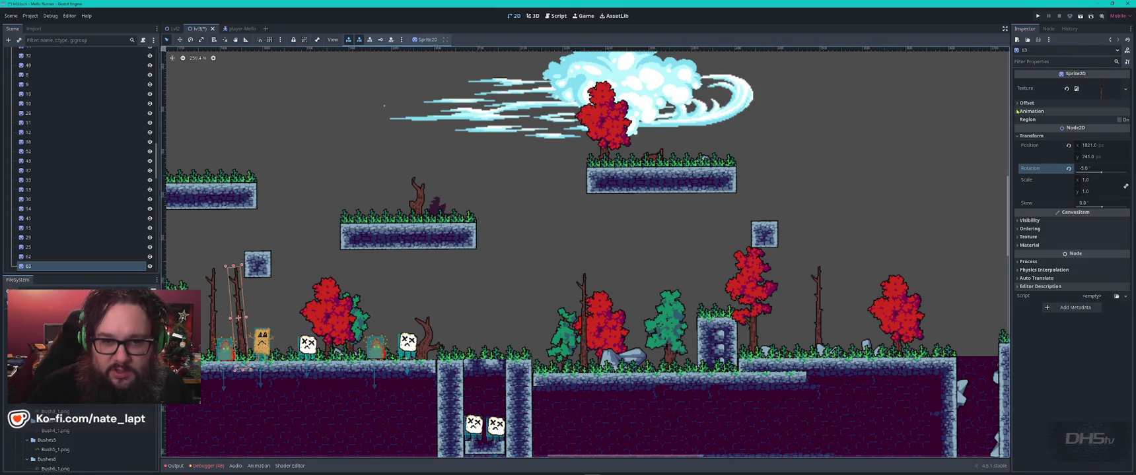
# Step: Flip the tilted bare tree horizontally, and add a flipped copy of the small dead tree at the platform's left end
pyautogui.click(1080, 103)
pyautogui.click(1078, 147)
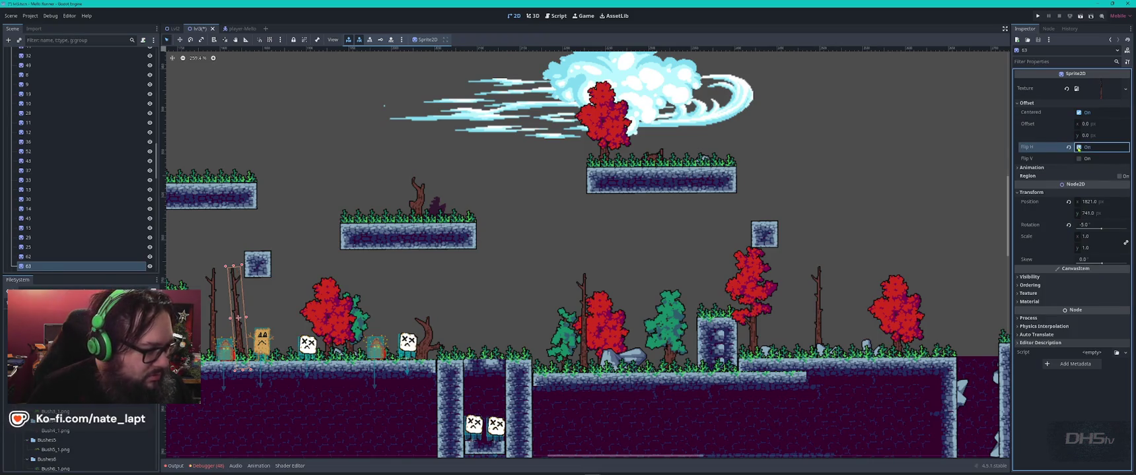
pyautogui.click(424, 196)
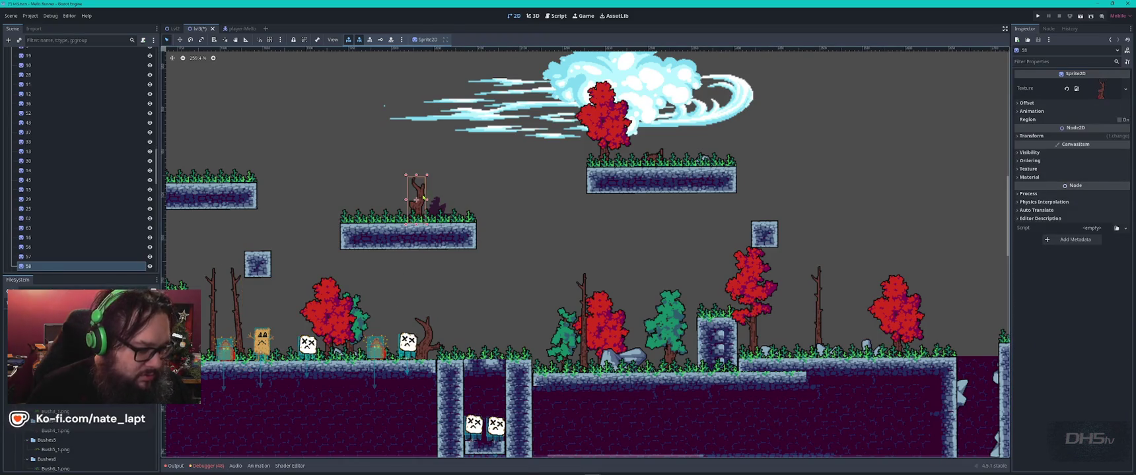
pyautogui.hotkey('ctrl', 'd')
pyautogui.moveTo(424, 197)
pyautogui.mouseDown()
pyautogui.moveTo(360, 199)
pyautogui.moveTo(363, 184)
pyautogui.moveTo(354, 188)
pyautogui.mouseUp()
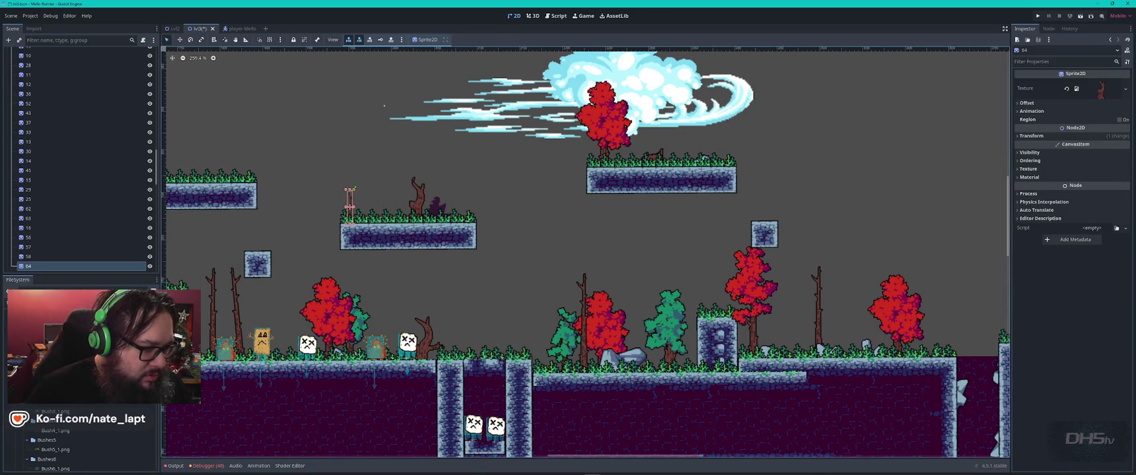
pyautogui.click(1027, 103)
pyautogui.click(1079, 147)
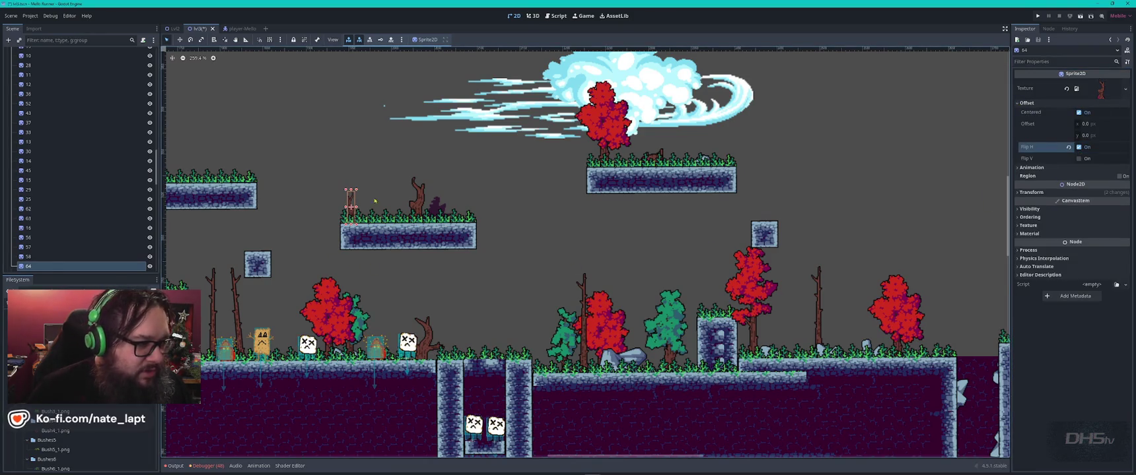
# Step: Nudge the small tree copy into the grass, trying Z Index 1 before returning it to 0
pyautogui.scroll(4, 370, 201)
pyautogui.moveTo(336, 218)
pyautogui.mouseDown()
pyautogui.moveTo(336, 187)
pyautogui.moveTo(338, 210)
pyautogui.mouseUp()
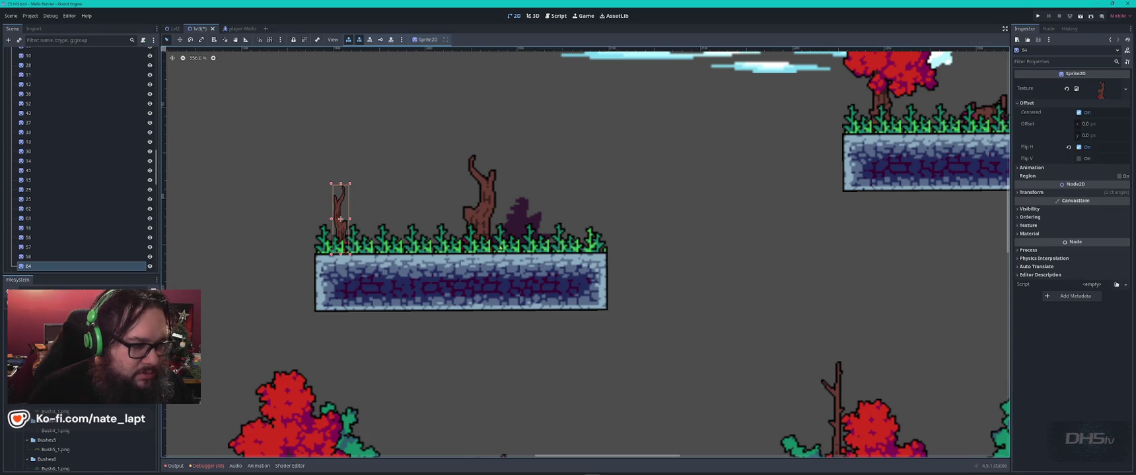
pyautogui.click(1029, 217)
pyautogui.click(1125, 225)
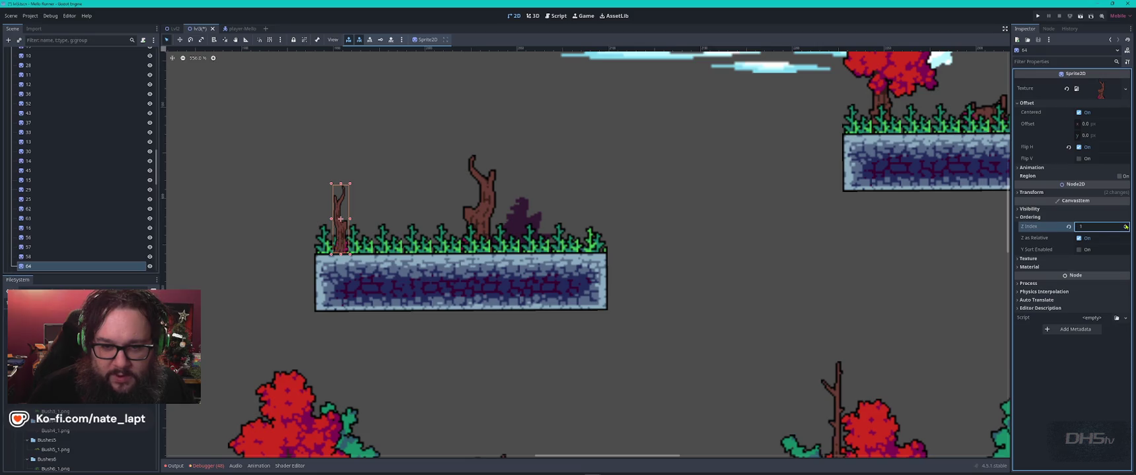
pyautogui.click(396, 192)
pyautogui.moveTo(336, 213); pyautogui.dragTo(337, 215)
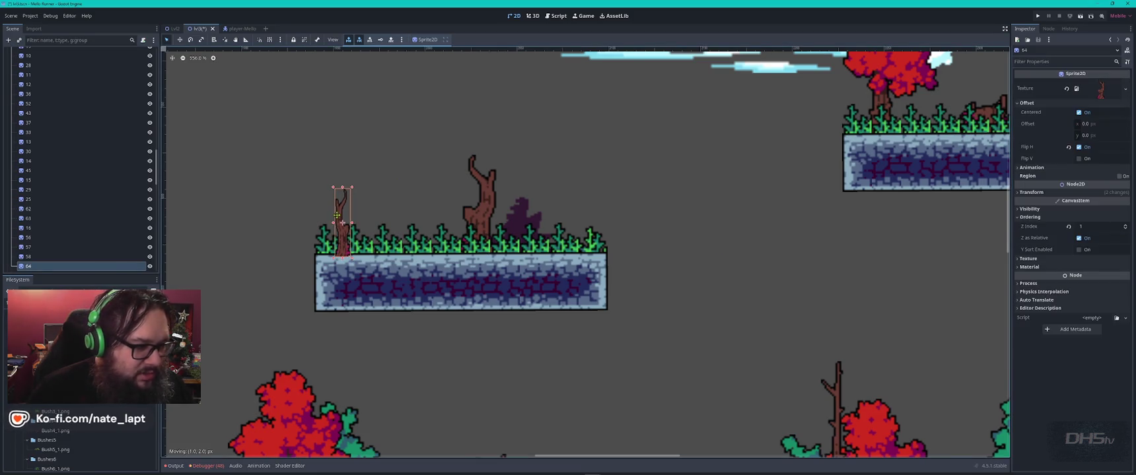
pyautogui.click(1126, 229)
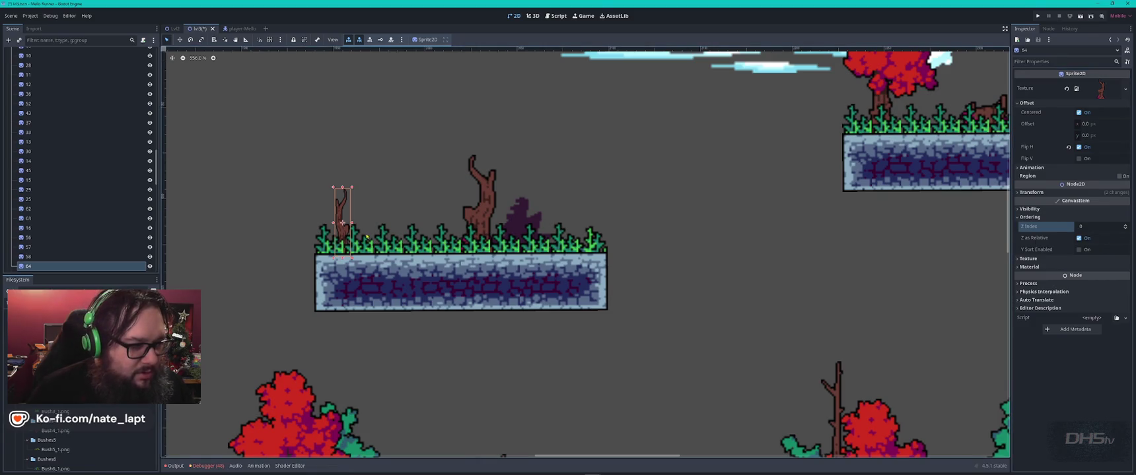
pyautogui.click(548, 182)
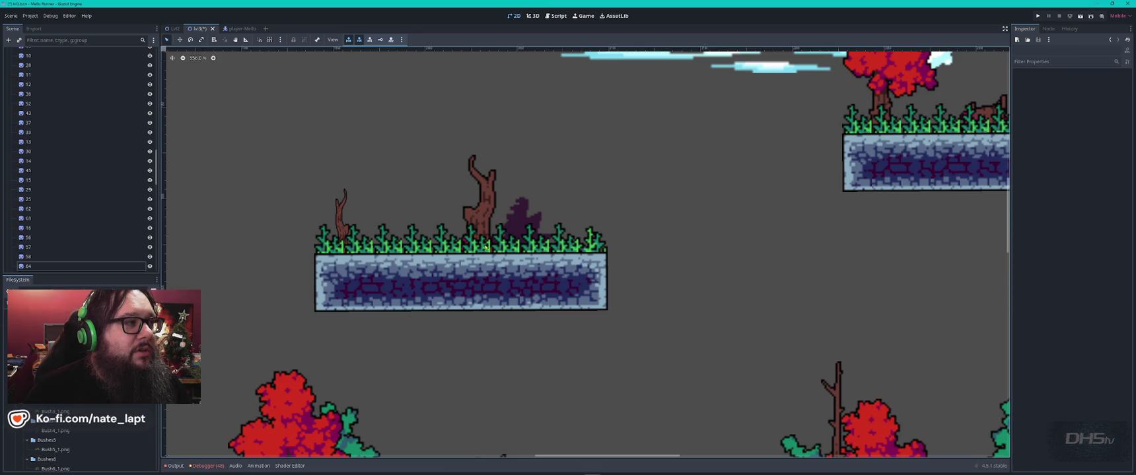
# Step: Put small dead tree copies on the upper-right and upper-left platforms, flipping the left one horizontally
pyautogui.scroll(-3, 486, 246)
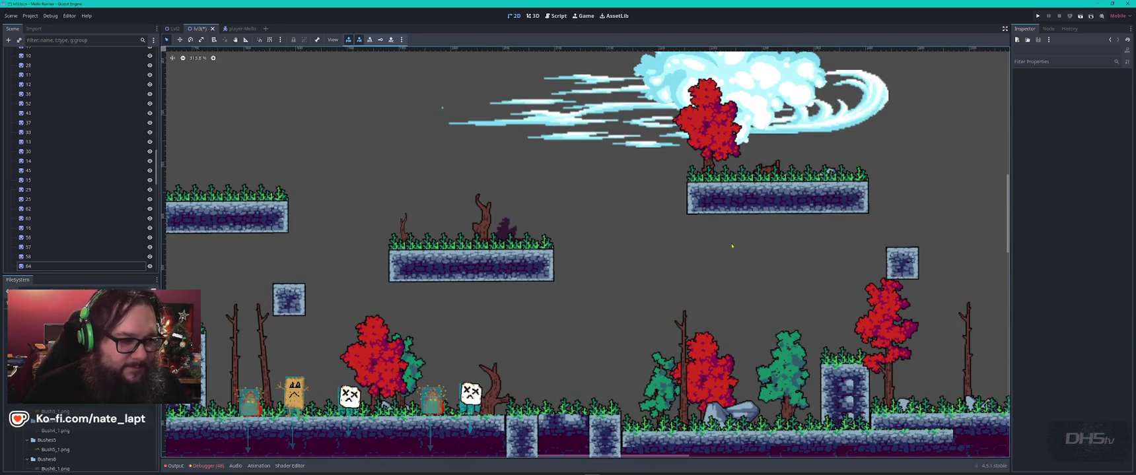
pyautogui.click(405, 229)
pyautogui.hotkey('ctrl', 'd')
pyautogui.moveTo(405, 229); pyautogui.dragTo(853, 157)
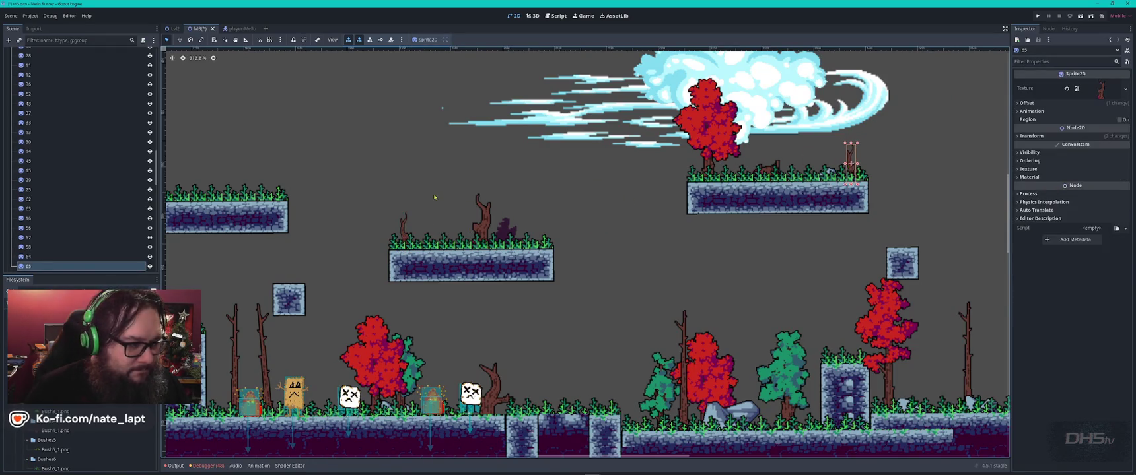
pyautogui.moveTo(457, 202); pyautogui.dragTo(731, 193)
pyautogui.hotkey('ctrl', 'd')
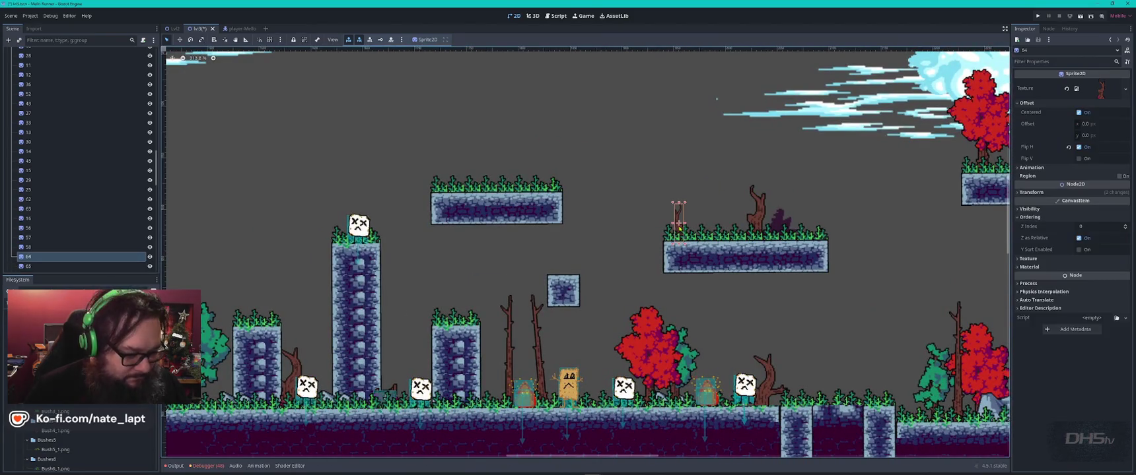
pyautogui.moveTo(677, 226)
pyautogui.mouseDown()
pyautogui.moveTo(491, 171)
pyautogui.moveTo(454, 176)
pyautogui.mouseUp()
pyautogui.scroll(4, 463, 182)
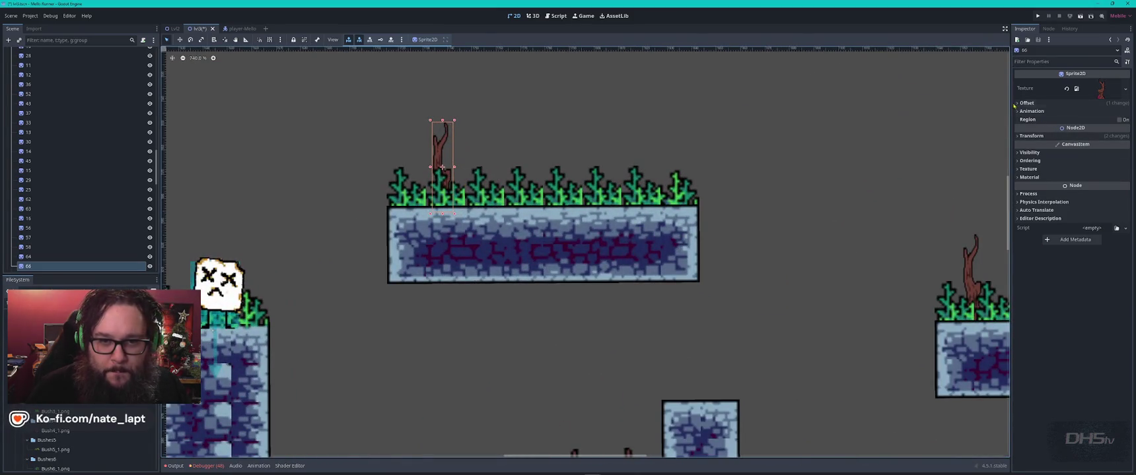
pyautogui.click(1076, 103)
pyautogui.click(1078, 148)
pyautogui.click(672, 145)
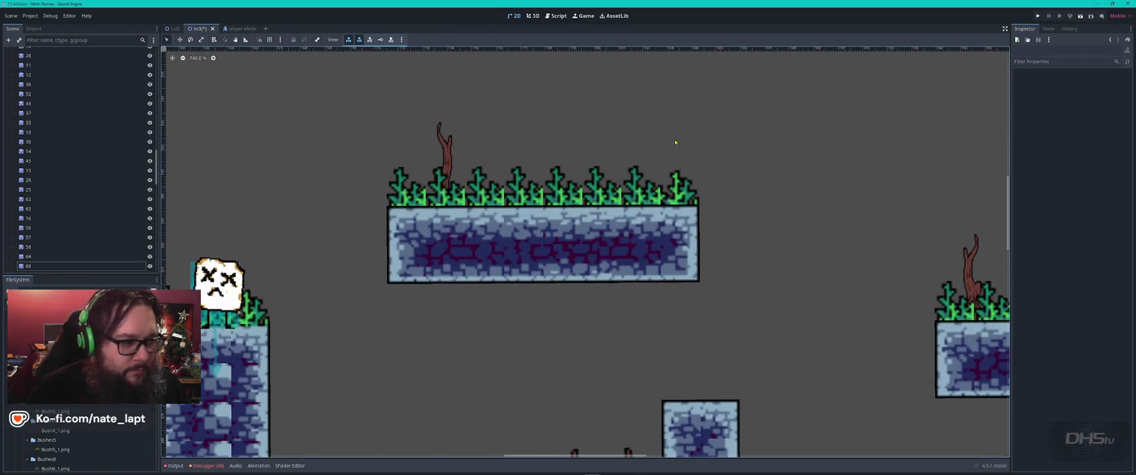
pyautogui.scroll(-4, 710, 151)
# Step: Place a copy of a tall bare tree further left on the ground, then box-select the six stone sprites
pyautogui.click(658, 412)
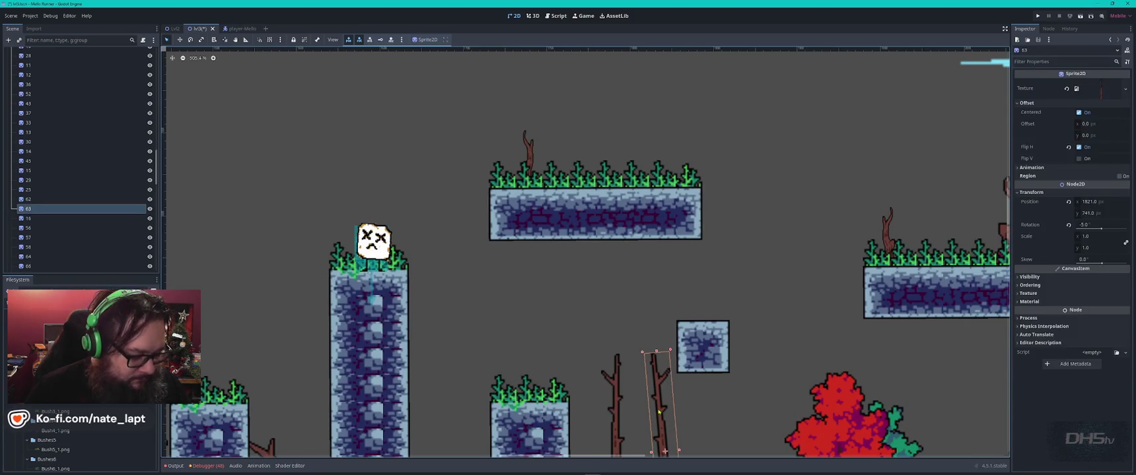
pyautogui.hotkey('ctrl', 'd')
pyautogui.moveTo(658, 412)
pyautogui.mouseDown()
pyautogui.moveTo(259, 325)
pyautogui.moveTo(468, 191)
pyautogui.moveTo(330, 198)
pyautogui.moveTo(249, 291)
pyautogui.mouseUp()
pyautogui.scroll(-3, 303, 294)
pyautogui.hscroll(5, 370, 262)
pyautogui.scroll(-1, 370, 262)
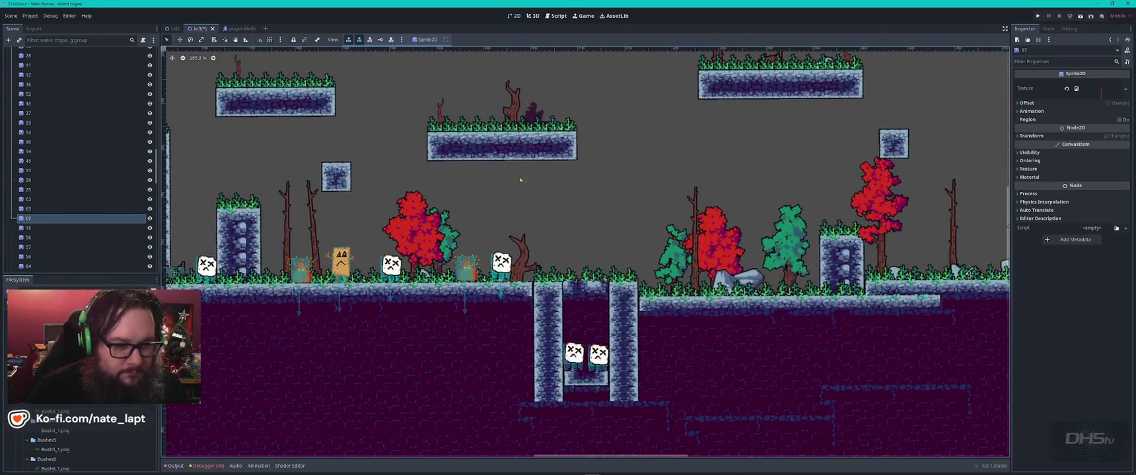
pyautogui.scroll(-1, 824, 198)
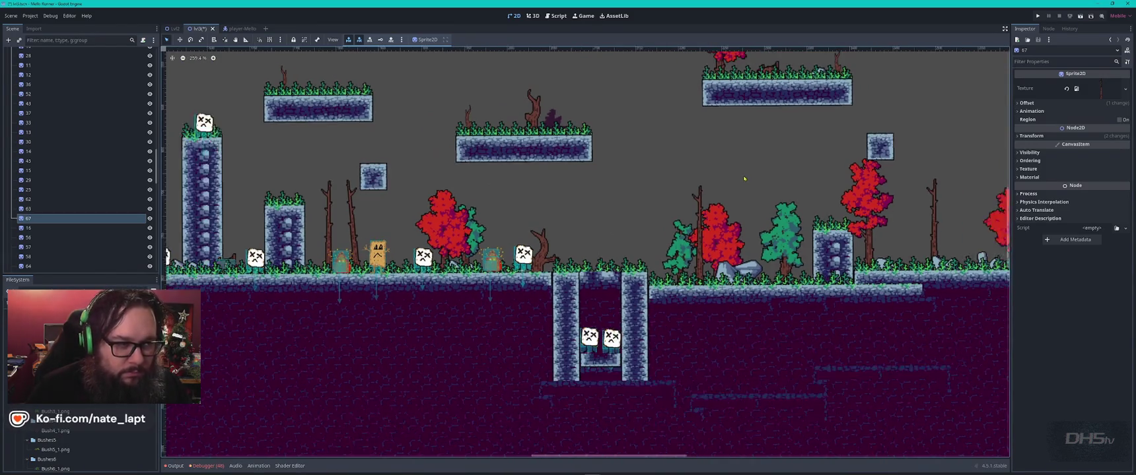
pyautogui.hscroll(5, 823, 198)
pyautogui.scroll(1, 823, 198)
pyautogui.scroll(-5, 823, 198)
pyautogui.hscroll(3, 859, 198)
pyautogui.hscroll(-3, 891, 200)
pyautogui.click(940, 200)
pyautogui.moveTo(941, 200); pyautogui.dragTo(749, 239)
# Step: Move the six stones toward the level and put a stone copy on the middle platform
pyautogui.moveTo(825, 217)
pyautogui.mouseDown()
pyautogui.moveTo(383, 200)
pyautogui.moveTo(380, 185)
pyautogui.moveTo(403, 210)
pyautogui.mouseUp()
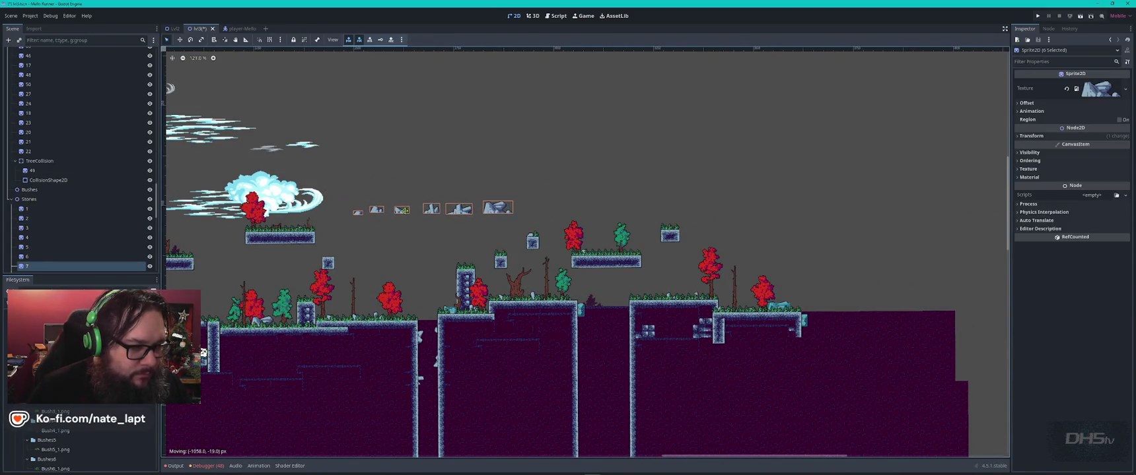
pyautogui.hscroll(-5, 672, 197)
pyautogui.scroll(5, 672, 198)
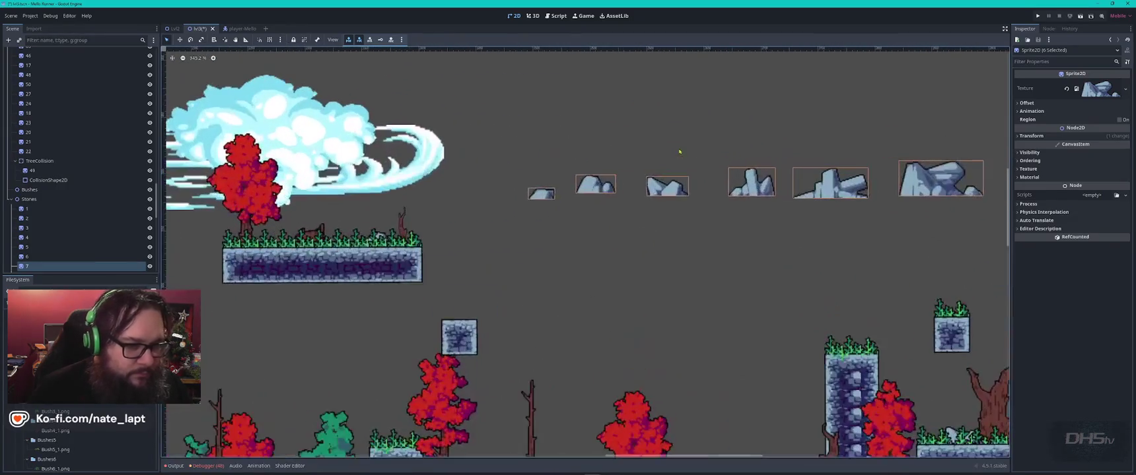
pyautogui.click(672, 196)
pyautogui.hotkey('ctrl', 'd')
pyautogui.moveTo(673, 197)
pyautogui.mouseDown()
pyautogui.moveTo(301, 249)
pyautogui.moveTo(198, 237)
pyautogui.moveTo(733, 236)
pyautogui.moveTo(496, 312)
pyautogui.mouseUp()
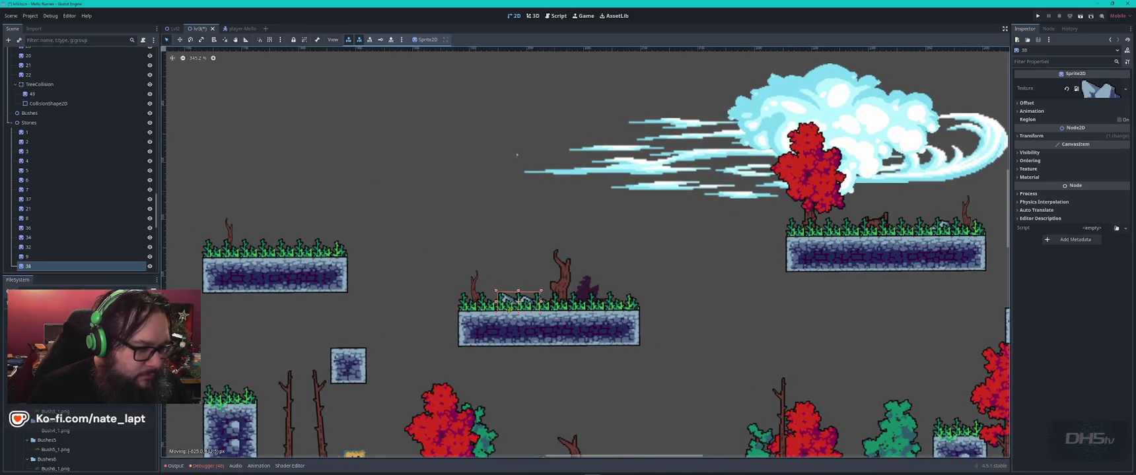
pyautogui.scroll(-4, 633, 281)
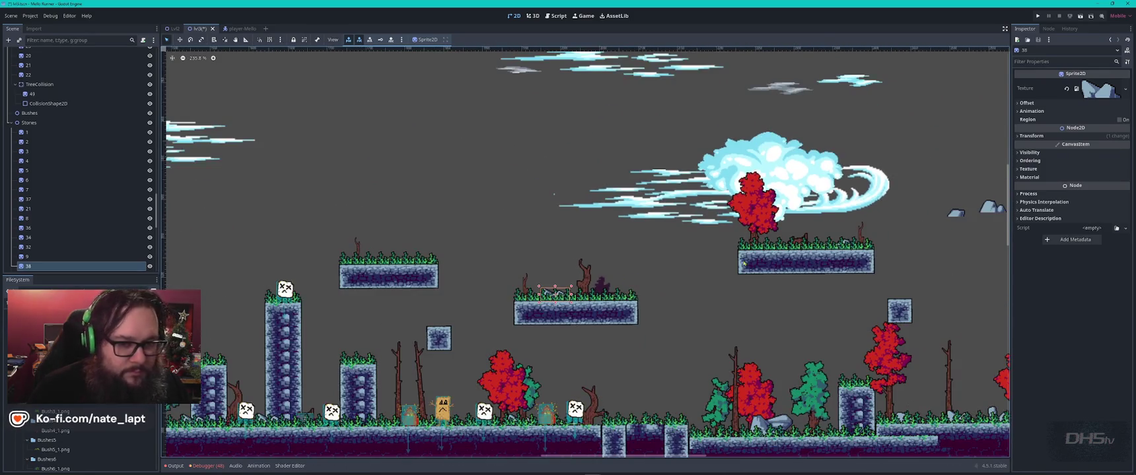
# Step: Place a copy of the upper-right stone beside the left platform's edge
pyautogui.moveTo(742, 263); pyautogui.dragTo(657, 251)
pyautogui.click(870, 202)
pyautogui.hotkey('ctrl', 'd')
pyautogui.moveTo(870, 202)
pyautogui.mouseDown()
pyautogui.moveTo(352, 249)
pyautogui.moveTo(484, 290)
pyautogui.moveTo(472, 303)
pyautogui.mouseUp()
pyautogui.scroll(8, 345, 249)
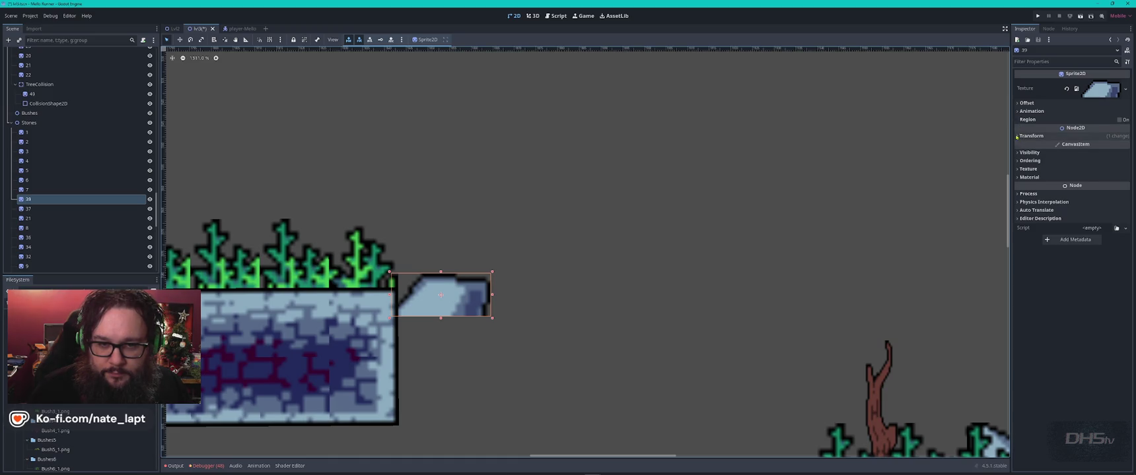
# Step: Rotate the stone copy to about 91.3° and tuck it upright against the platform block's right wall
pyautogui.click(1017, 136)
pyautogui.moveTo(1096, 170)
pyautogui.mouseDown()
pyautogui.moveTo(1107, 169)
pyautogui.moveTo(1098, 170)
pyautogui.mouseUp()
pyautogui.moveTo(423, 305); pyautogui.dragTo(401, 343)
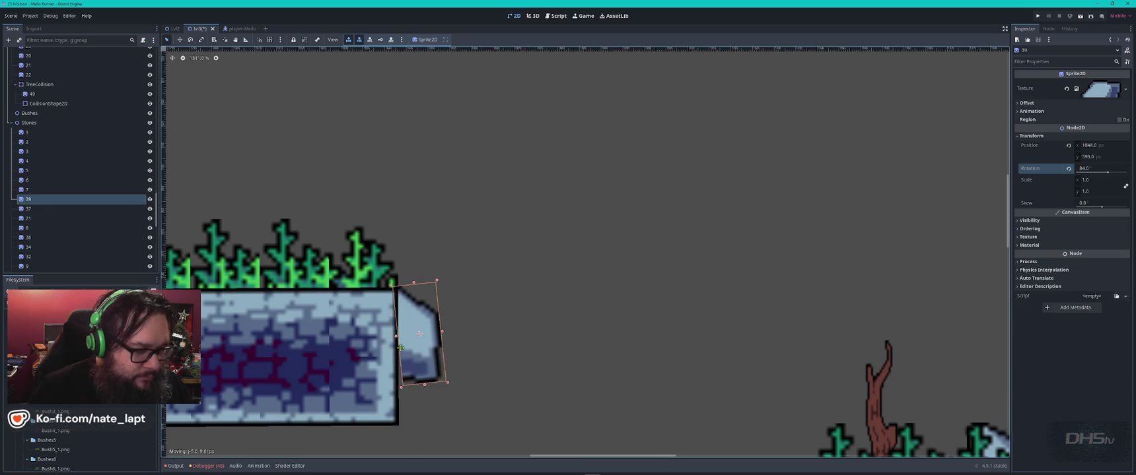
pyautogui.moveTo(1106, 171); pyautogui.dragTo(1108, 171)
pyautogui.moveTo(413, 329); pyautogui.dragTo(408, 336)
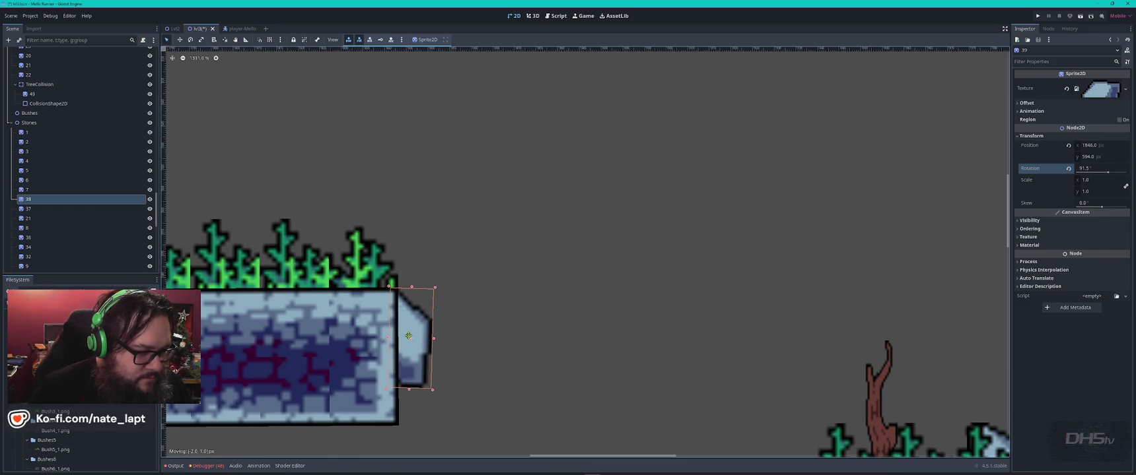
pyautogui.click(519, 311)
# Step: Zoom in on the player area and select the base tile layer
pyautogui.scroll(-4, 489, 295)
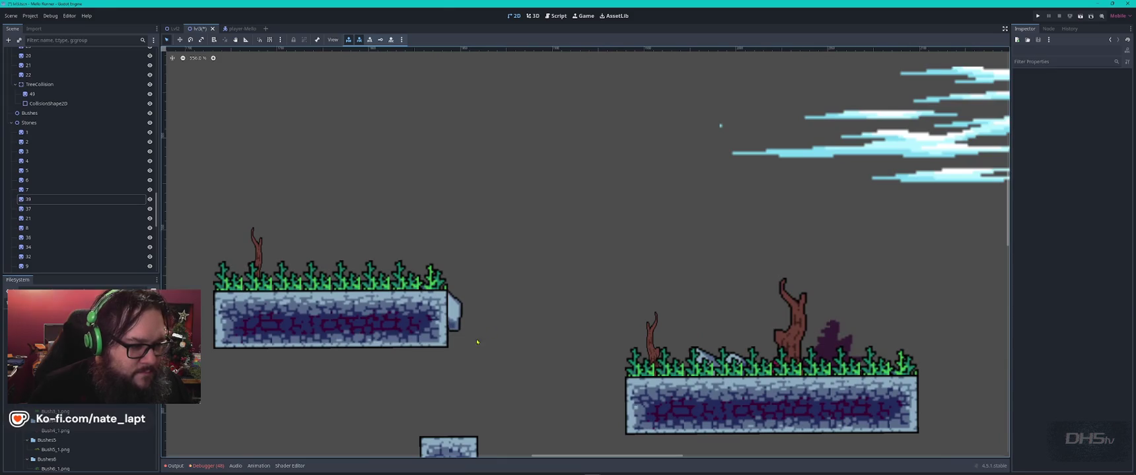
pyautogui.scroll(-3, 752, 238)
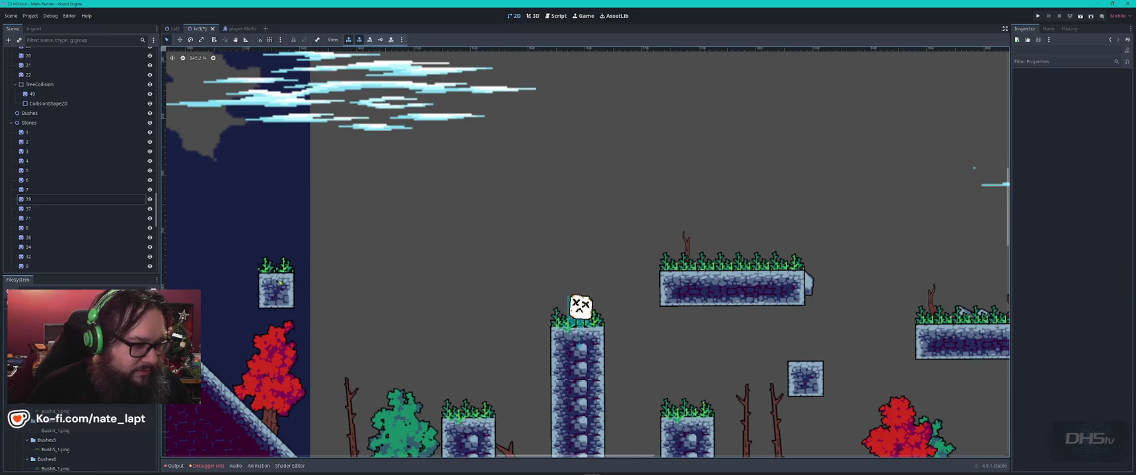
pyautogui.click(267, 276)
# Step: Paint two floating stone block tiles near the platforms on the base tile layer
pyautogui.click(271, 293)
pyautogui.click(272, 293)
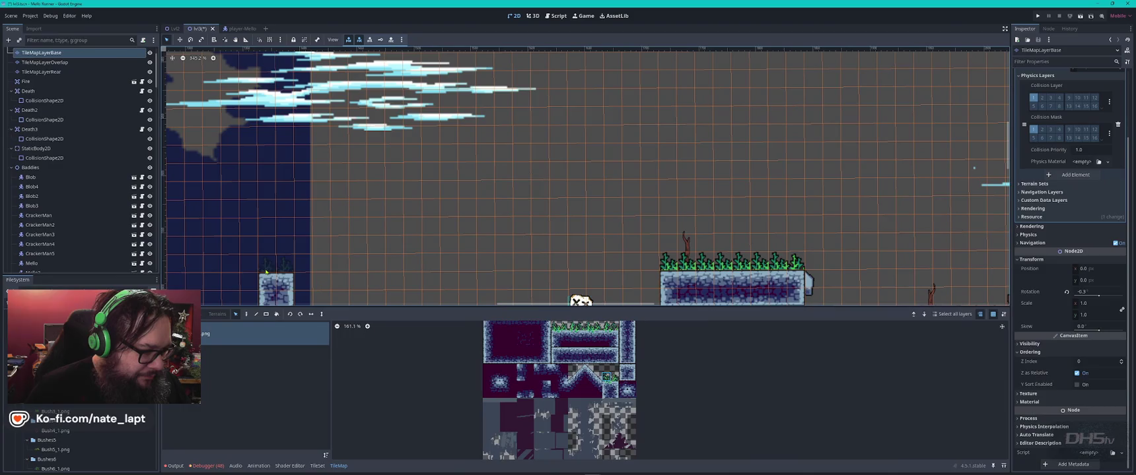
pyautogui.moveTo(320, 269); pyautogui.dragTo(469, 175)
pyautogui.click(627, 373)
pyautogui.moveTo(726, 141)
pyautogui.mouseDown()
pyautogui.moveTo(616, 168)
pyautogui.moveTo(568, 158)
pyautogui.mouseUp()
pyautogui.click(434, 195)
pyautogui.click(441, 185)
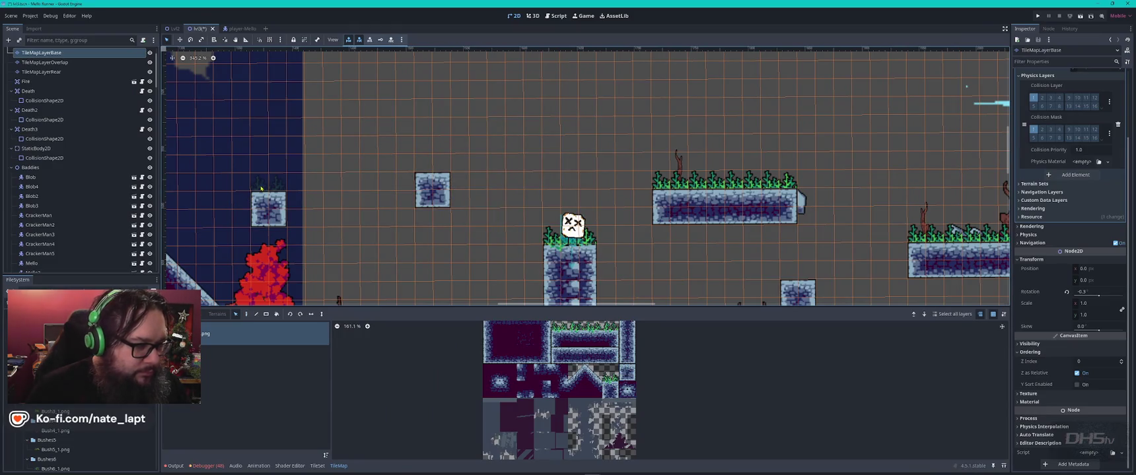
# Step: Paint grass tufts on top of both stone blocks using the overlap tile layer
pyautogui.click(45, 63)
pyautogui.moveTo(258, 184); pyautogui.dragTo(278, 184)
pyautogui.moveTo(423, 164); pyautogui.dragTo(441, 165)
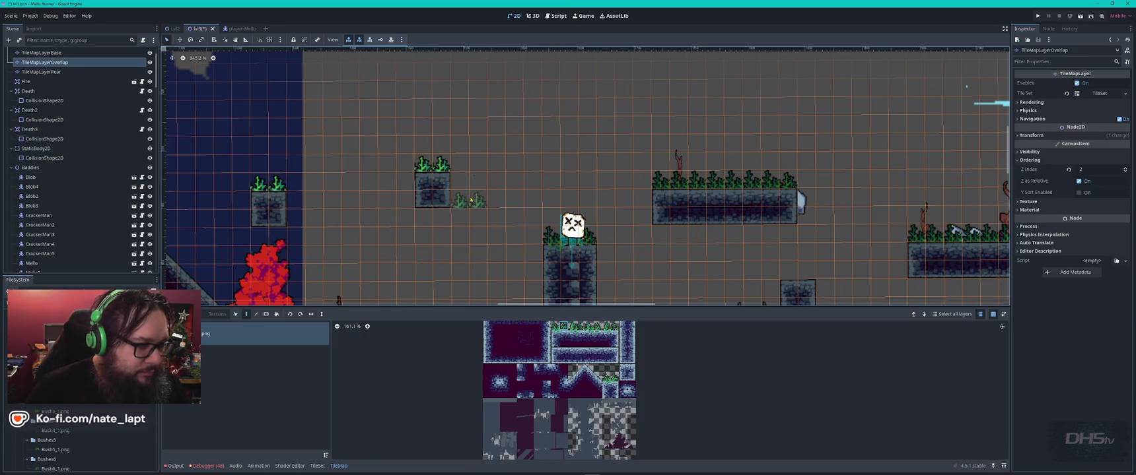
pyautogui.press('Escape')
pyautogui.scroll(-4, 470, 202)
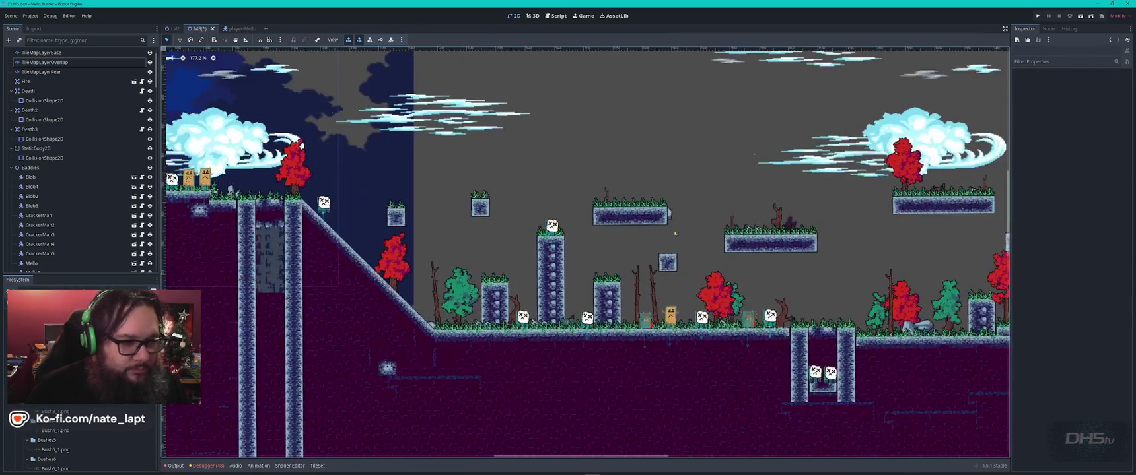
# Step: Place a copy of the green bush on the right platform
pyautogui.hscroll(8, 754, 175)
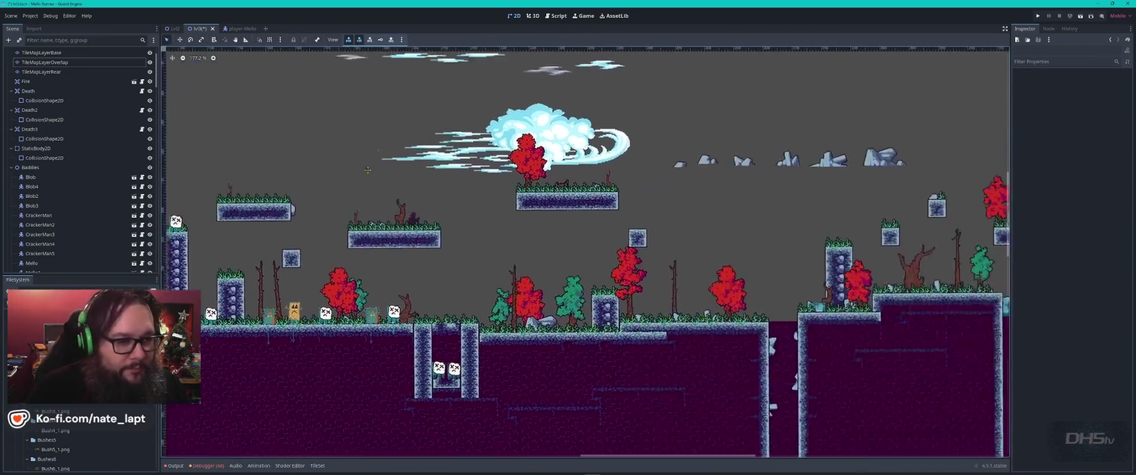
pyautogui.scroll(-3, 578, 227)
pyautogui.hscroll(3, 578, 227)
pyautogui.hscroll(5, 579, 227)
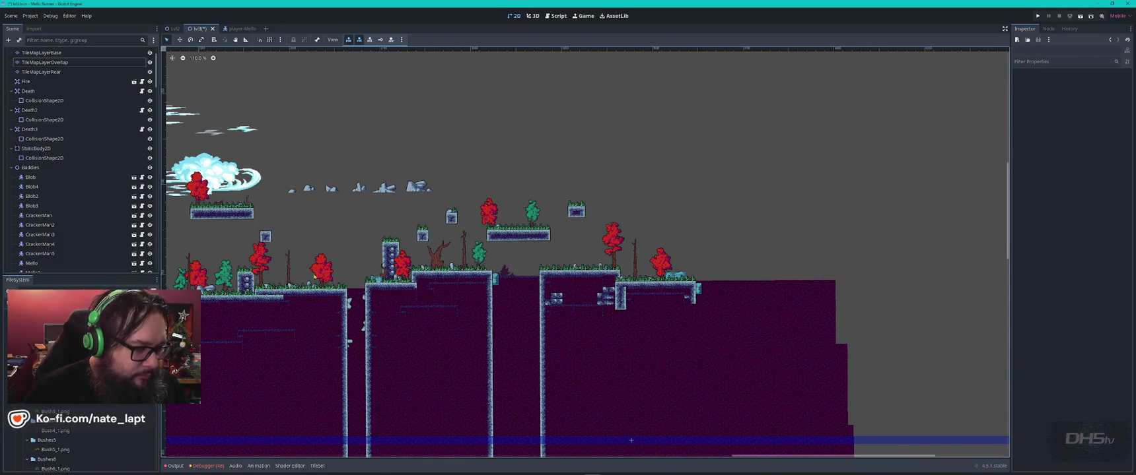
pyautogui.click(180, 276)
pyautogui.hotkey('ctrl', 'd')
pyautogui.moveTo(181, 276)
pyautogui.mouseDown()
pyautogui.moveTo(266, 286)
pyautogui.moveTo(748, 253)
pyautogui.moveTo(644, 268)
pyautogui.moveTo(666, 269)
pyautogui.mouseUp()
# Step: Add another bush copy up beside the trees
pyautogui.scroll(4, 644, 267)
pyautogui.scroll(3, 644, 268)
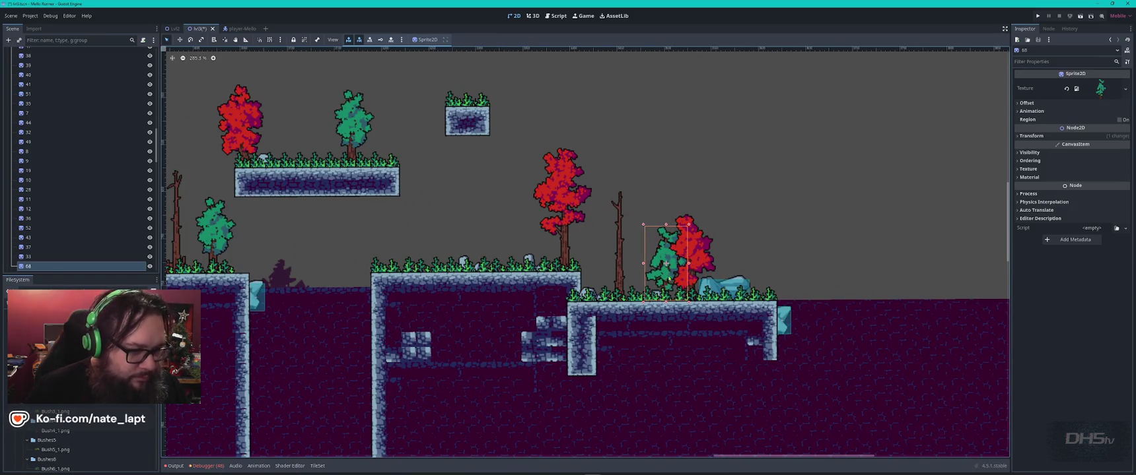
pyautogui.scroll(-6, 670, 278)
pyautogui.scroll(-2, 589, 226)
pyautogui.click(412, 366)
pyautogui.hotkey('ctrl', 'd')
pyautogui.moveTo(411, 366)
pyautogui.mouseDown()
pyautogui.moveTo(588, 101)
pyautogui.moveTo(614, 99)
pyautogui.mouseUp()
pyautogui.scroll(8, 585, 121)
pyautogui.scroll(4, 615, 104)
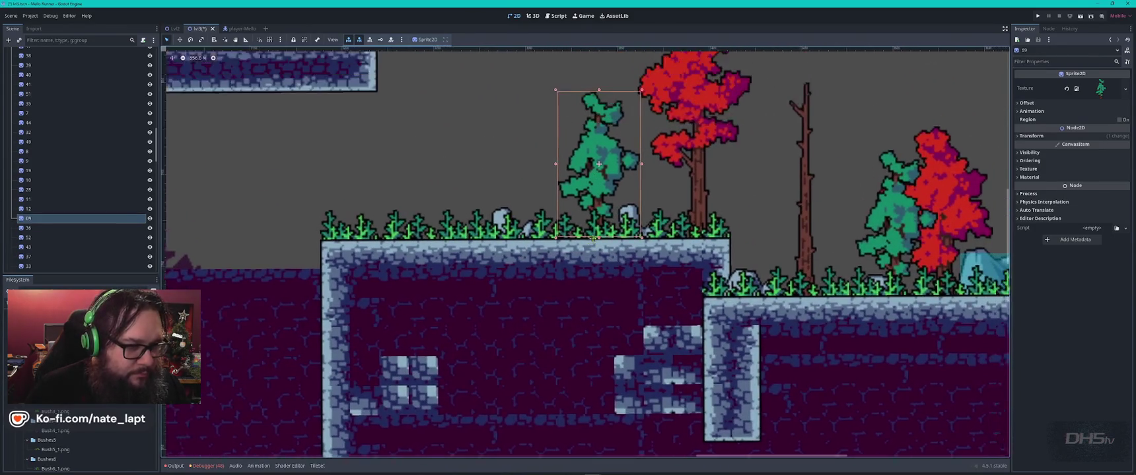
# Step: Put a third bush copy further right, mirrored horizontally and scaled slightly smaller
pyautogui.hotkey('ctrl', 'd')
pyautogui.moveTo(551, 231)
pyautogui.mouseDown()
pyautogui.moveTo(723, 241)
pyautogui.moveTo(739, 294)
pyautogui.mouseUp()
pyautogui.click(1018, 102)
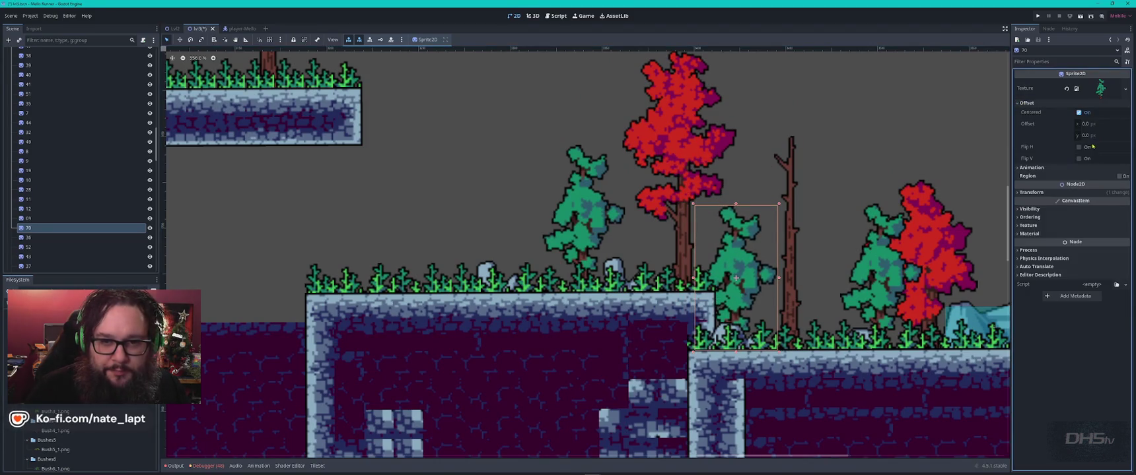
pyautogui.click(1078, 146)
pyautogui.moveTo(735, 273); pyautogui.dragTo(760, 272)
pyautogui.scroll(-2, 770, 276)
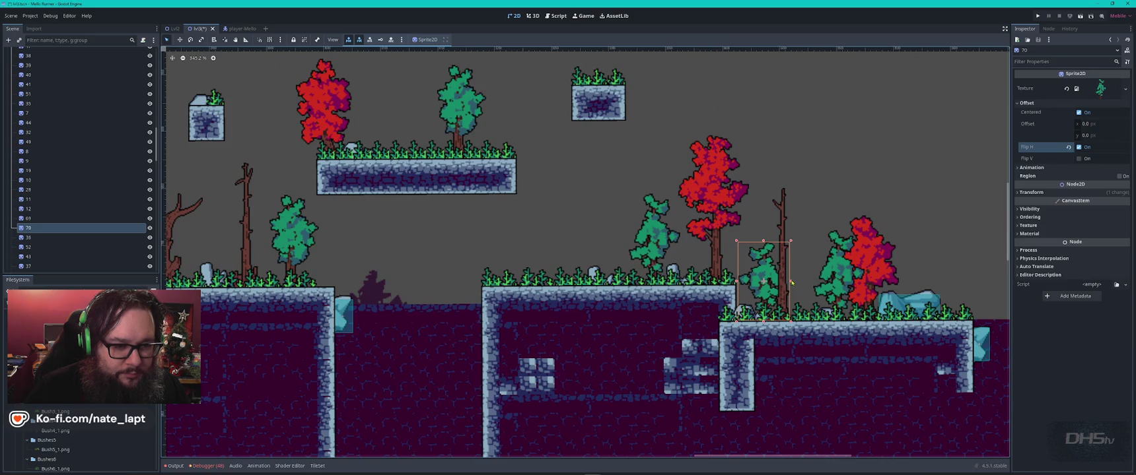
pyautogui.moveTo(791, 229); pyautogui.dragTo(780, 240)
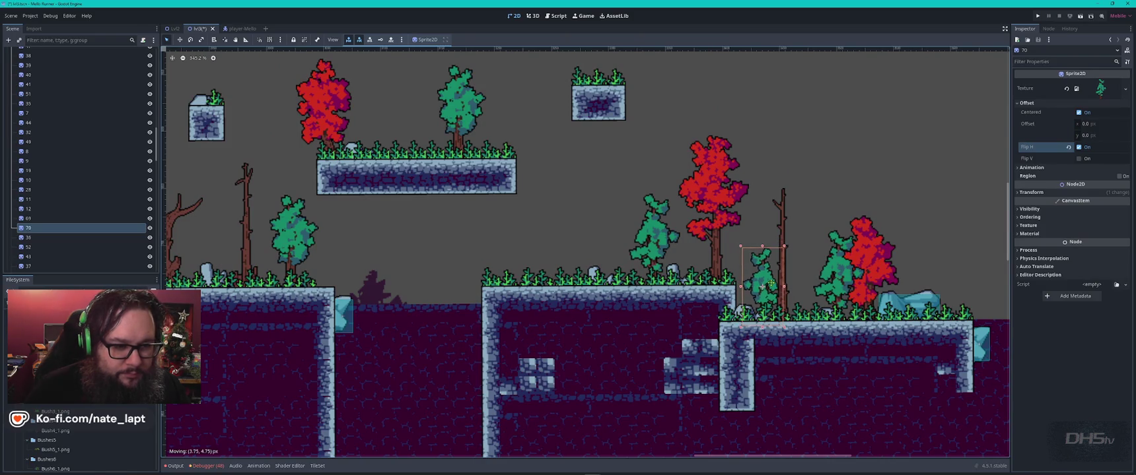
pyautogui.scroll(-4, 766, 280)
pyautogui.click(796, 194)
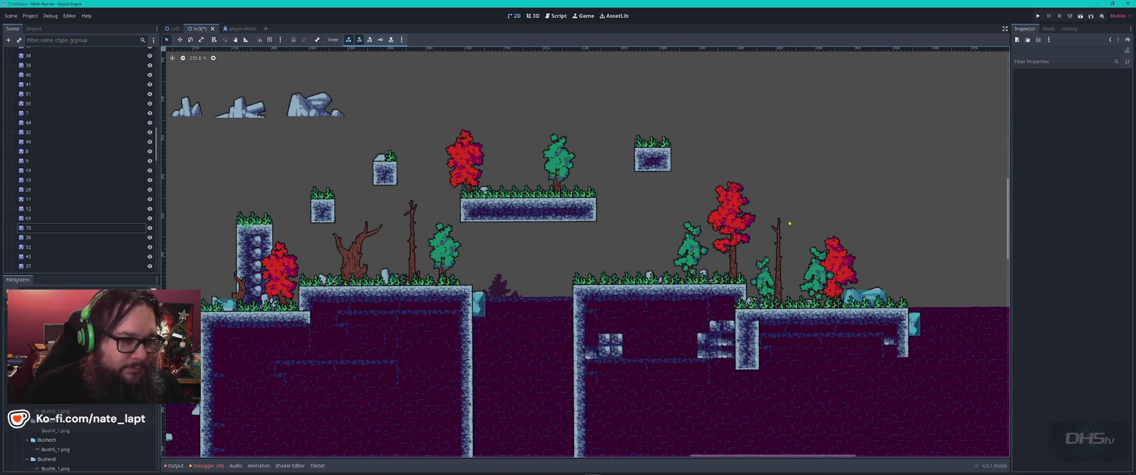
pyautogui.scroll(-4, 791, 225)
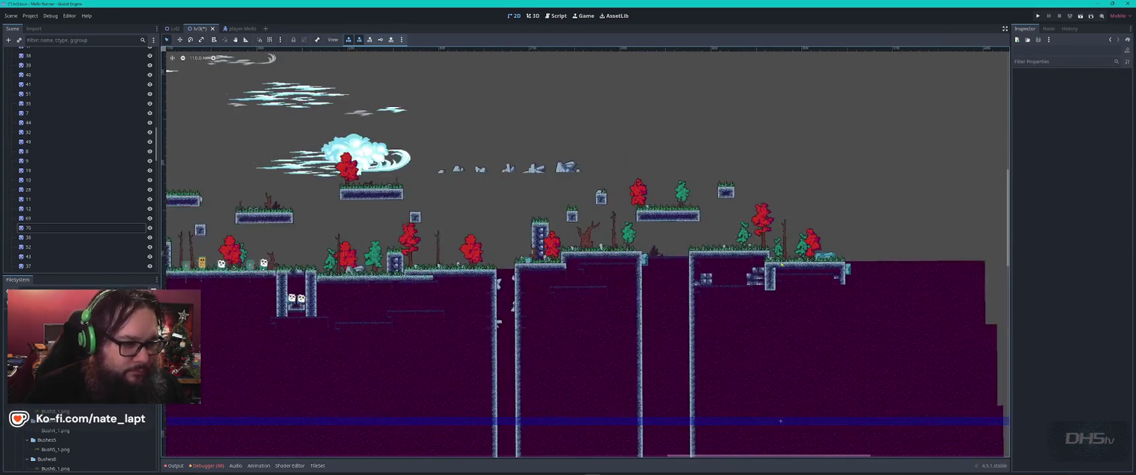
pyautogui.moveTo(476, 272); pyautogui.dragTo(734, 311)
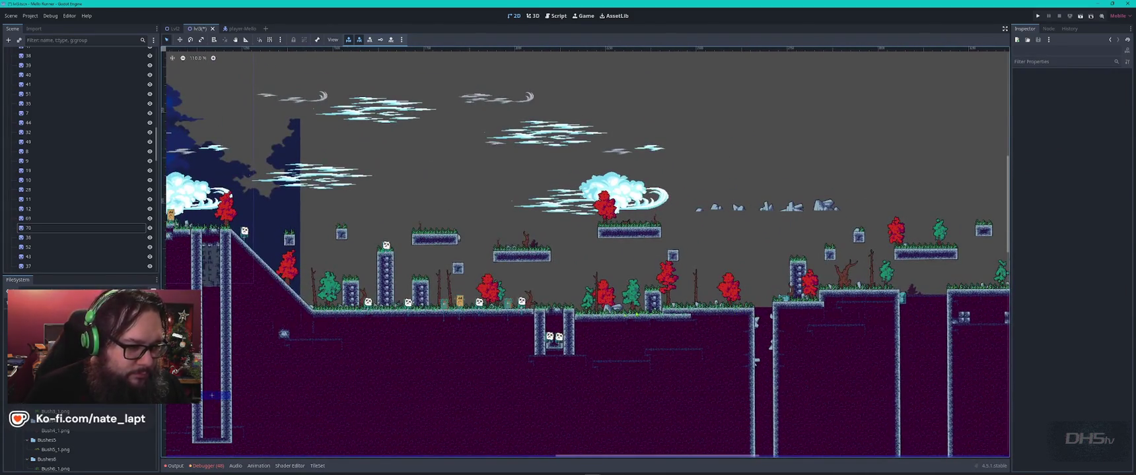
# Step: Move the leftmost green tree sprite from the palette up onto the floating platform
pyautogui.scroll(-2, 651, 315)
pyautogui.moveTo(634, 463); pyautogui.dragTo(623, 337)
pyautogui.scroll(6, 623, 276)
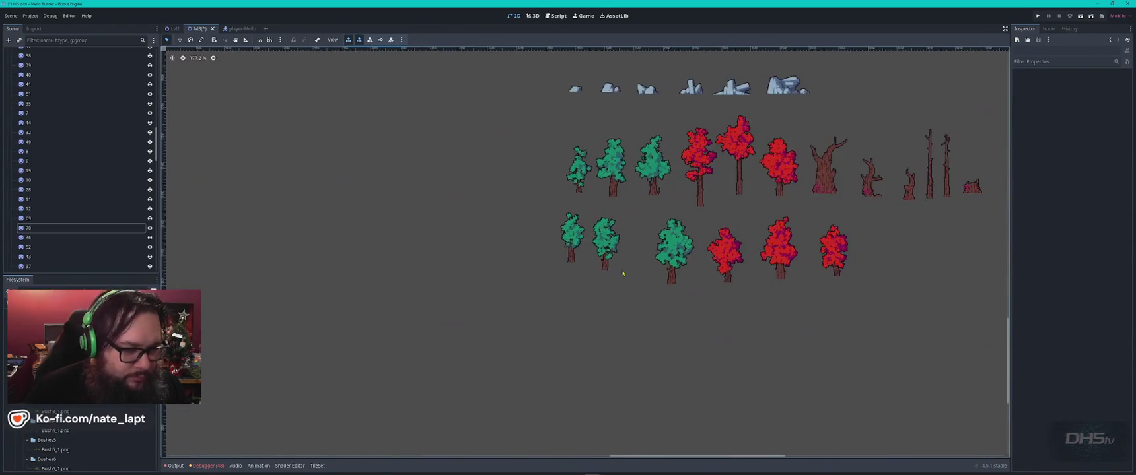
pyautogui.scroll(3, 623, 276)
pyautogui.click(557, 243)
pyautogui.scroll(-4, 557, 243)
pyautogui.moveTo(557, 243)
pyautogui.mouseDown()
pyautogui.moveTo(397, 128)
pyautogui.moveTo(632, 396)
pyautogui.moveTo(528, 140)
pyautogui.moveTo(606, 316)
pyautogui.moveTo(617, 220)
pyautogui.moveTo(632, 229)
pyautogui.mouseUp()
# Step: Resize the green tree with its corner handles until it fits the platform, then deselect it
pyautogui.scroll(4, 617, 220)
pyautogui.scroll(-2, 632, 253)
pyautogui.moveTo(651, 201); pyautogui.dragTo(644, 221)
pyautogui.moveTo(637, 220); pyautogui.dragTo(644, 223)
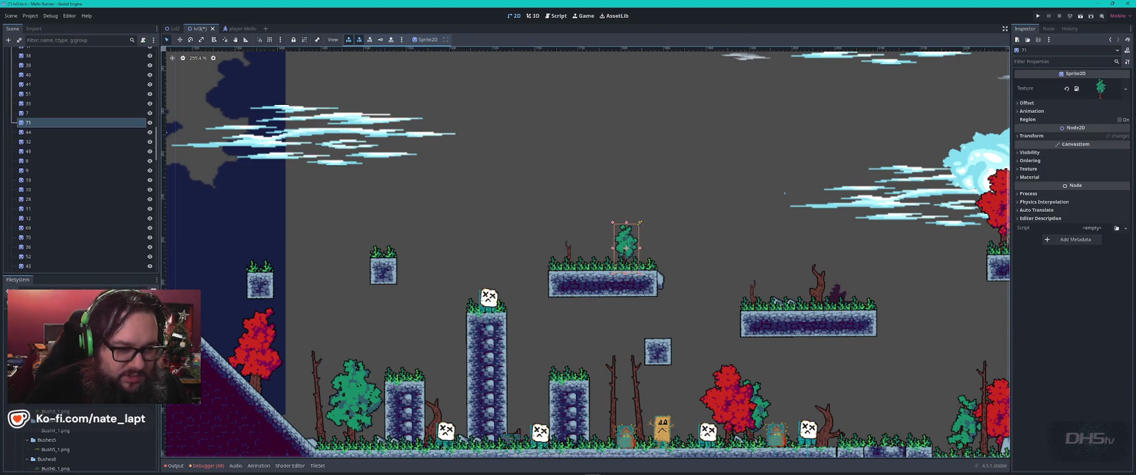
pyautogui.scroll(3, 644, 248)
pyautogui.scroll(7, 645, 248)
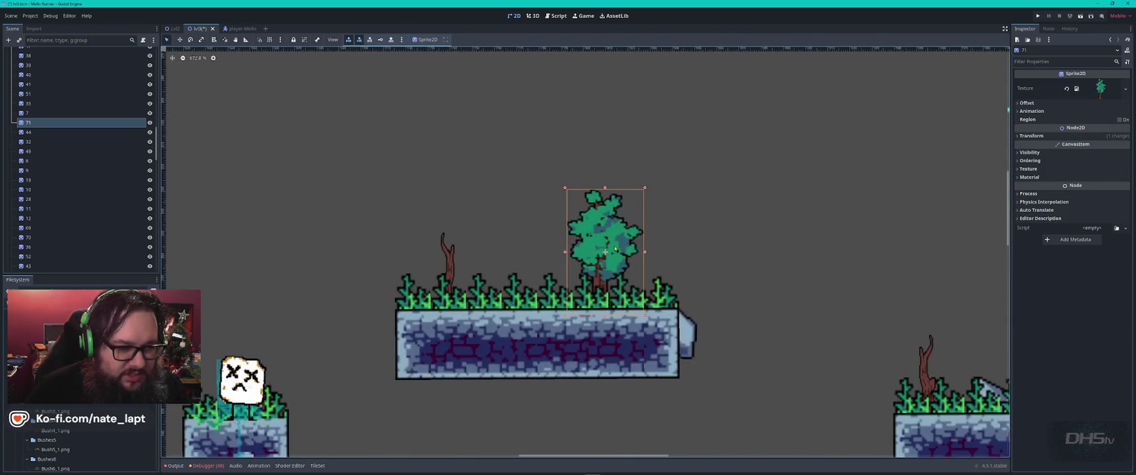
pyautogui.moveTo(635, 228); pyautogui.dragTo(635, 228)
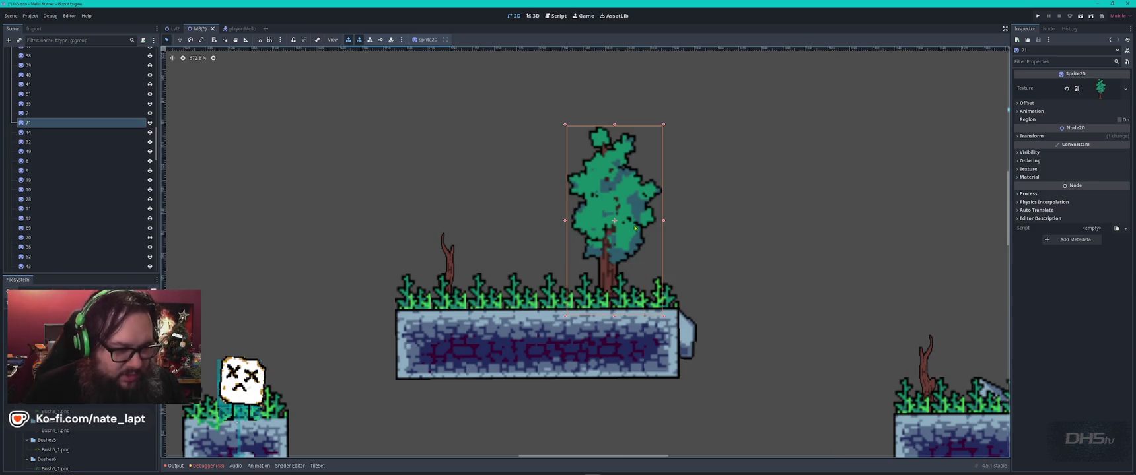
pyautogui.moveTo(662, 124)
pyautogui.mouseDown()
pyautogui.moveTo(634, 189)
pyautogui.moveTo(652, 173)
pyautogui.moveTo(640, 164)
pyautogui.mouseUp()
pyautogui.click(737, 283)
pyautogui.scroll(-10, 514, 164)
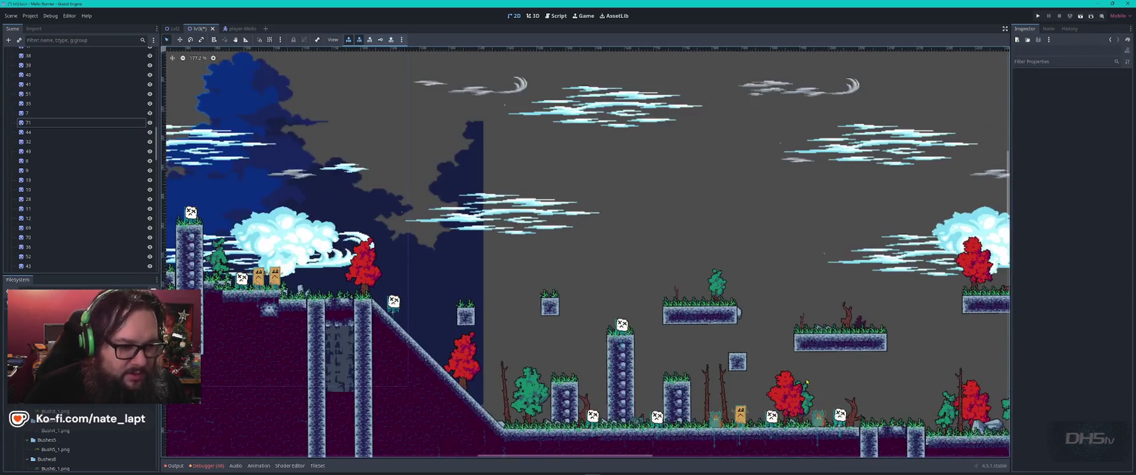
pyautogui.scroll(-3, 513, 164)
pyautogui.scroll(5, 451, 162)
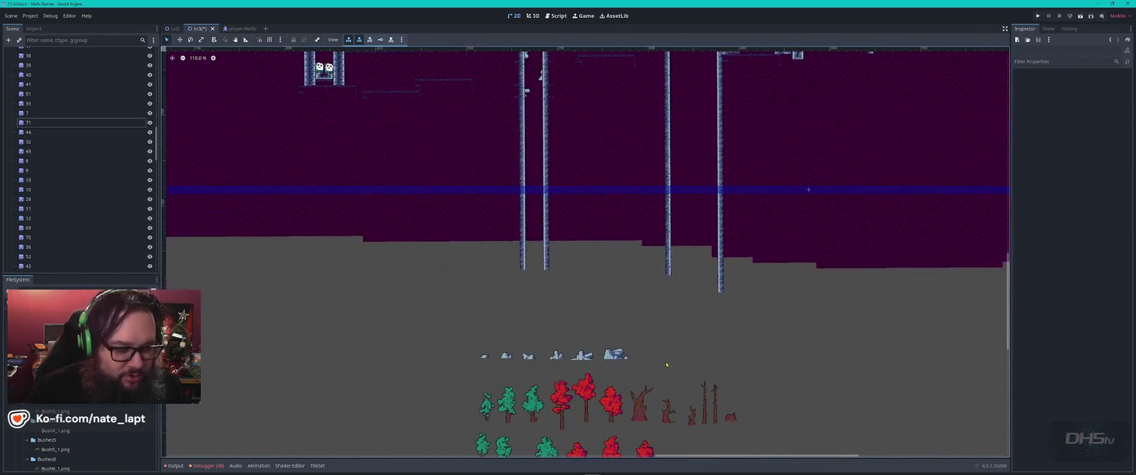
# Step: Move the big dead tree sprite up onto the left grassy platform
pyautogui.scroll(1, 659, 367)
pyautogui.scroll(-5, 658, 367)
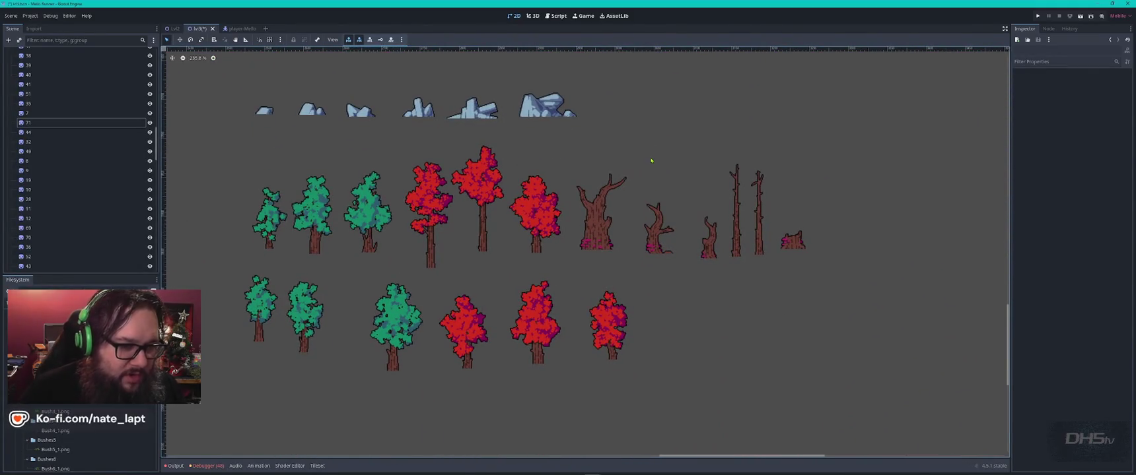
pyautogui.click(654, 248)
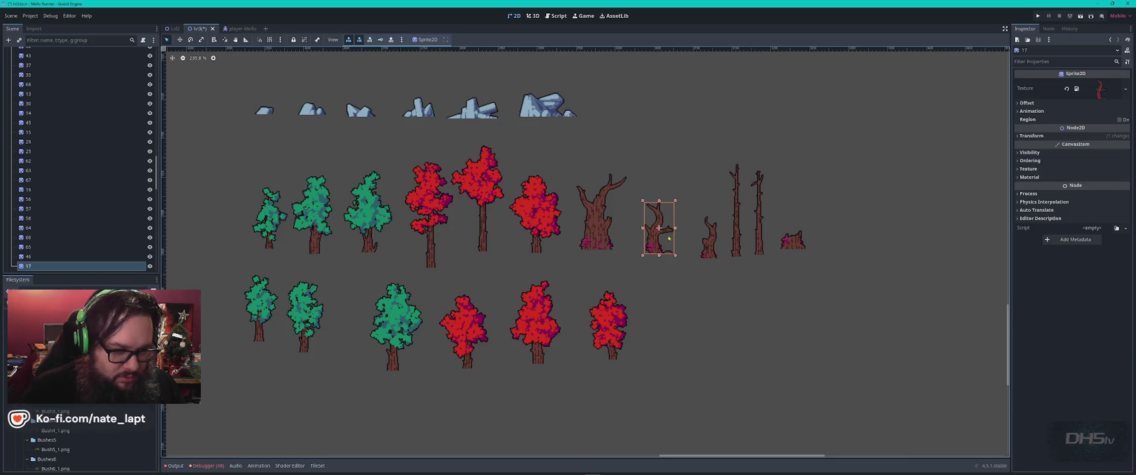
pyautogui.click(599, 224)
pyautogui.scroll(-5, 601, 227)
pyautogui.moveTo(600, 228)
pyautogui.mouseDown()
pyautogui.moveTo(441, 69)
pyautogui.moveTo(680, 149)
pyautogui.moveTo(682, 118)
pyautogui.moveTo(564, 335)
pyautogui.moveTo(507, 356)
pyautogui.moveTo(431, 317)
pyautogui.moveTo(497, 393)
pyautogui.moveTo(374, 99)
pyautogui.moveTo(477, 156)
pyautogui.moveTo(529, 235)
pyautogui.moveTo(823, 169)
pyautogui.moveTo(898, 181)
pyautogui.moveTo(629, 147)
pyautogui.moveTo(557, 150)
pyautogui.moveTo(896, 191)
pyautogui.moveTo(353, 190)
pyautogui.moveTo(357, 173)
pyautogui.moveTo(439, 218)
pyautogui.moveTo(470, 203)
pyautogui.moveTo(532, 219)
pyautogui.moveTo(477, 188)
pyautogui.moveTo(353, 187)
pyautogui.mouseUp()
pyautogui.scroll(5, 563, 335)
pyautogui.scroll(1, 497, 392)
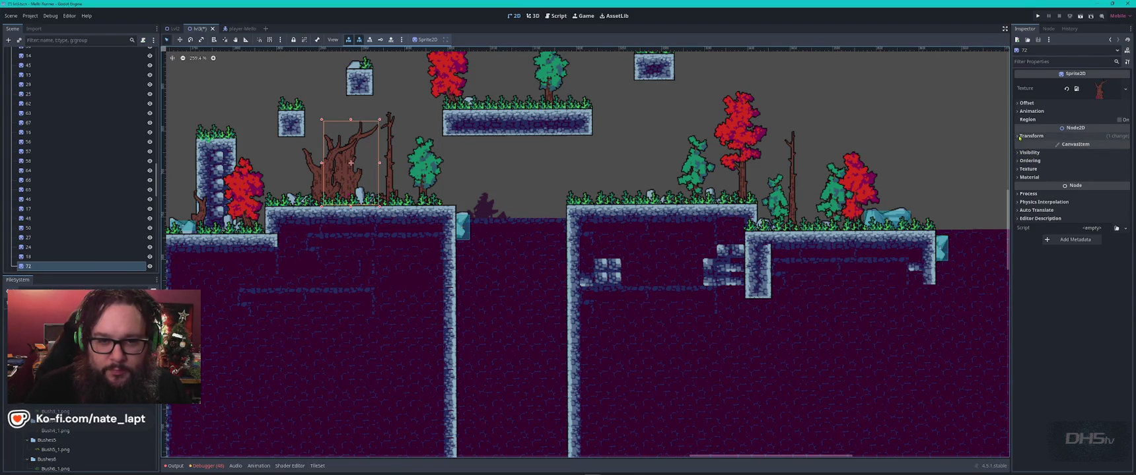
# Step: Mirror the dead tree with Flip H, nudge it left, and set its Z Index to 1
pyautogui.click(1020, 103)
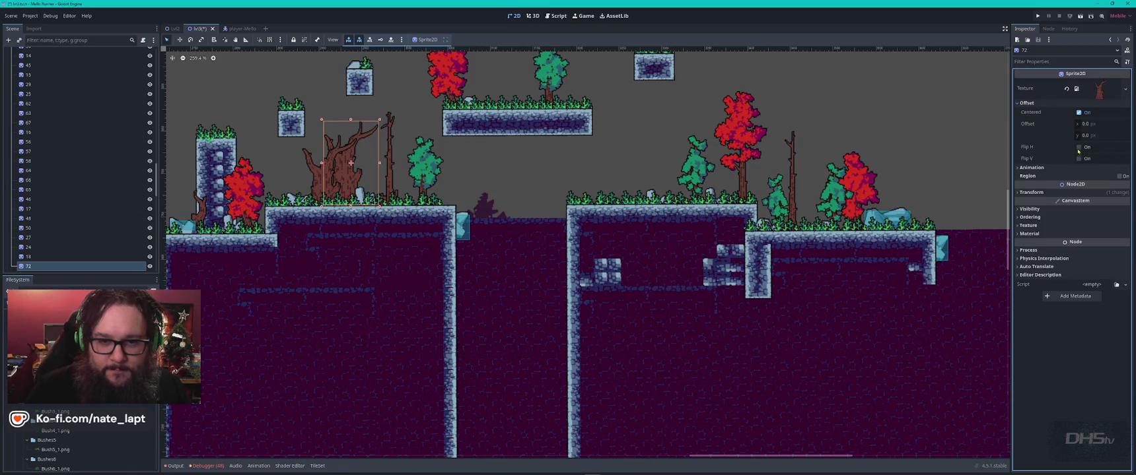
pyautogui.click(1078, 148)
pyautogui.moveTo(368, 164); pyautogui.dragTo(341, 164)
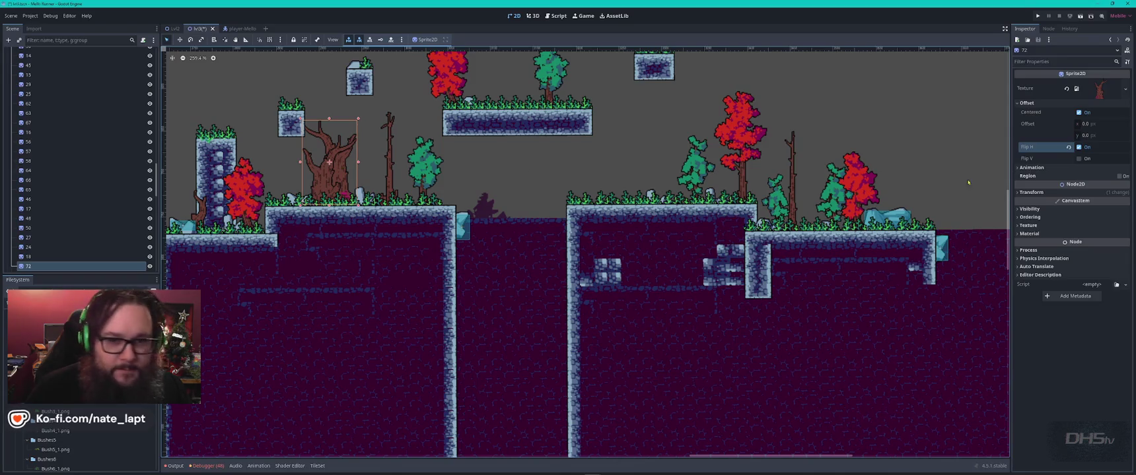
pyautogui.click(1029, 217)
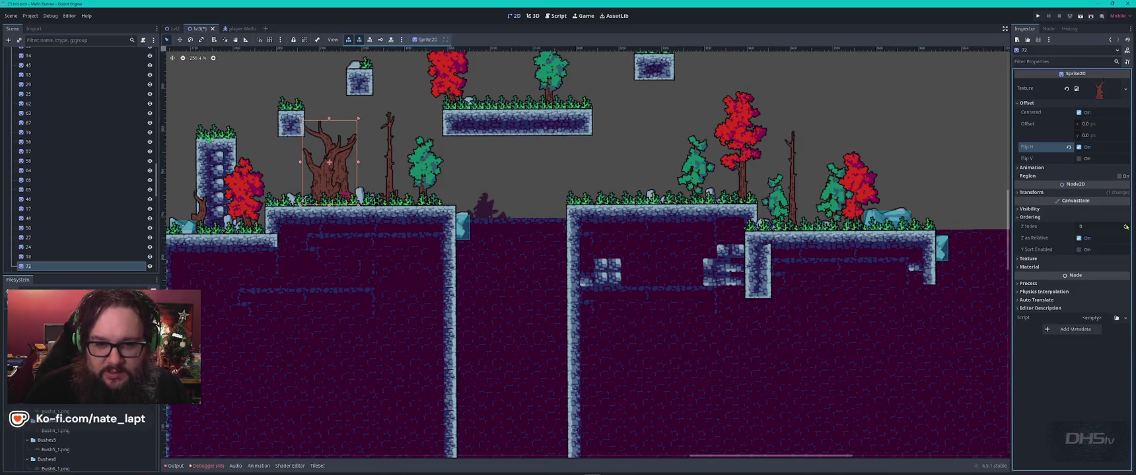
pyautogui.click(1125, 227)
# Step: Duplicate the dead tree and place the copy just beside it
pyautogui.hotkey('ctrl', 'd')
pyautogui.moveTo(332, 173); pyautogui.dragTo(323, 161)
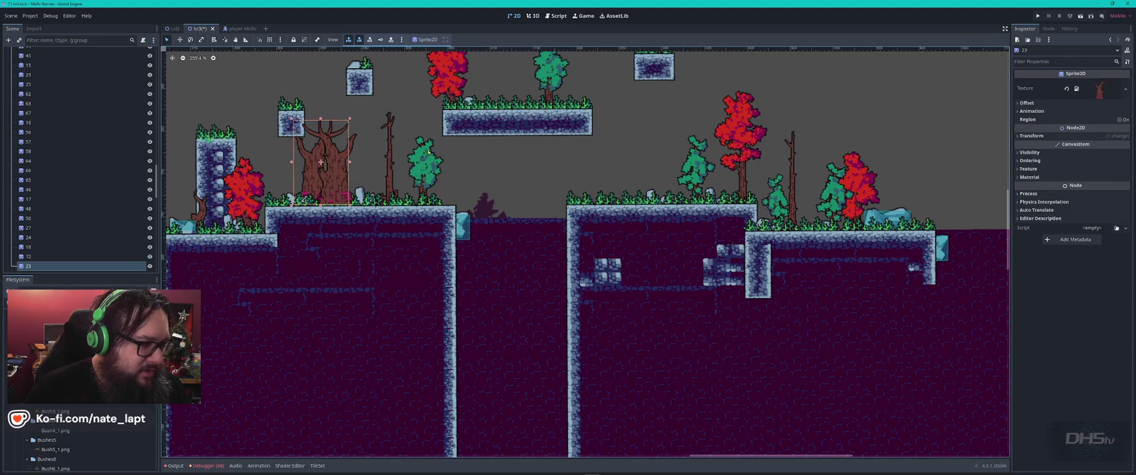
pyautogui.click(428, 150)
pyautogui.scroll(-6, 429, 158)
pyautogui.scroll(4, 434, 176)
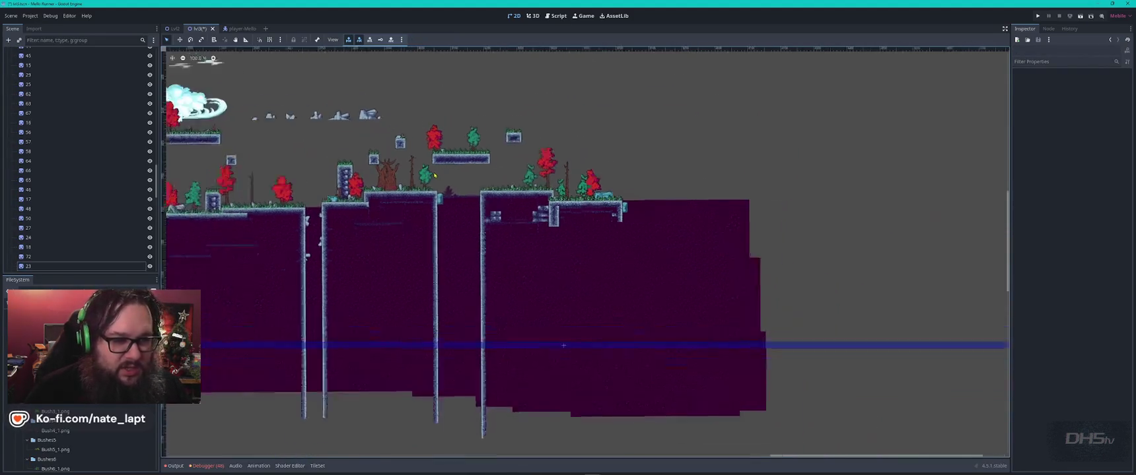
pyautogui.scroll(-2, 435, 175)
# Step: Save the lvl3 level scene with Ctrl+S
pyautogui.hotkey('ctrl', 's')
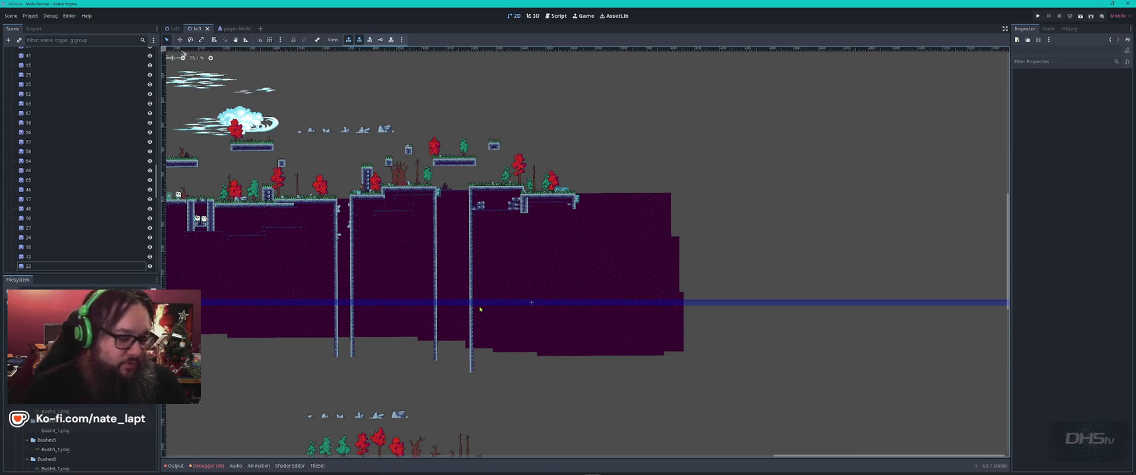
pyautogui.scroll(-3, 480, 308)
# Step: On TileMapLayerRear, grab the stone tower tiles as a pattern and paste a copy
pyautogui.moveTo(324, 258)
pyautogui.mouseDown()
pyautogui.moveTo(676, 270)
pyautogui.moveTo(545, 255)
pyautogui.mouseUp()
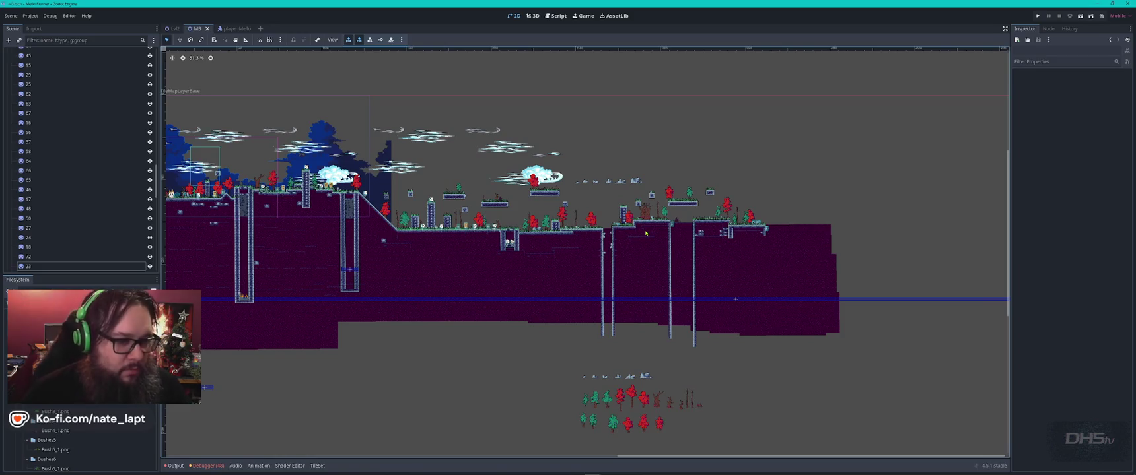
pyautogui.scroll(3, 646, 232)
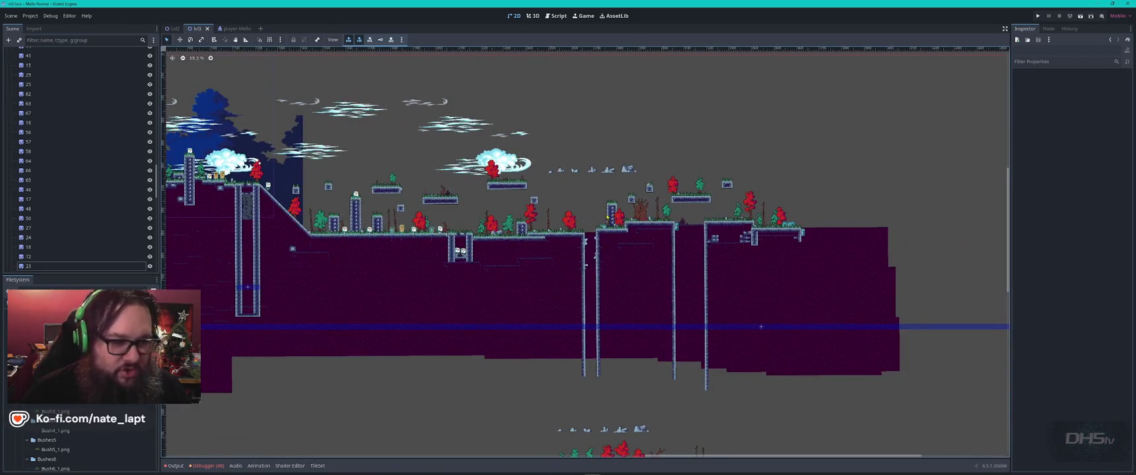
pyautogui.scroll(8, 521, 232)
pyautogui.click(521, 232)
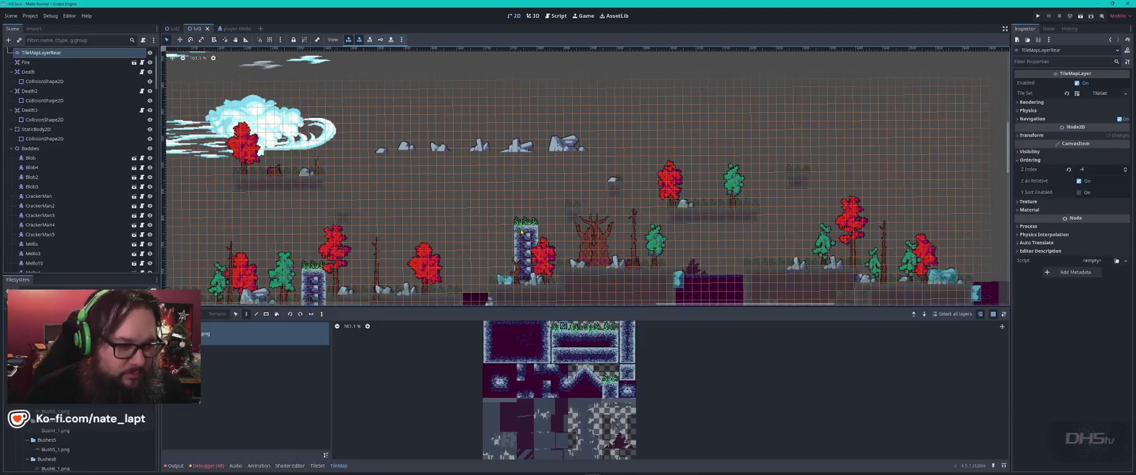
pyautogui.scroll(4, 521, 232)
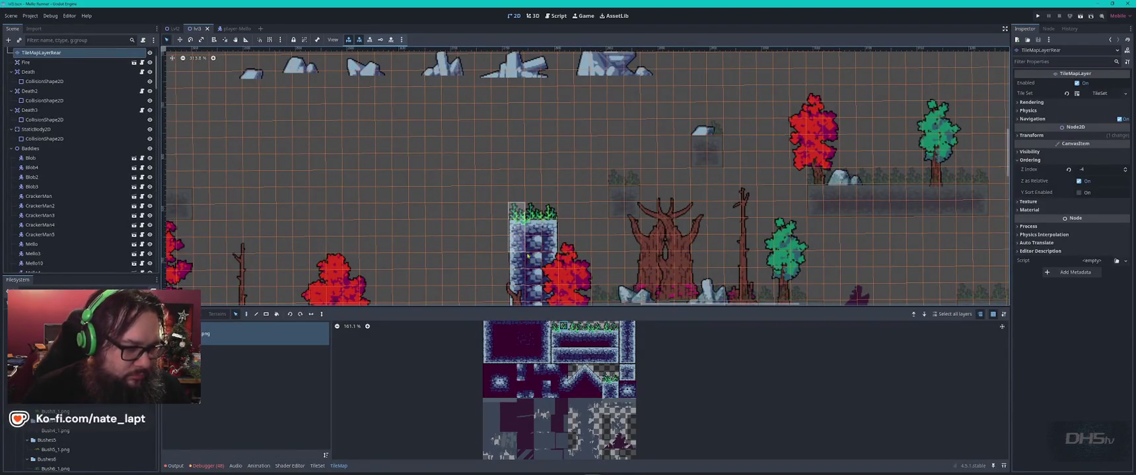
pyautogui.scroll(-7, 529, 255)
pyautogui.scroll(5, 554, 187)
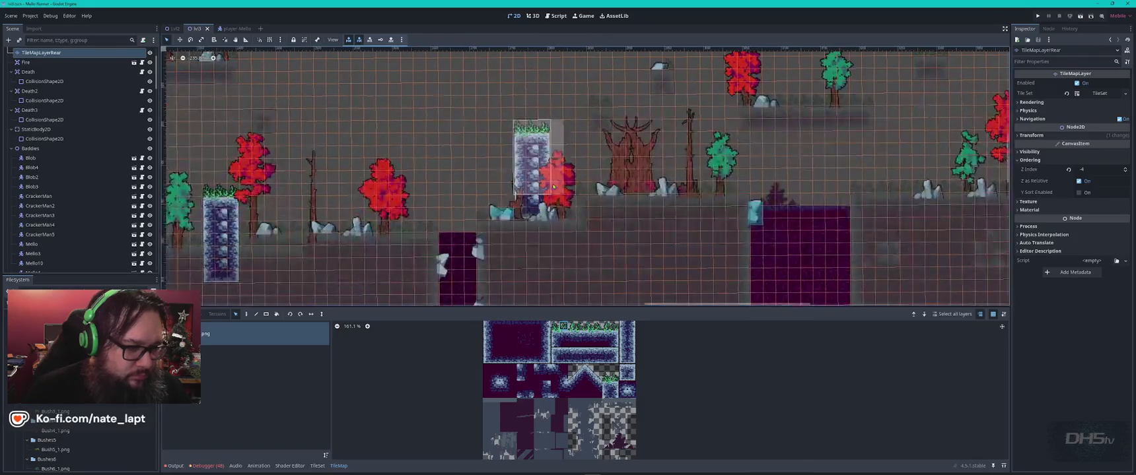
pyautogui.click(572, 218)
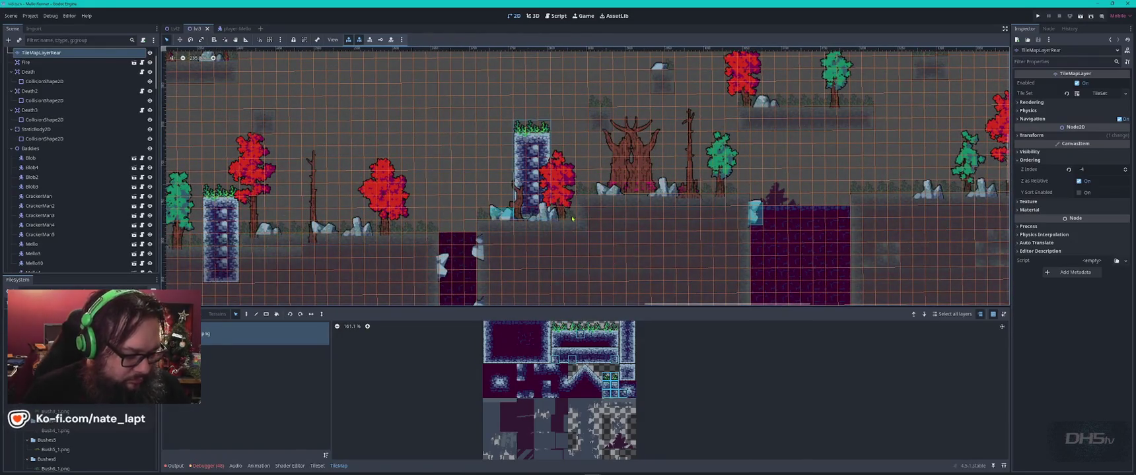
pyautogui.hotkey('ctrl', 'v')
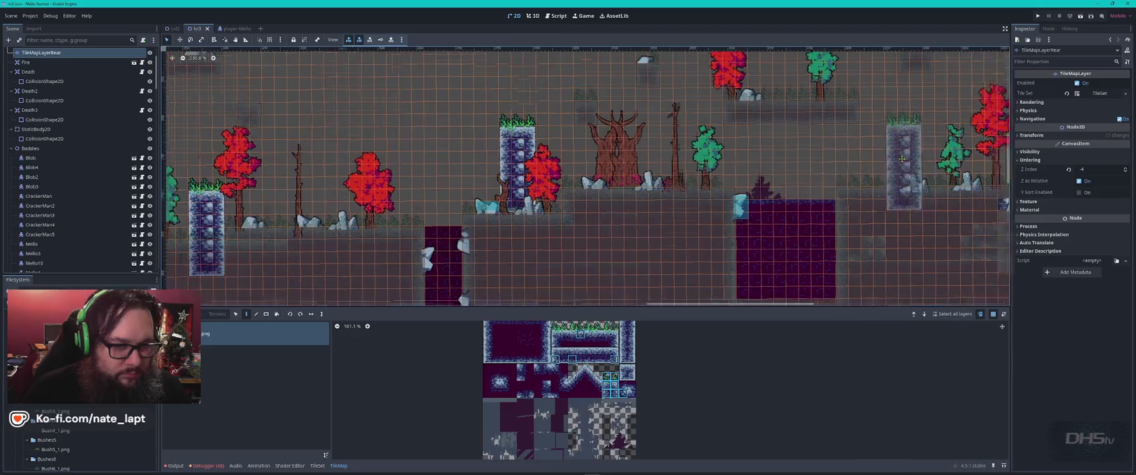
# Step: Stamp four tower copies at varying heights along the purple ground to the right
pyautogui.hscroll(8, 902, 159)
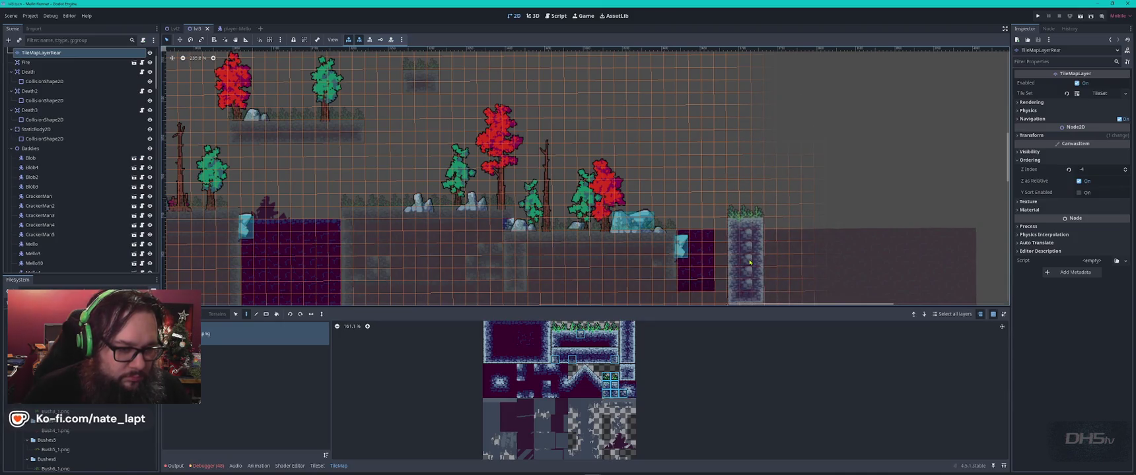
pyautogui.scroll(-1, 731, 226)
pyautogui.moveTo(731, 226); pyautogui.dragTo(638, 204)
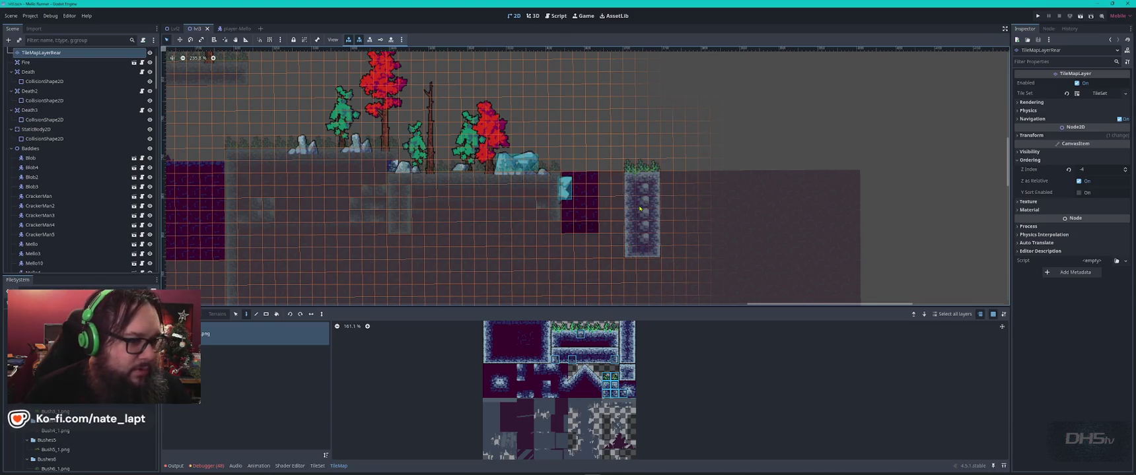
pyautogui.click(634, 211)
pyautogui.click(709, 211)
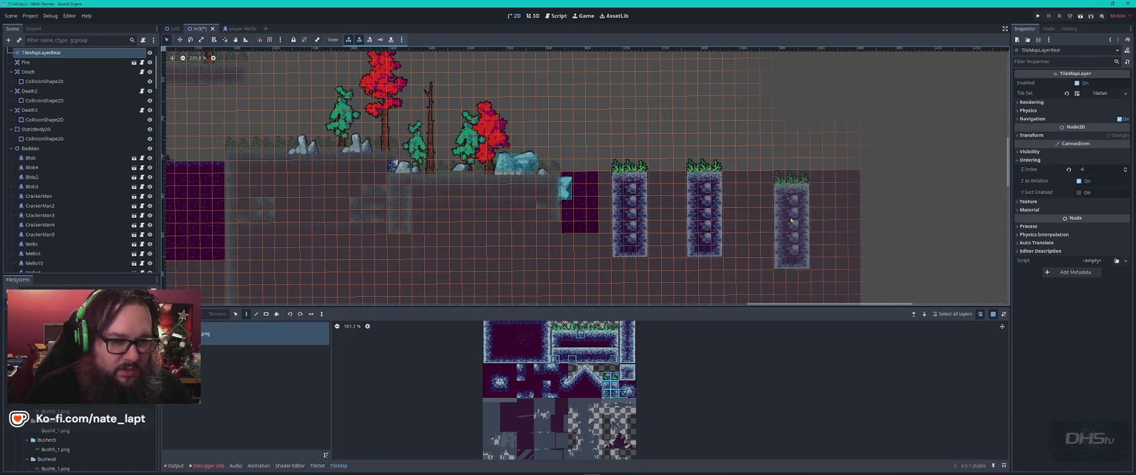
pyautogui.click(779, 232)
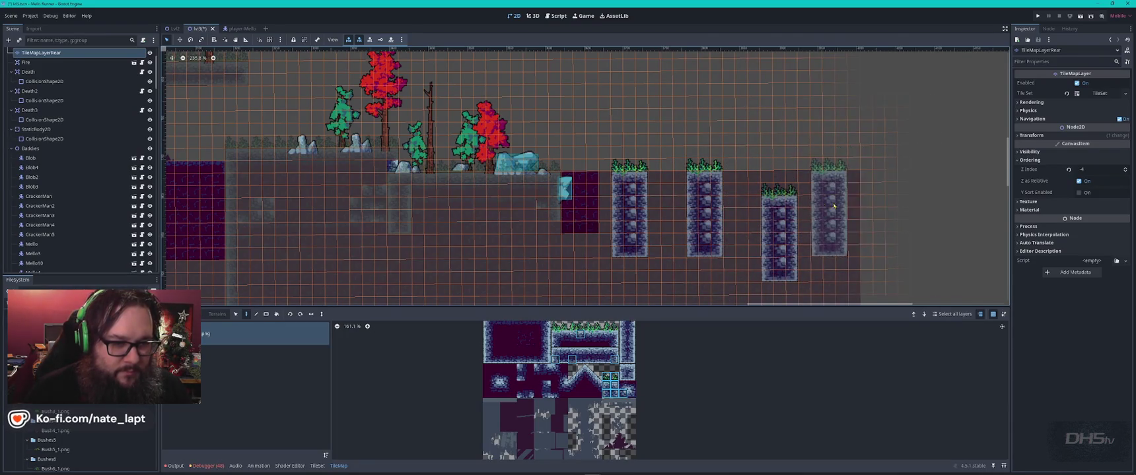
pyautogui.click(853, 196)
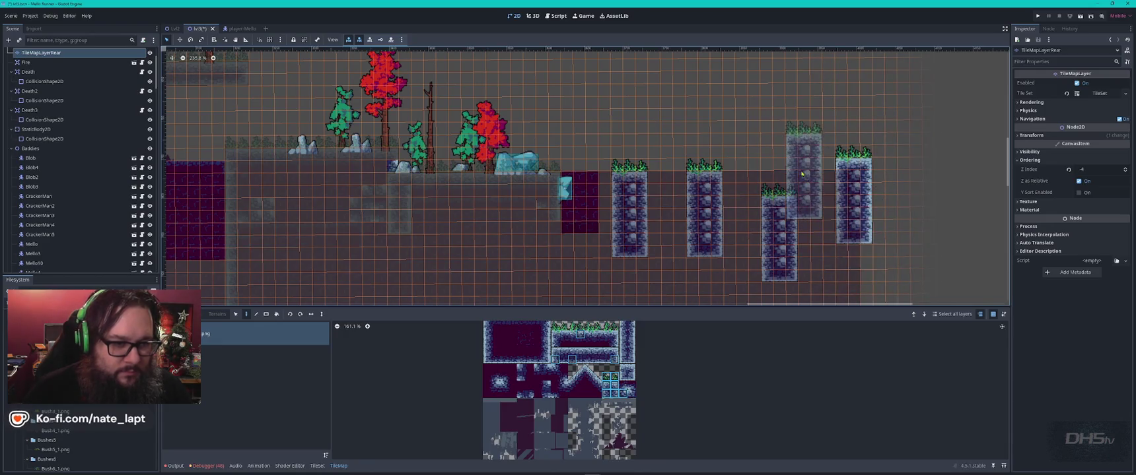
pyautogui.press('Escape')
pyautogui.click(614, 183)
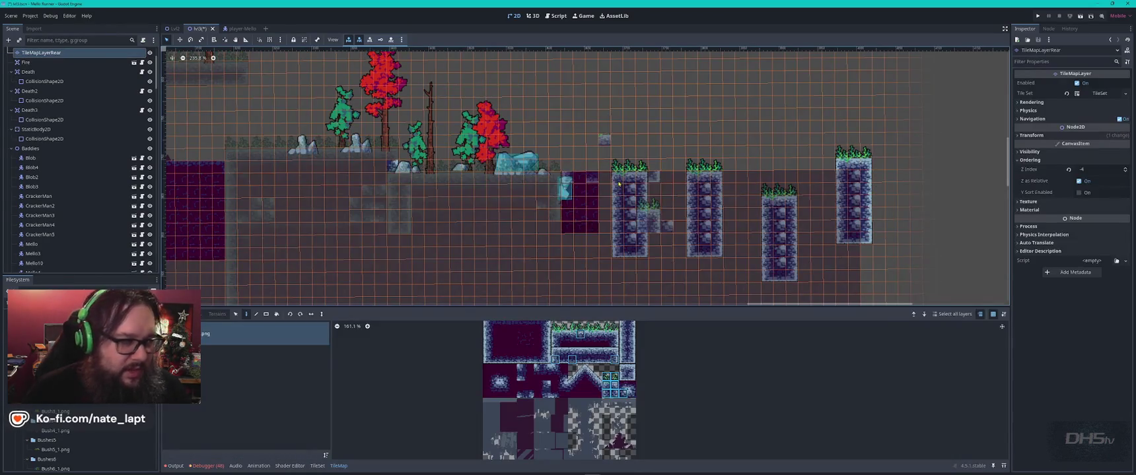
pyautogui.press('Escape')
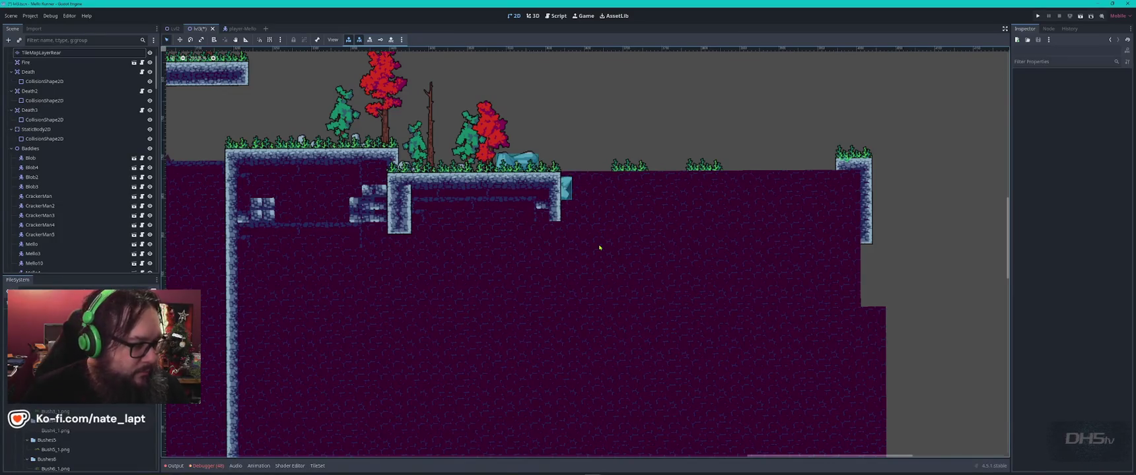
pyautogui.click(599, 247)
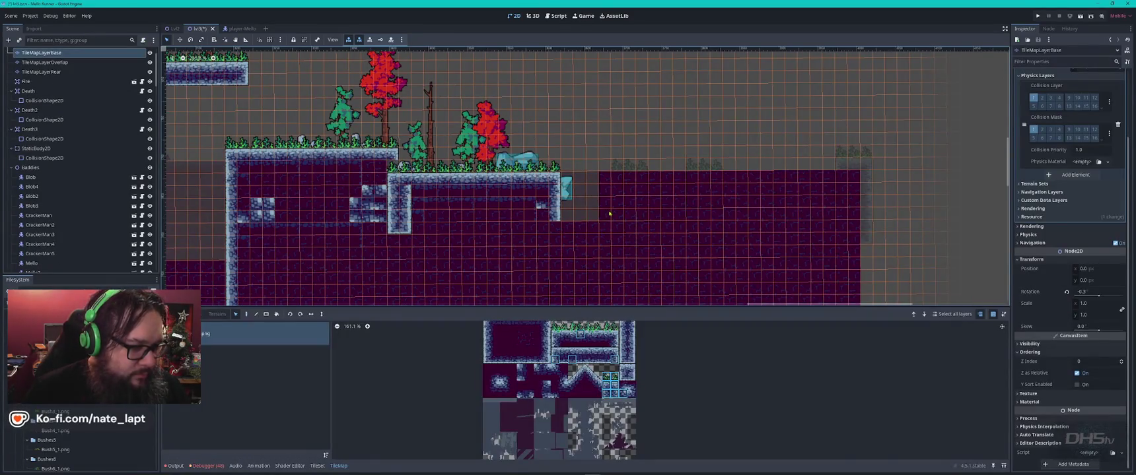
# Step: Open base-layer ground gaps for the pillars and paint two-tile purple ground across their bottoms
pyautogui.moveTo(618, 179)
pyautogui.mouseDown()
pyautogui.moveTo(650, 284)
pyautogui.moveTo(648, 258)
pyautogui.mouseUp()
pyautogui.moveTo(692, 179); pyautogui.dragTo(720, 261)
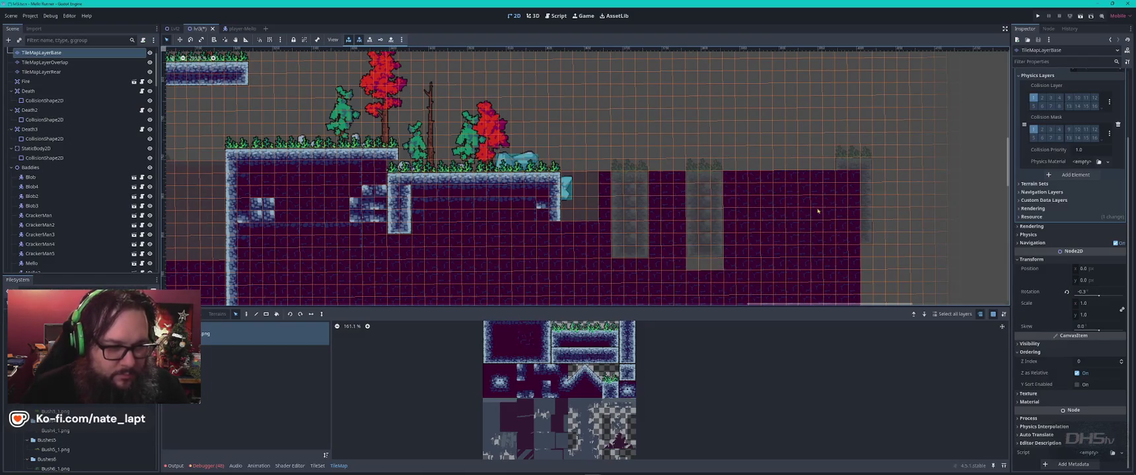
pyautogui.moveTo(840, 176)
pyautogui.mouseDown()
pyautogui.moveTo(870, 251)
pyautogui.moveTo(859, 248)
pyautogui.mouseUp()
pyautogui.scroll(3, 858, 231)
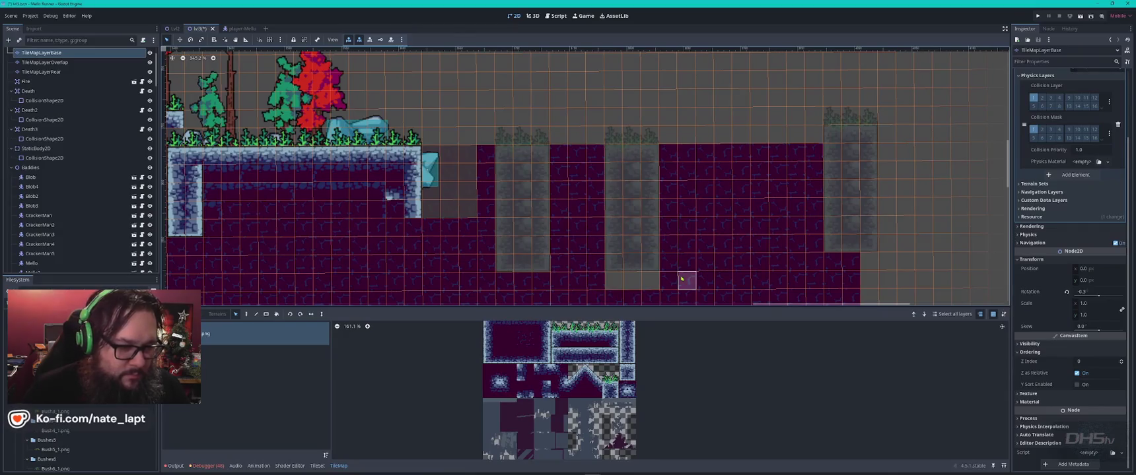
pyautogui.moveTo(705, 280)
pyautogui.mouseDown()
pyautogui.moveTo(616, 281)
pyautogui.moveTo(629, 282)
pyautogui.mouseUp()
pyautogui.press('d')
pyautogui.moveTo(541, 287); pyautogui.dragTo(563, 280)
pyautogui.press('Escape')
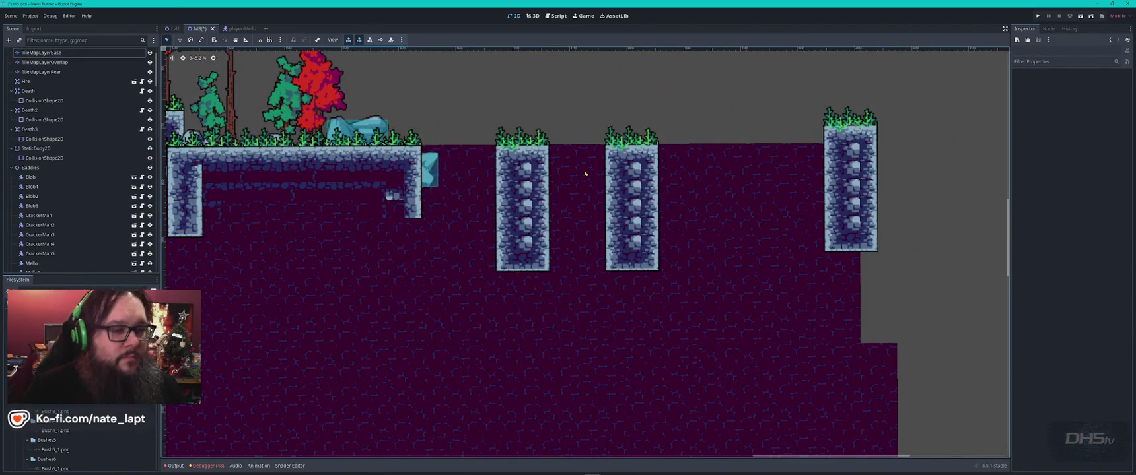
# Step: Erase the base-layer ground tiles left of and around the right pillars, plus a leftover column
pyautogui.click(568, 158)
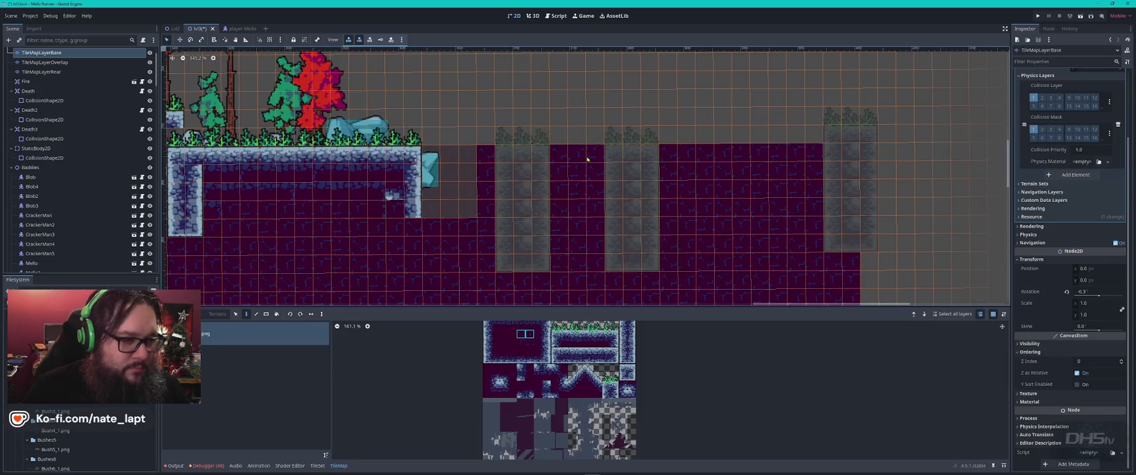
pyautogui.moveTo(562, 162); pyautogui.dragTo(594, 165)
pyautogui.press('Delete')
pyautogui.moveTo(665, 151); pyautogui.dragTo(817, 192)
pyautogui.press('Delete')
pyautogui.moveTo(483, 159); pyautogui.dragTo(426, 180)
pyautogui.press('Delete')
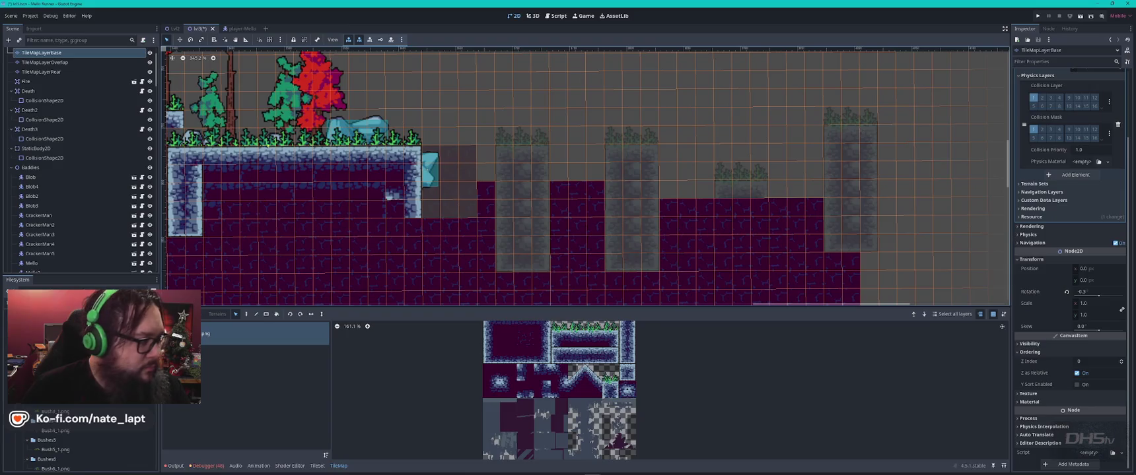
# Step: Preview against the rear layer, then fill a rectangle of purple ground on the right
pyautogui.click(41, 71)
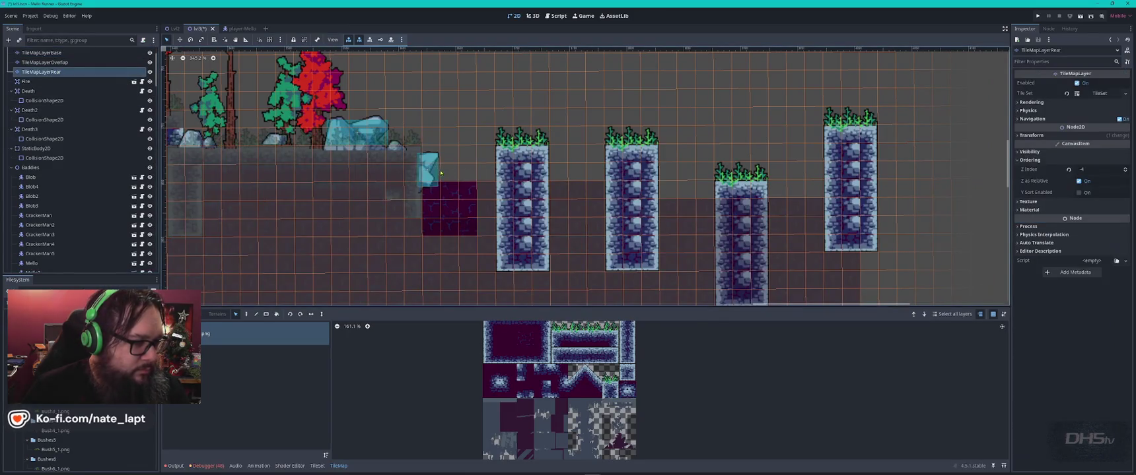
pyautogui.click(588, 126)
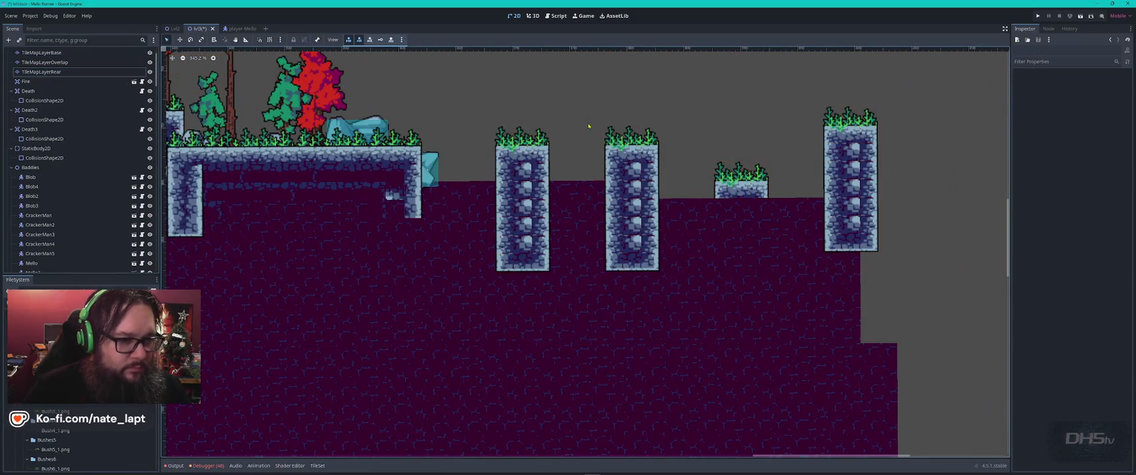
pyautogui.scroll(-5, 586, 126)
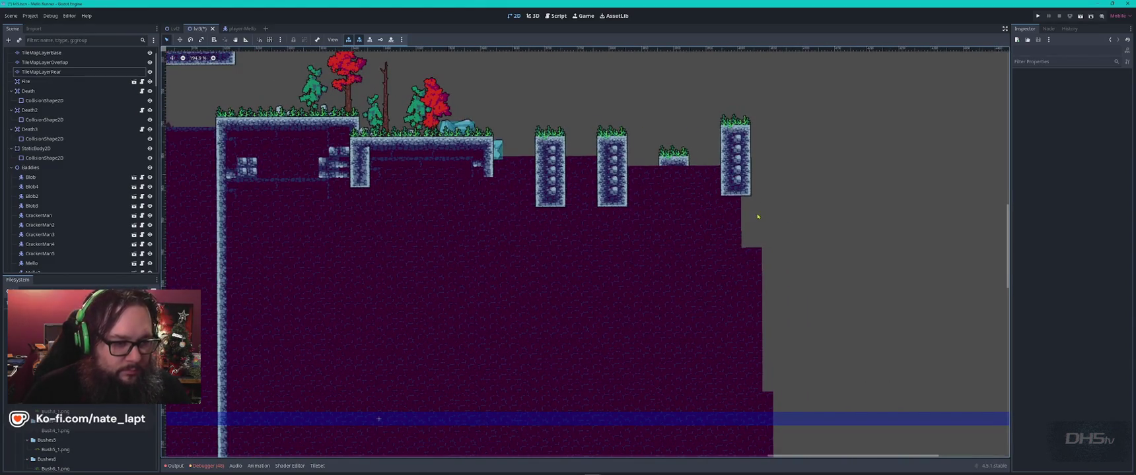
pyautogui.click(41, 52)
pyautogui.moveTo(628, 218)
pyautogui.mouseDown()
pyautogui.moveTo(750, 291)
pyautogui.moveTo(728, 280)
pyautogui.moveTo(732, 304)
pyautogui.mouseUp()
pyautogui.scroll(-4, 728, 280)
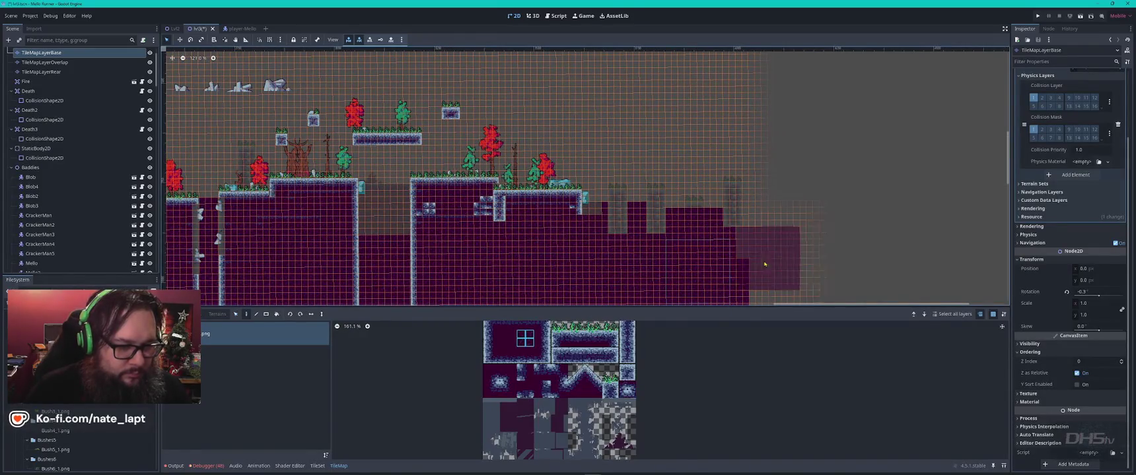
# Step: Fill the ground notch and stamp dark purple ground blocks down the level's far right side
pyautogui.click(760, 263)
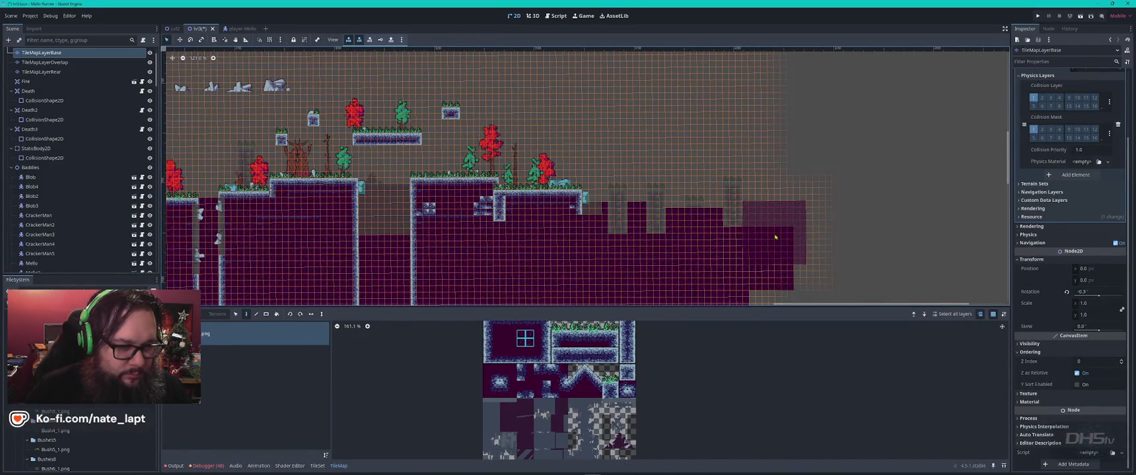
pyautogui.scroll(-6, 776, 237)
pyautogui.moveTo(589, 180)
pyautogui.mouseDown()
pyautogui.moveTo(548, 188)
pyautogui.moveTo(581, 218)
pyautogui.moveTo(575, 254)
pyautogui.moveTo(568, 218)
pyautogui.moveTo(492, 225)
pyautogui.mouseUp()
pyautogui.keyDown('ctrl'); pyautogui.moveTo(437, 187); pyautogui.dragTo(551, 247); pyautogui.keyUp('ctrl')
pyautogui.click(629, 180)
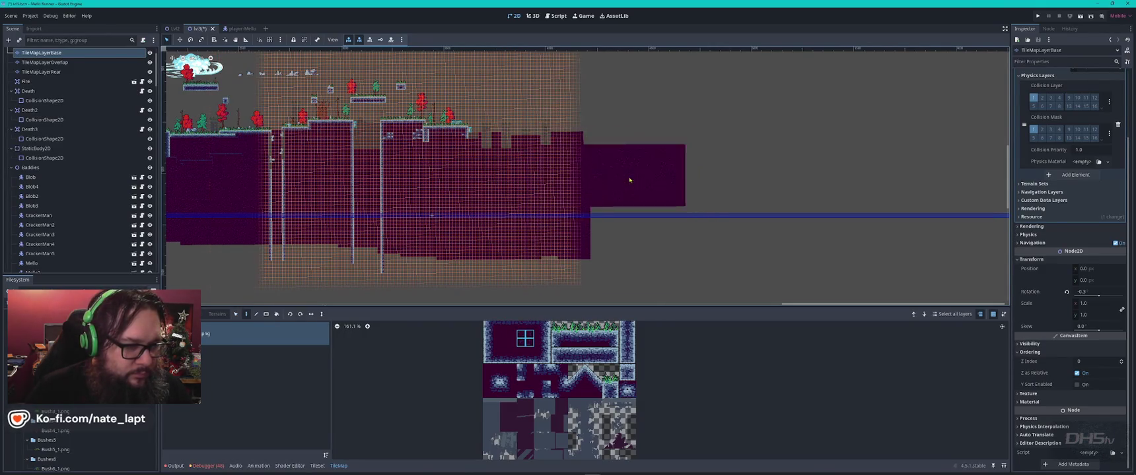
pyautogui.click(631, 238)
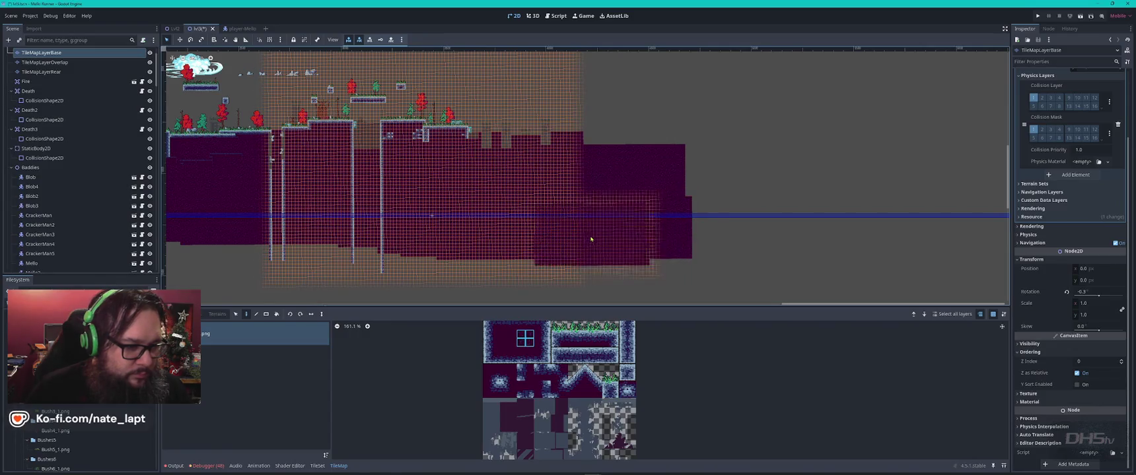
pyautogui.click(443, 245)
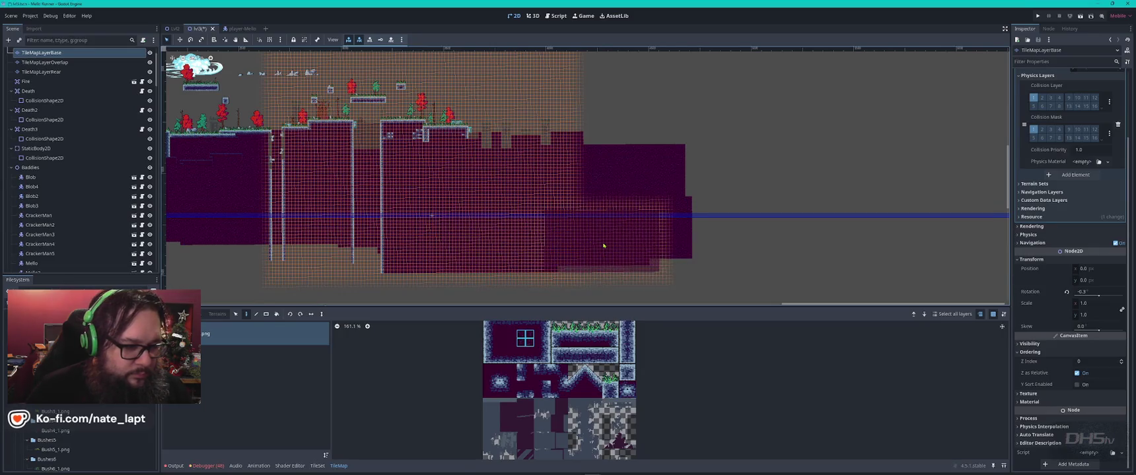
pyautogui.click(632, 246)
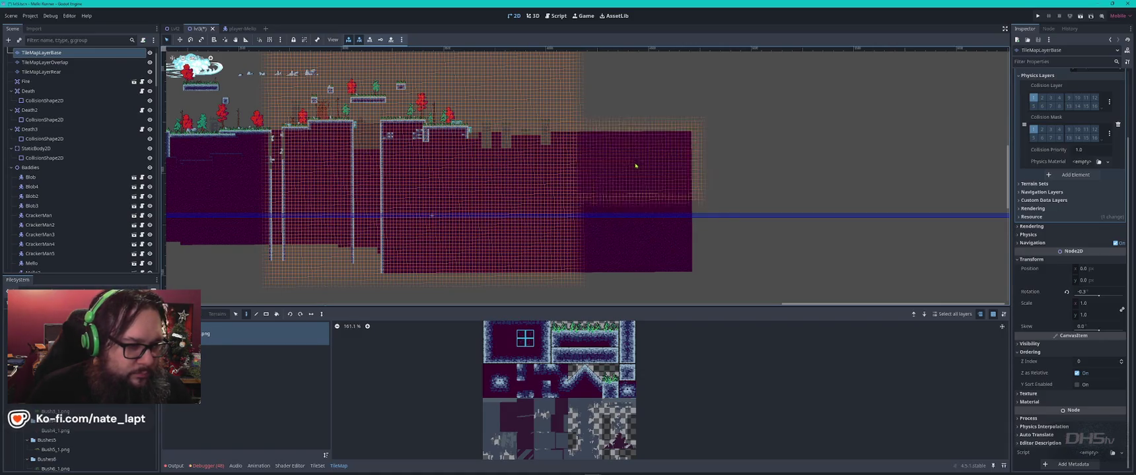
pyautogui.press('Escape')
pyautogui.scroll(5, 605, 154)
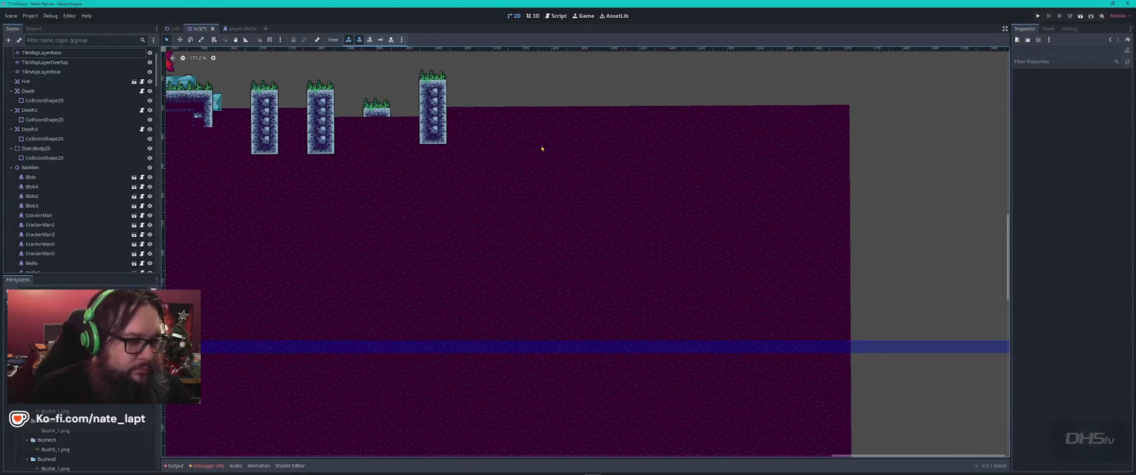
pyautogui.moveTo(398, 181); pyautogui.dragTo(598, 169)
# Step: On the rear layer, delete the third pillar's tiles below its grass top
pyautogui.click(602, 165)
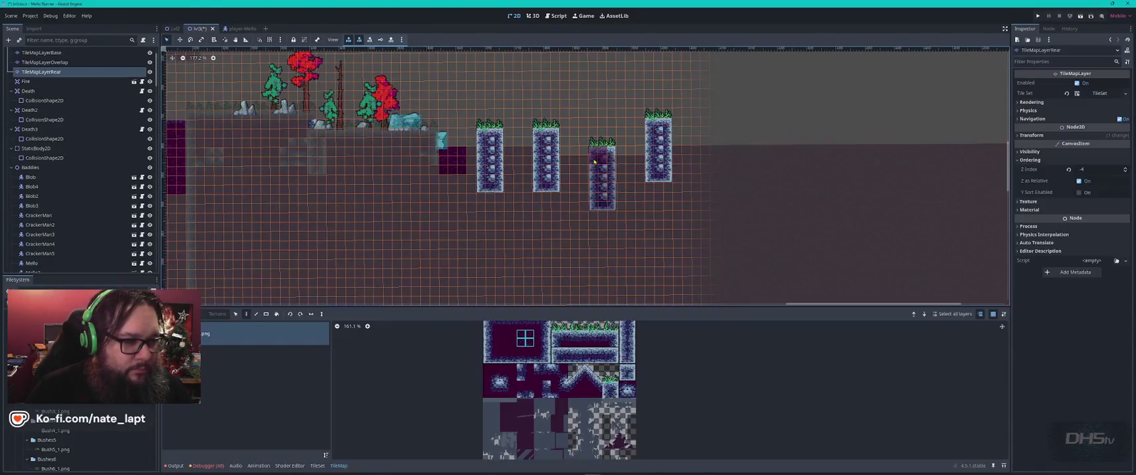
pyautogui.press('s')
pyautogui.moveTo(598, 165); pyautogui.dragTo(613, 207)
pyautogui.press('Delete')
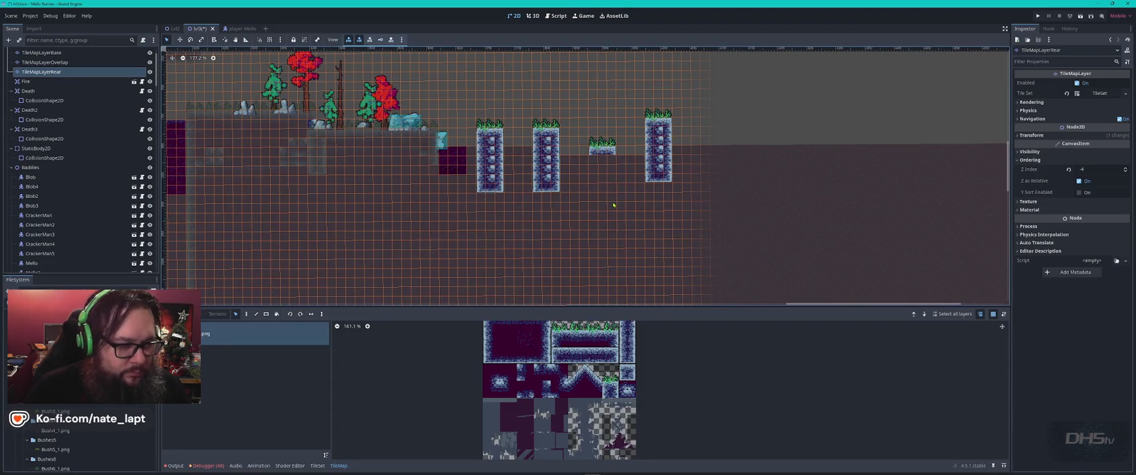
# Step: On the base layer, erase a column of ground tiles beneath the third pillar
pyautogui.click(41, 52)
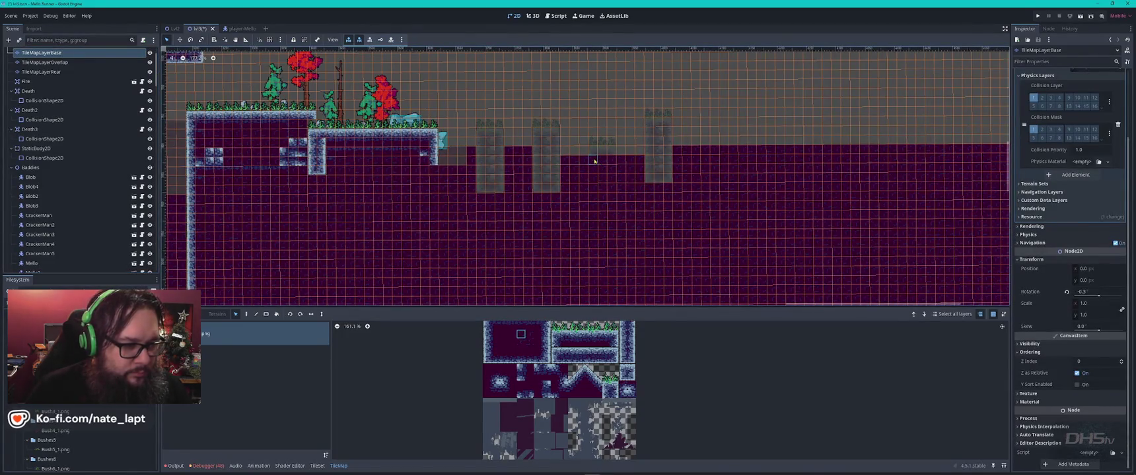
pyautogui.press('Escape')
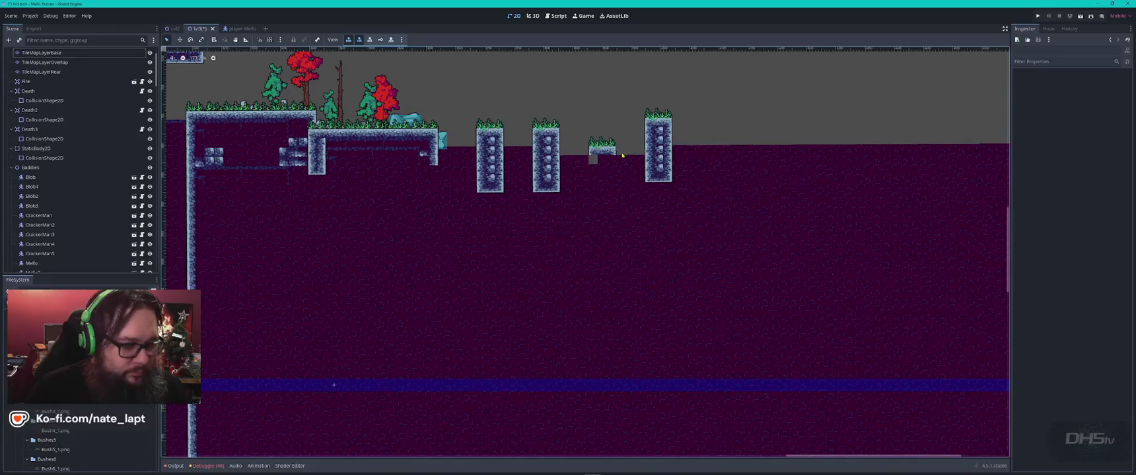
pyautogui.click(611, 161)
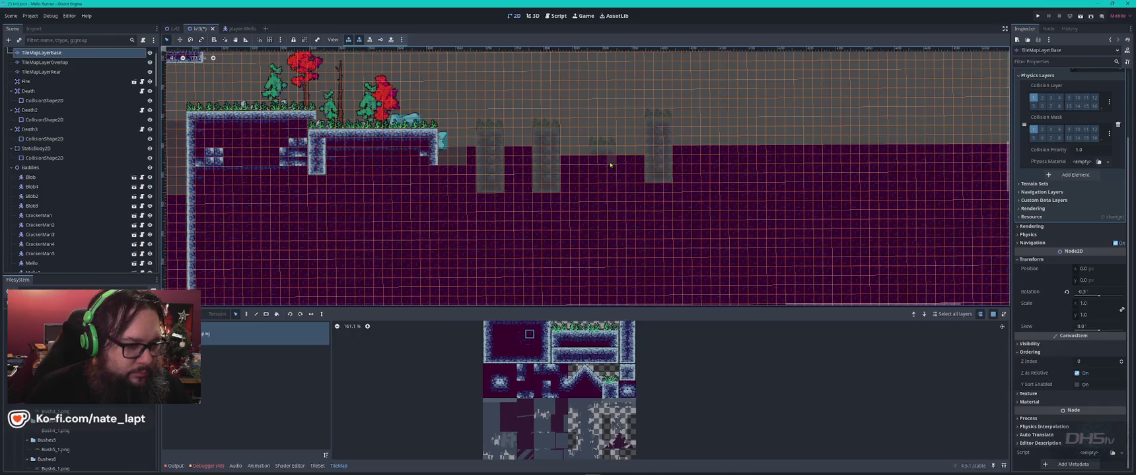
pyautogui.moveTo(595, 165); pyautogui.dragTo(612, 208)
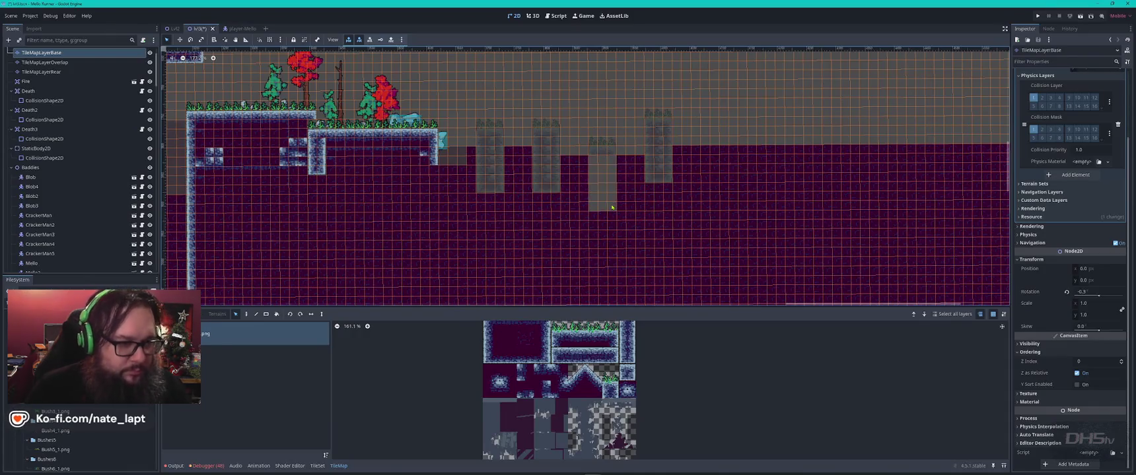
pyautogui.scroll(3, 616, 167)
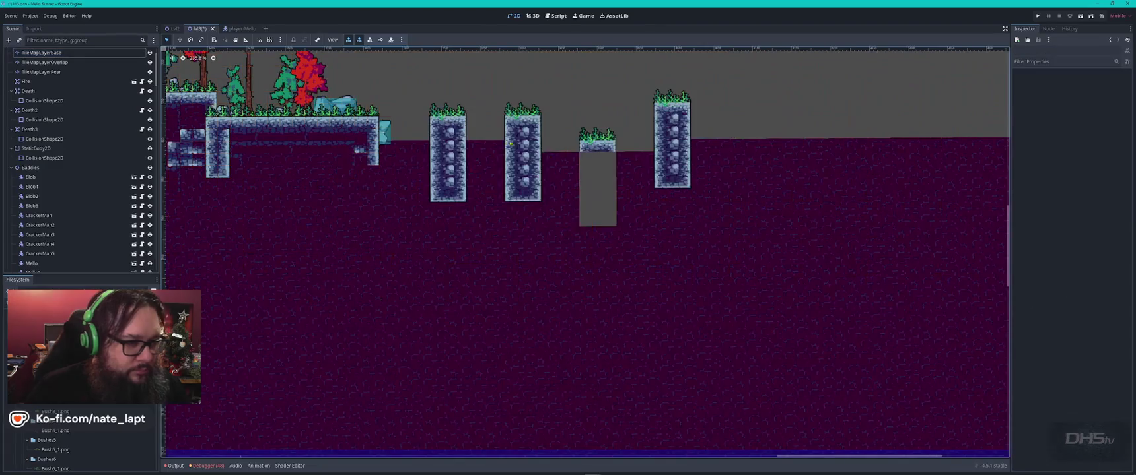
pyautogui.click(514, 141)
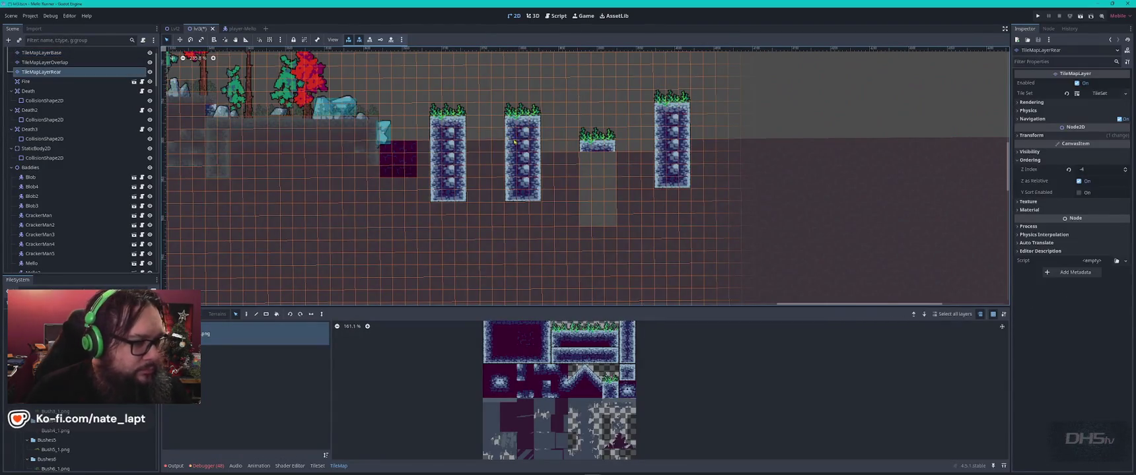
# Step: Pick the rear-layer pillar tiles and paint them to lengthen the third pillar downward
pyautogui.moveTo(513, 141)
pyautogui.mouseDown()
pyautogui.moveTo(537, 198)
pyautogui.moveTo(598, 249)
pyautogui.mouseUp()
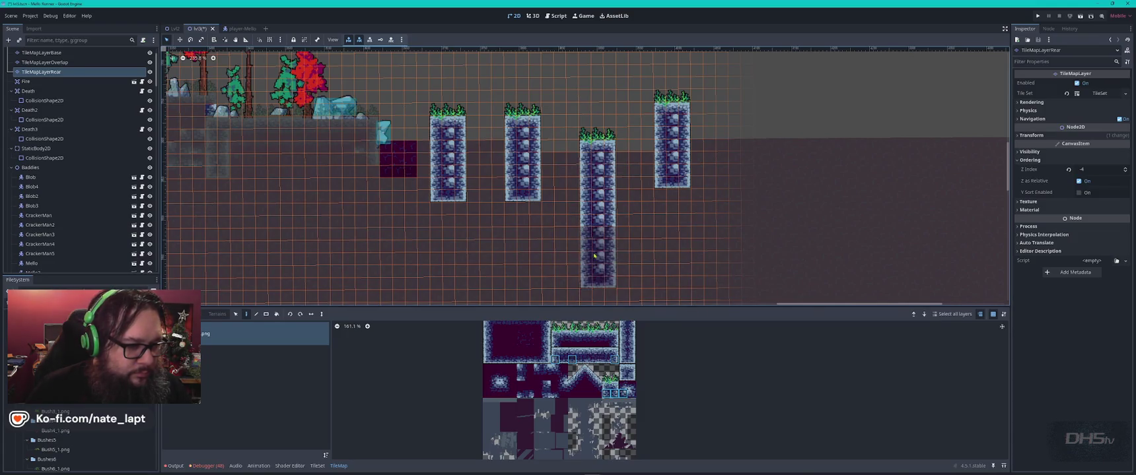
pyautogui.click(670, 218)
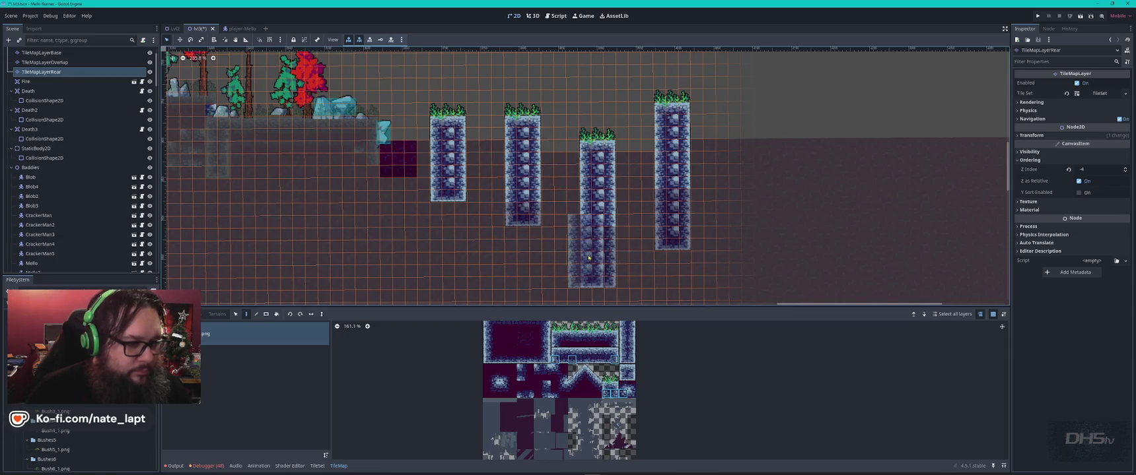
pyautogui.press('Escape')
pyautogui.click(509, 208)
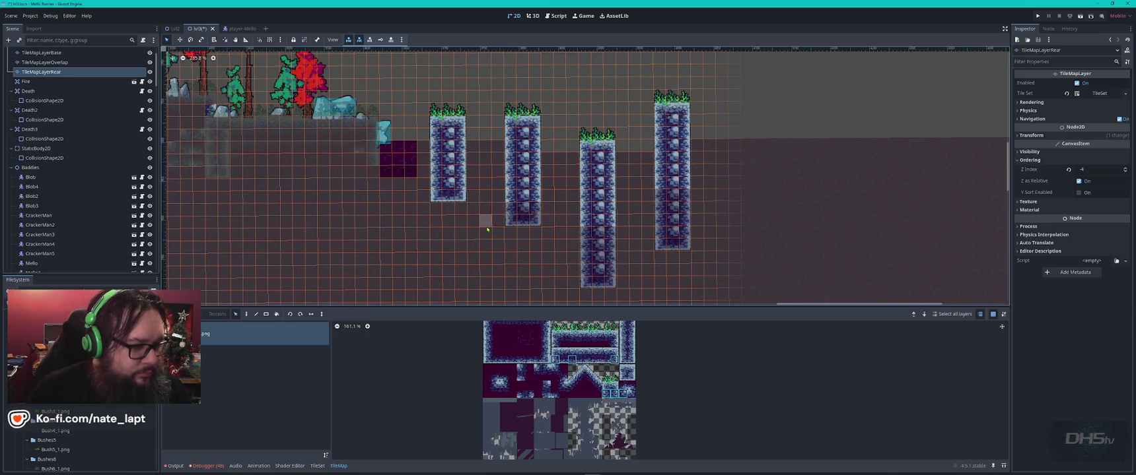
# Step: On the base layer, erase a ground tile and repaint purple ground to reshape the pillar gap
pyautogui.press('pagedown')
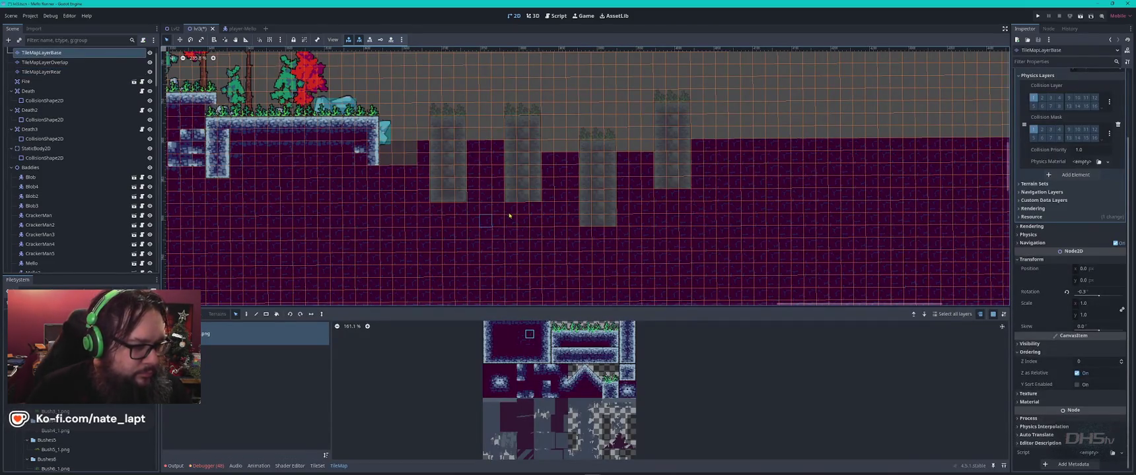
pyautogui.rightClick(535, 233)
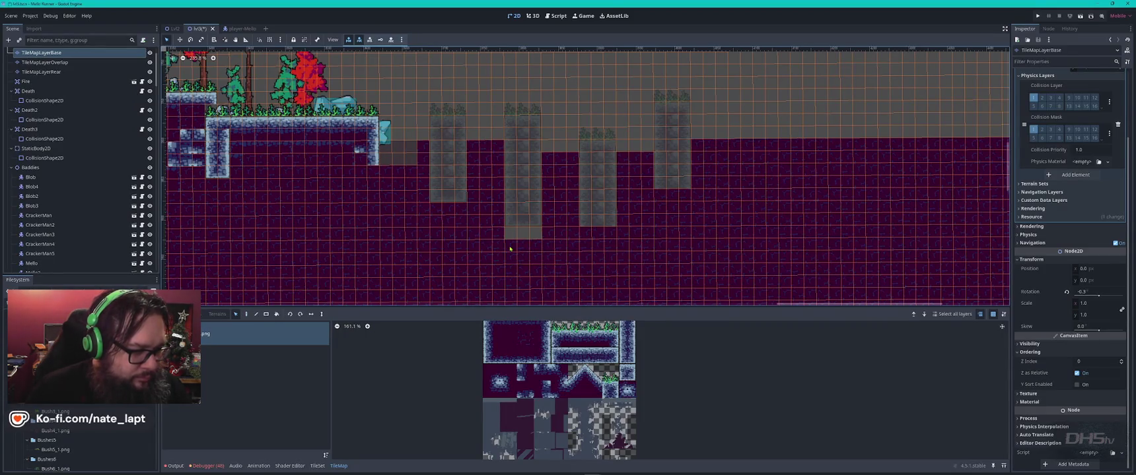
pyautogui.click(515, 235)
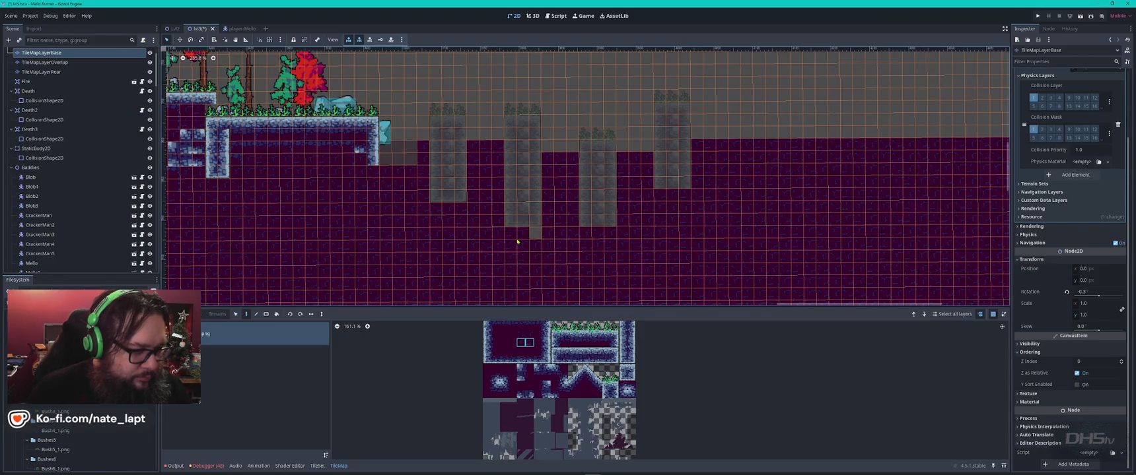
pyautogui.press('Escape')
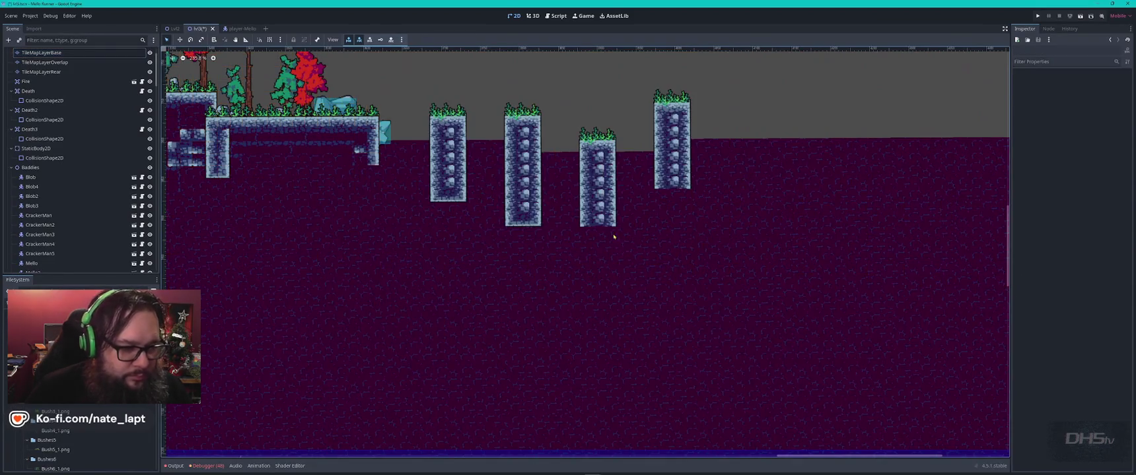
pyautogui.click(589, 228)
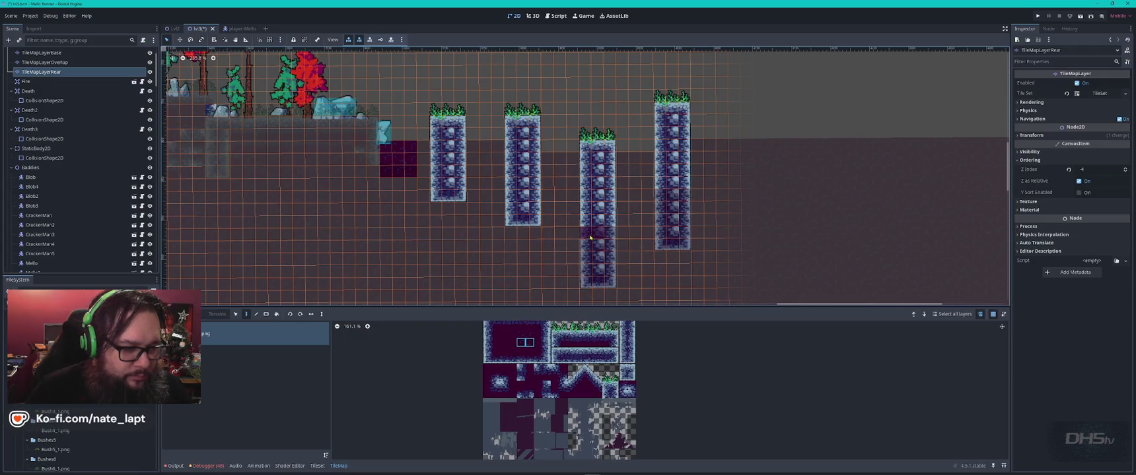
# Step: Extend the third pillar's column downward, adding one more row at its bottom
pyautogui.scroll(-3, 568, 217)
pyautogui.hscroll(2, 568, 218)
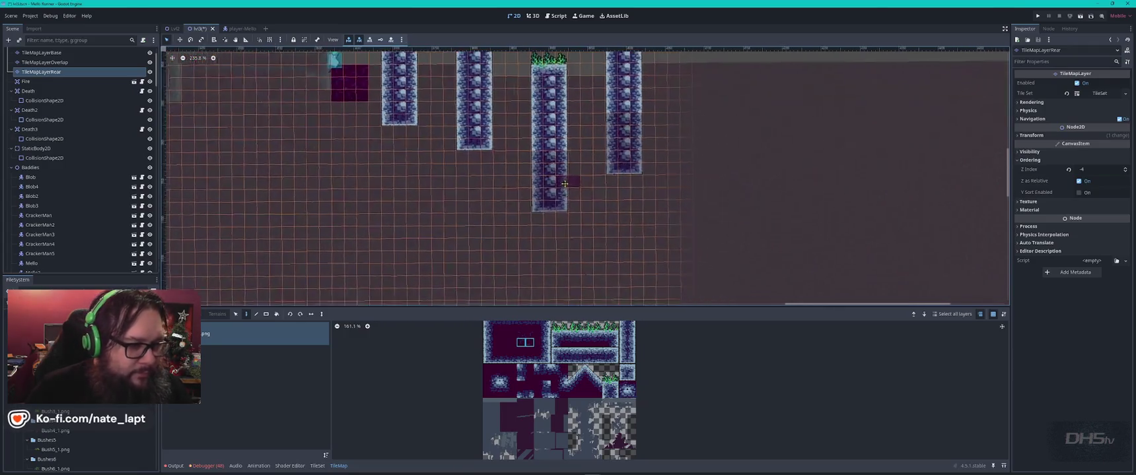
pyautogui.hotkey('ctrl', 'pagedown')
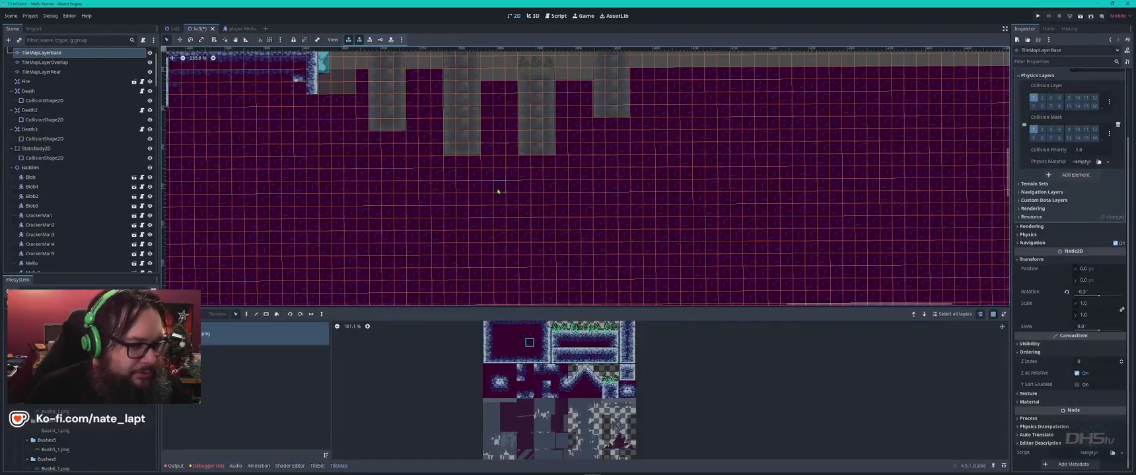
pyautogui.moveTo(524, 166); pyautogui.dragTo(549, 202)
pyautogui.click(545, 211)
pyautogui.press('Escape')
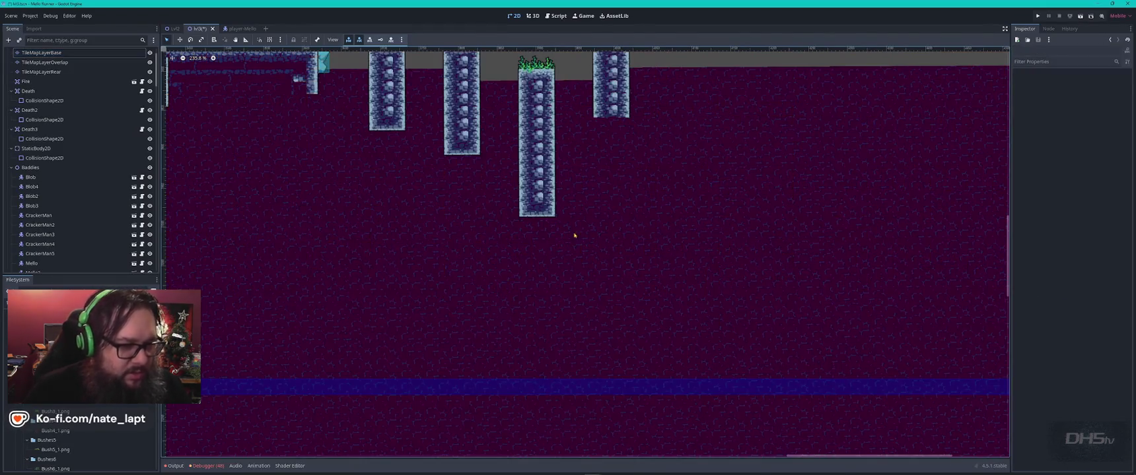
# Step: Extend the fourth pillar's column further down, then erase its bottom tiles
pyautogui.click(597, 123)
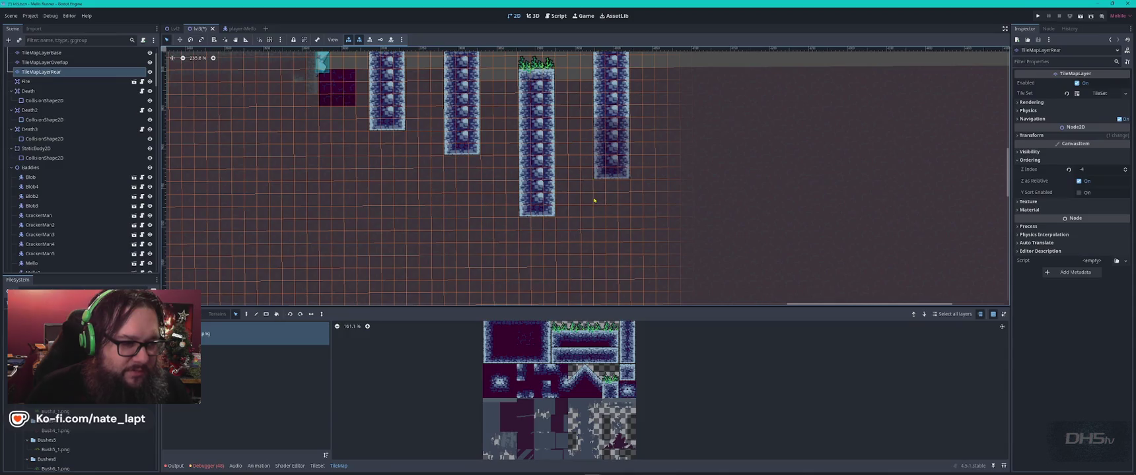
pyautogui.click(595, 200)
pyautogui.moveTo(600, 133); pyautogui.dragTo(620, 189)
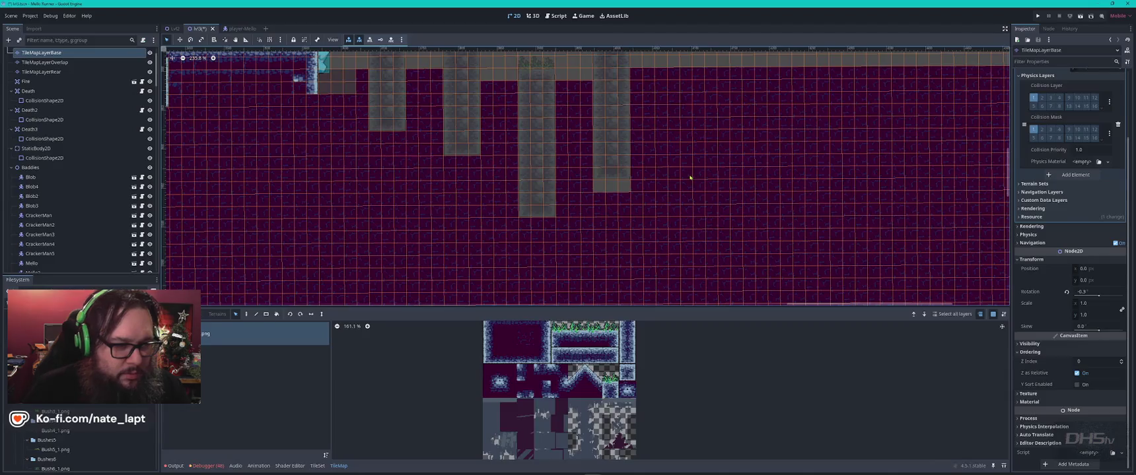
pyautogui.press('Escape')
pyautogui.click(631, 201)
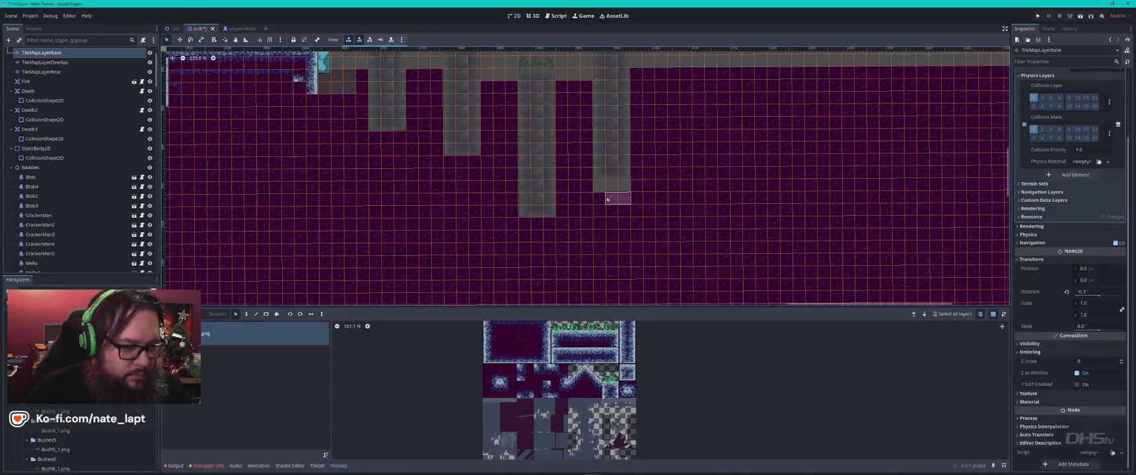
pyautogui.rightClick(604, 187)
pyautogui.press('Escape')
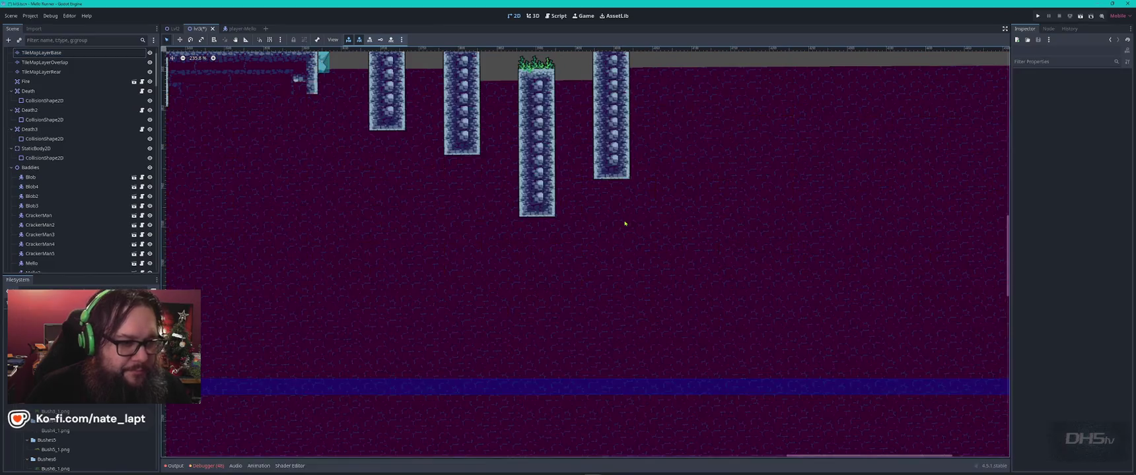
pyautogui.scroll(-3, 521, 150)
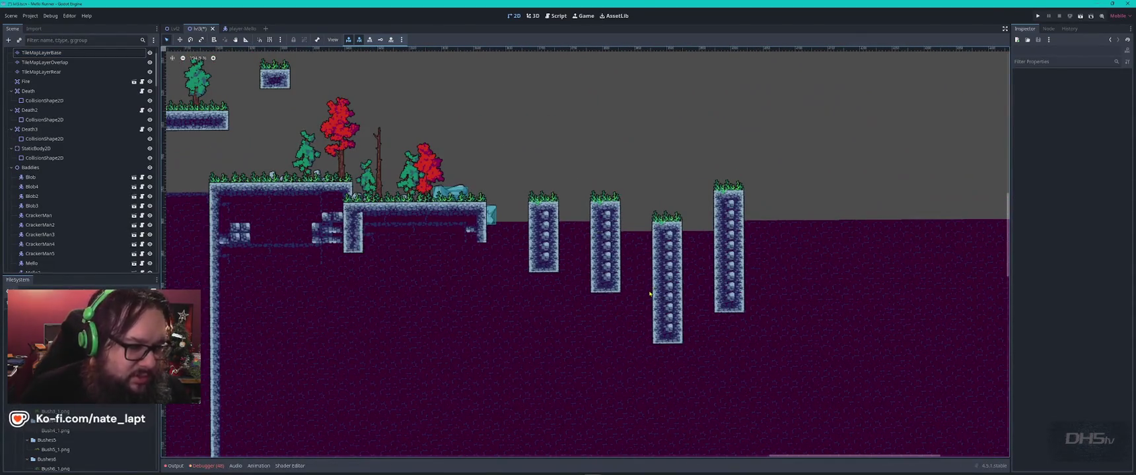
# Step: Paint base-layer wall tiles down and beside the platform's right edge
pyautogui.scroll(4, 486, 218)
pyautogui.click(486, 250)
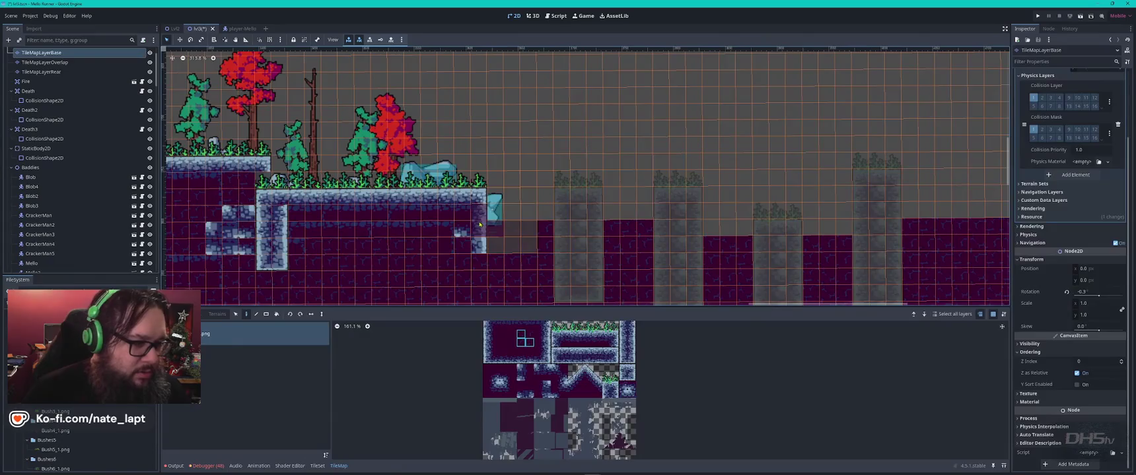
pyautogui.scroll(-2, 484, 264)
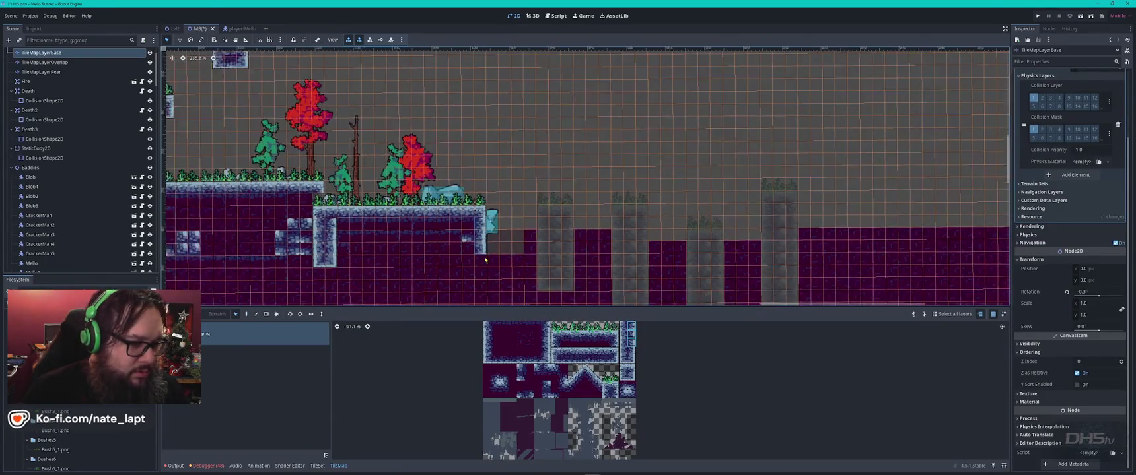
pyautogui.moveTo(485, 264)
pyautogui.mouseDown()
pyautogui.moveTo(468, 139)
pyautogui.moveTo(467, 196)
pyautogui.mouseUp()
pyautogui.moveTo(466, 234)
pyautogui.mouseDown()
pyautogui.moveTo(477, 250)
pyautogui.moveTo(467, 263)
pyautogui.mouseUp()
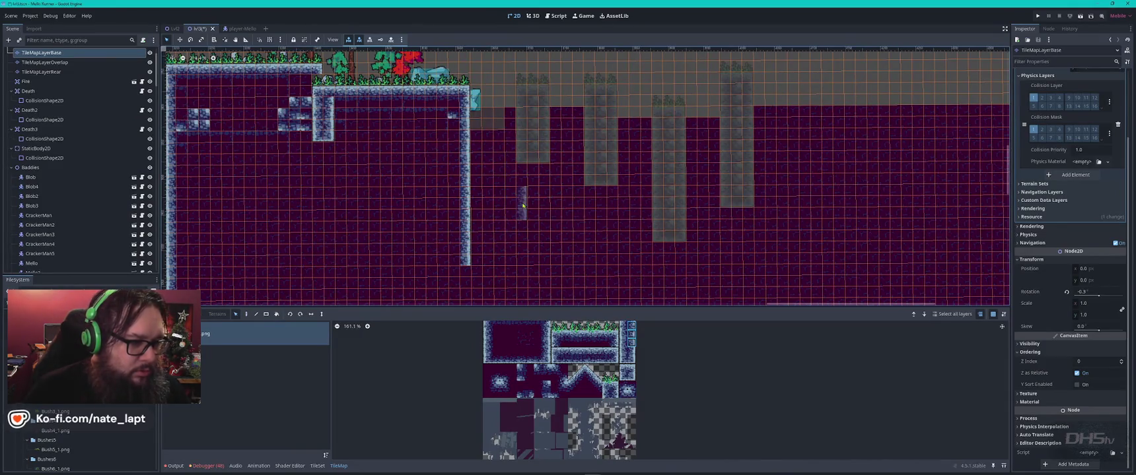
pyautogui.press('Escape')
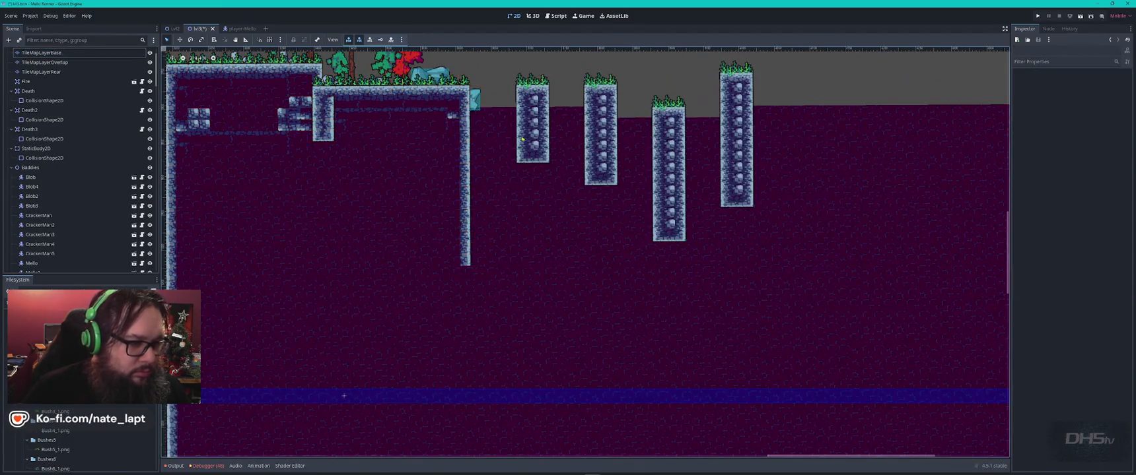
# Step: Try a two-tile pillar pattern below the left pillar on the rear layer, then undo it
pyautogui.click(521, 139)
pyautogui.moveTo(521, 125); pyautogui.dragTo(532, 161)
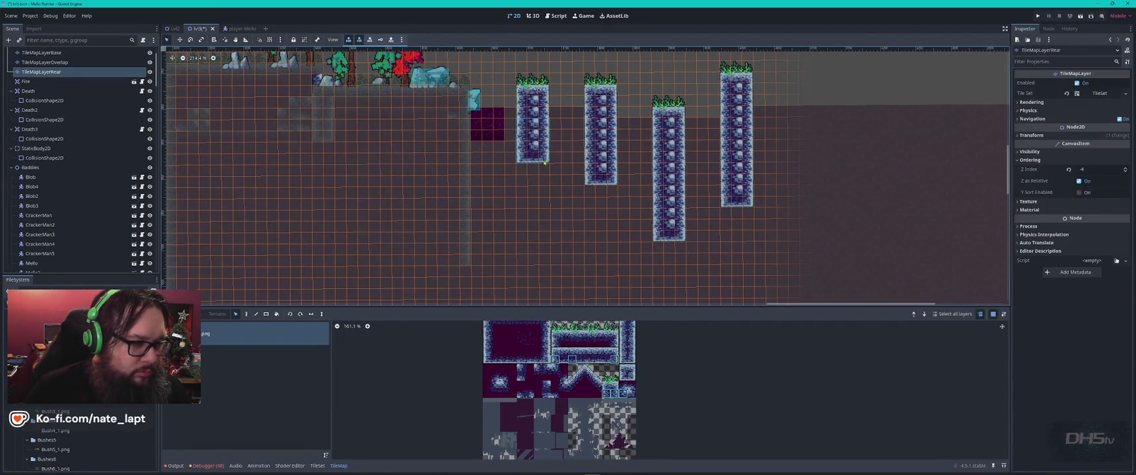
pyautogui.click(533, 181)
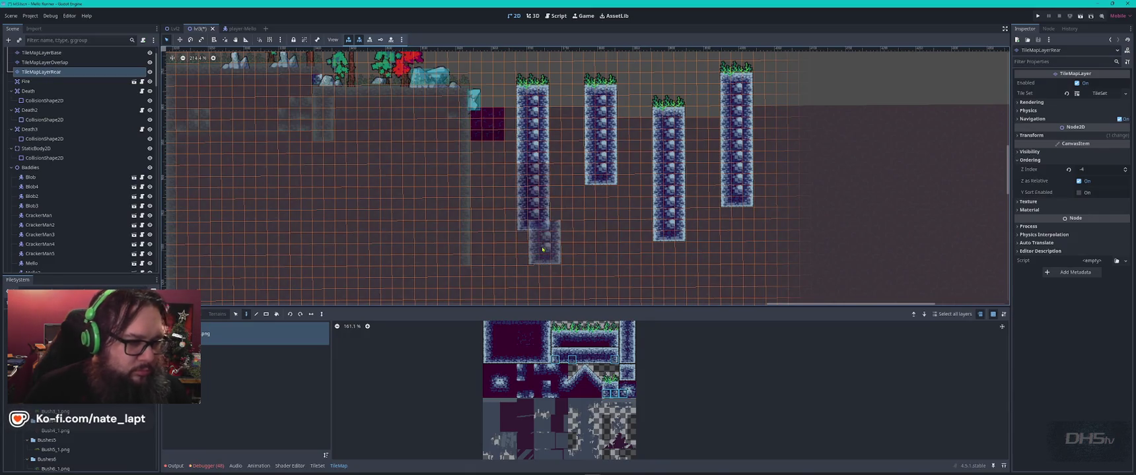
pyautogui.hotkey('ctrl', 'z')
# Step: Delete the base-layer ground under the pillar, stamp a two-tile pattern at its bottom, and save
pyautogui.click(508, 186)
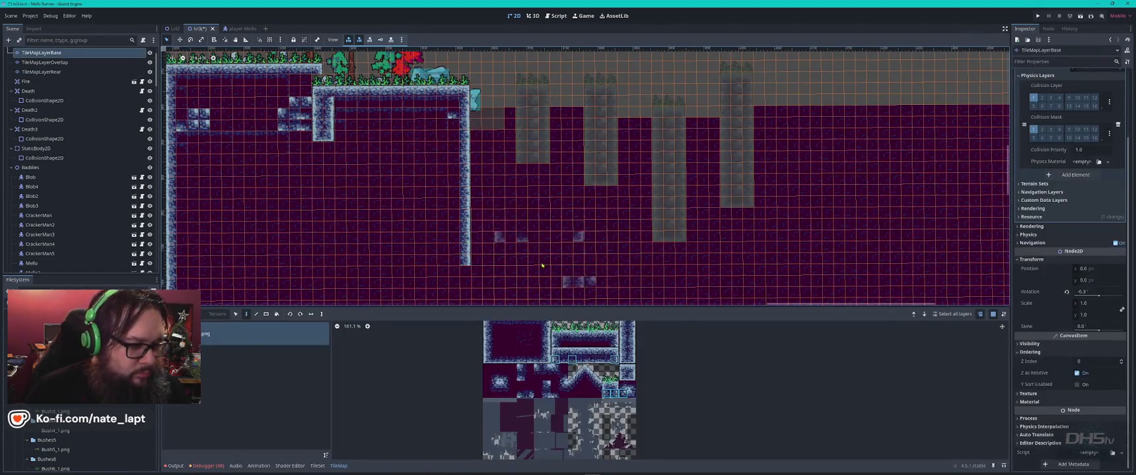
pyautogui.press('s')
pyautogui.moveTo(522, 168)
pyautogui.mouseDown()
pyautogui.moveTo(553, 177)
pyautogui.moveTo(546, 235)
pyautogui.mouseUp()
pyautogui.press('Delete')
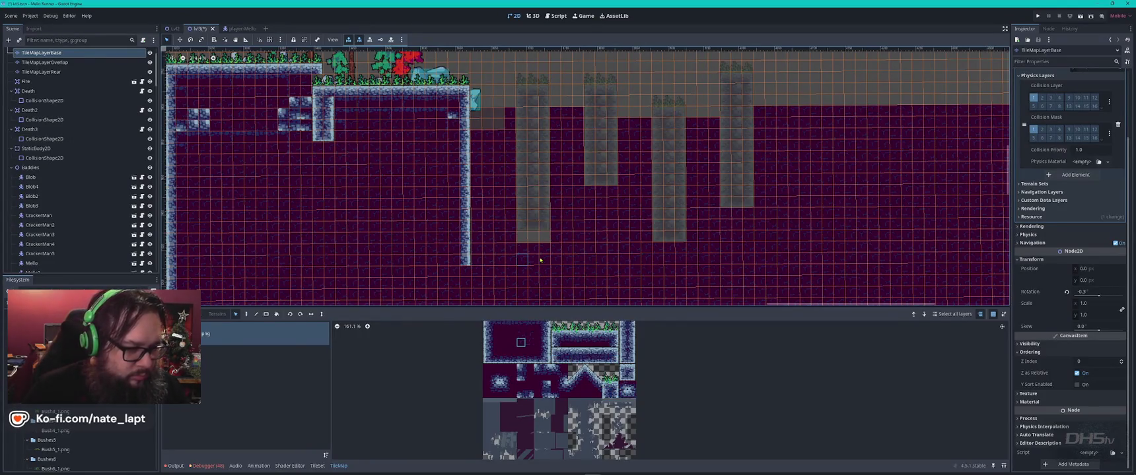
pyautogui.press('d')
pyautogui.moveTo(525, 259); pyautogui.dragTo(546, 260)
pyautogui.click(528, 238)
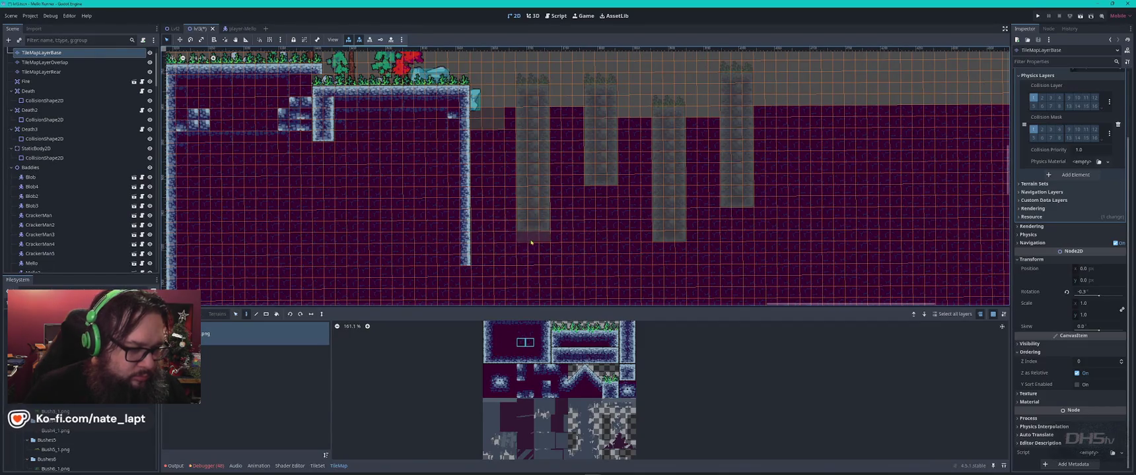
pyautogui.press('Escape')
pyautogui.hscroll(-2, 634, 211)
pyautogui.hotkey('ctrl', 's')
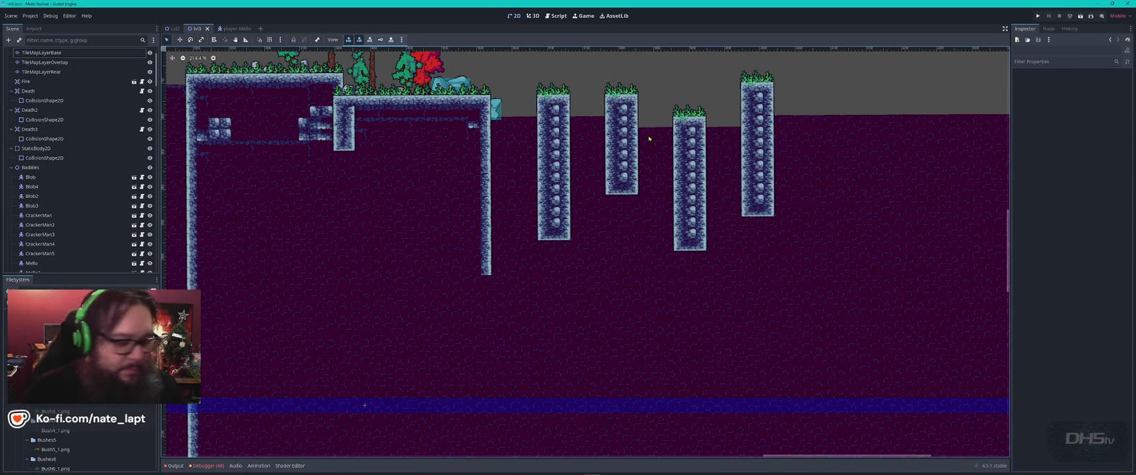
# Step: On the rear layer, copy the top tile row and stamp purple strips and single tiles into the level
pyautogui.scroll(-1, 595, 158)
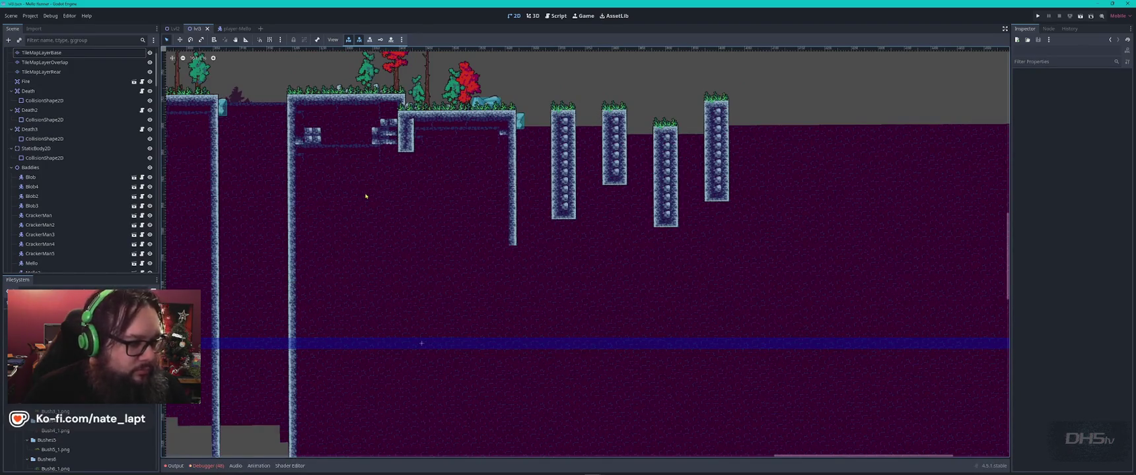
pyautogui.scroll(2, 421, 343)
pyautogui.click(40, 71)
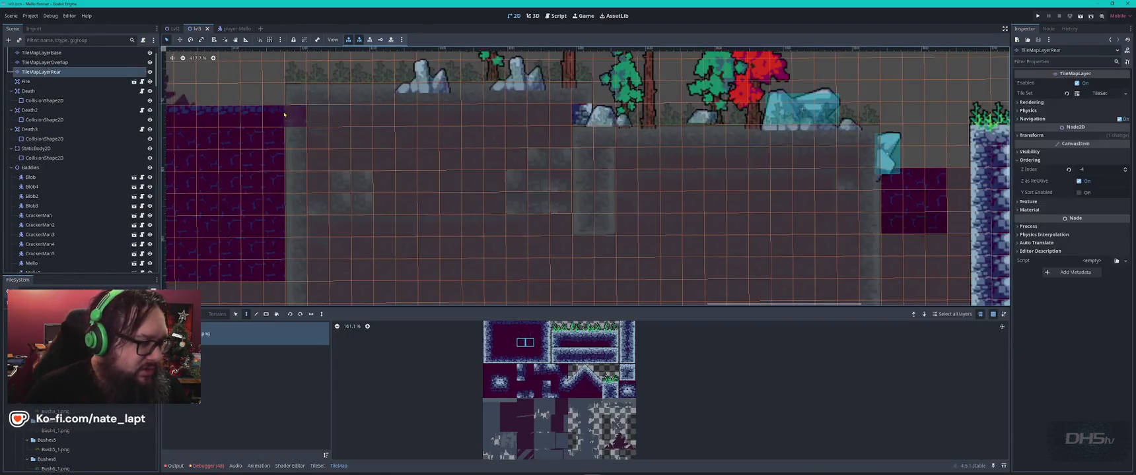
pyautogui.scroll(2, 713, 200)
pyautogui.moveTo(713, 200)
pyautogui.mouseDown()
pyautogui.moveTo(568, 192)
pyautogui.moveTo(577, 194)
pyautogui.mouseUp()
pyautogui.hscroll(10, 577, 194)
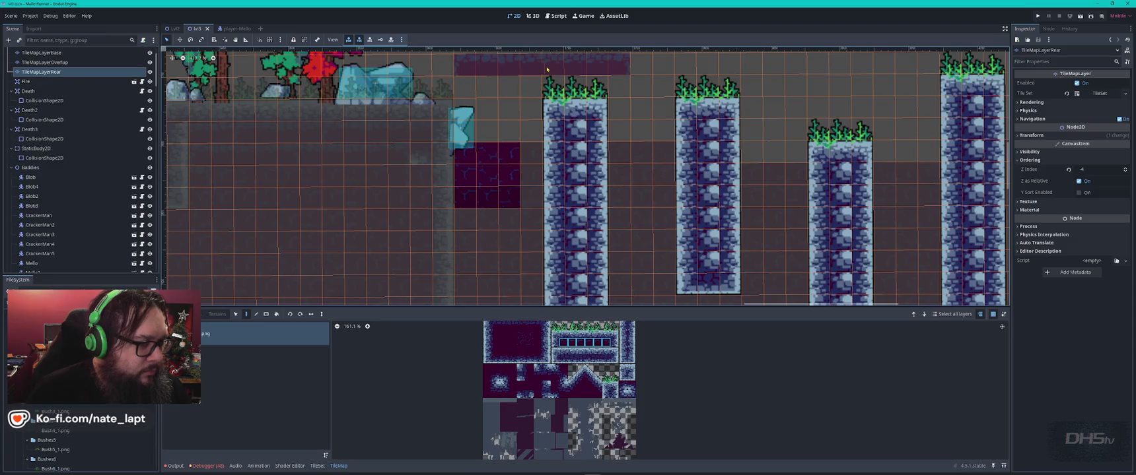
pyautogui.scroll(3, 538, 70)
pyautogui.click(565, 112)
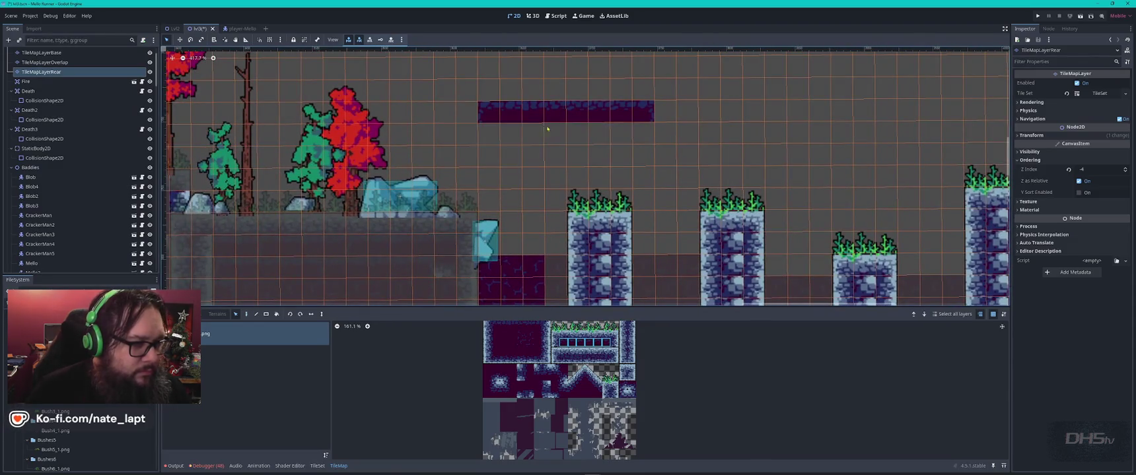
pyautogui.moveTo(495, 113); pyautogui.dragTo(529, 117)
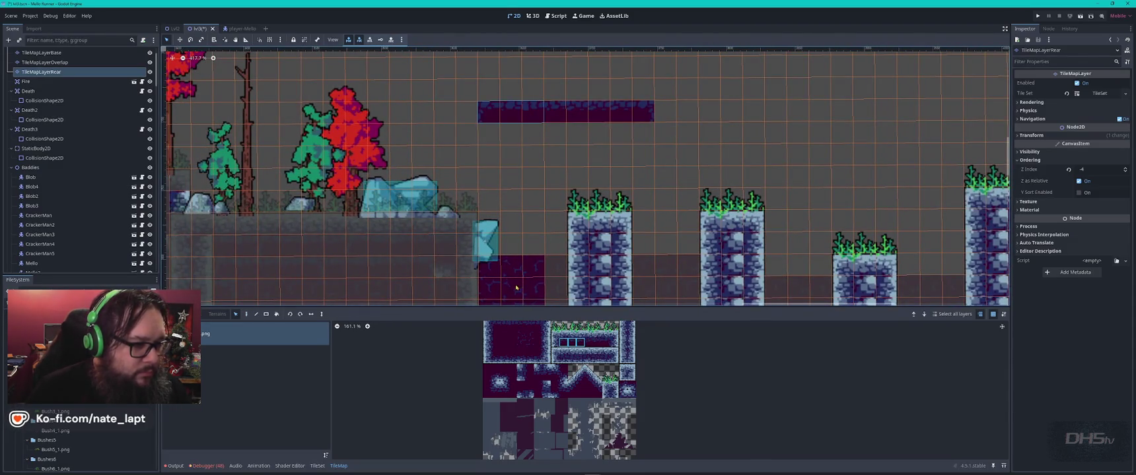
pyautogui.keyDown('ctrl'); pyautogui.click(643, 116); pyautogui.keyUp('ctrl')
pyautogui.click(555, 266)
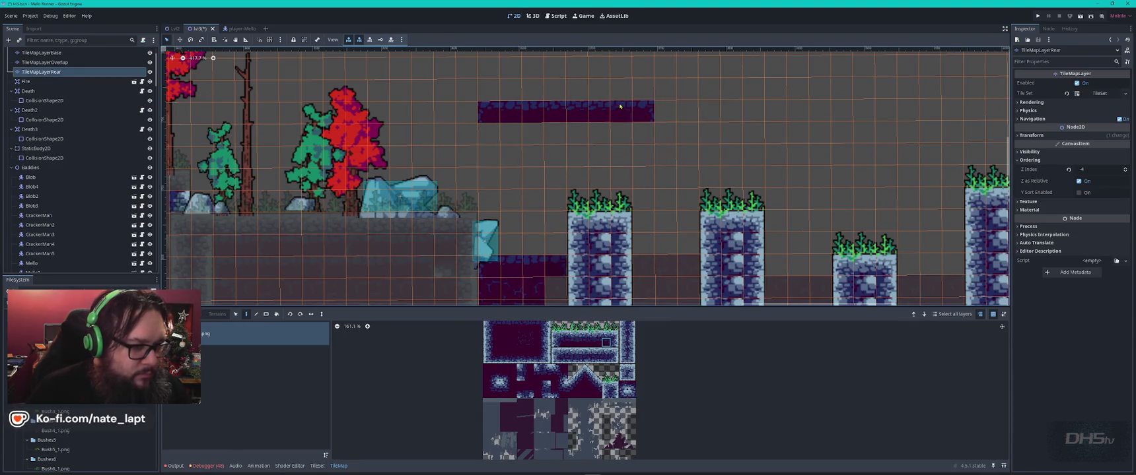
# Step: Paint four-tile and two-tile purple strips across the first gaps between the pillars
pyautogui.moveTo(671, 243); pyautogui.dragTo(617, 126)
pyautogui.moveTo(516, 158); pyautogui.dragTo(431, 157)
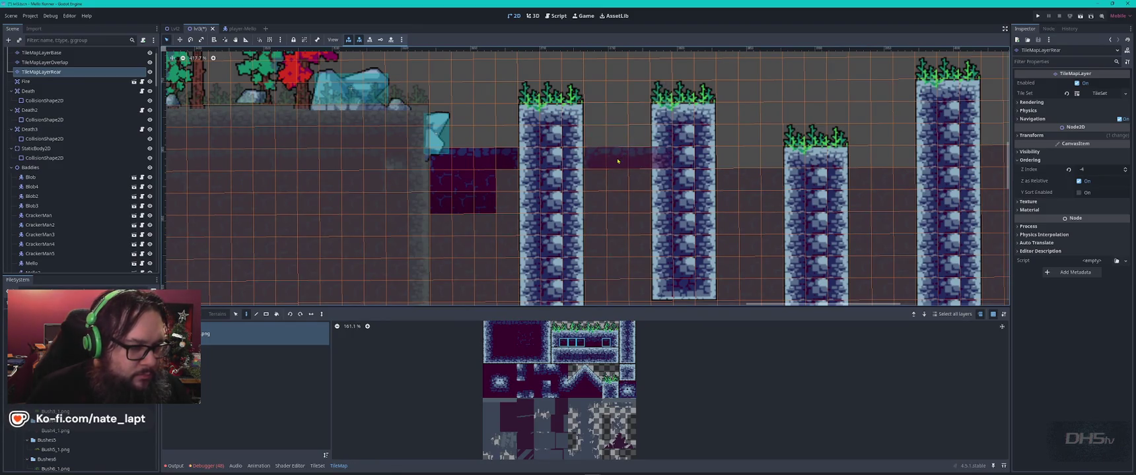
pyautogui.press('s')
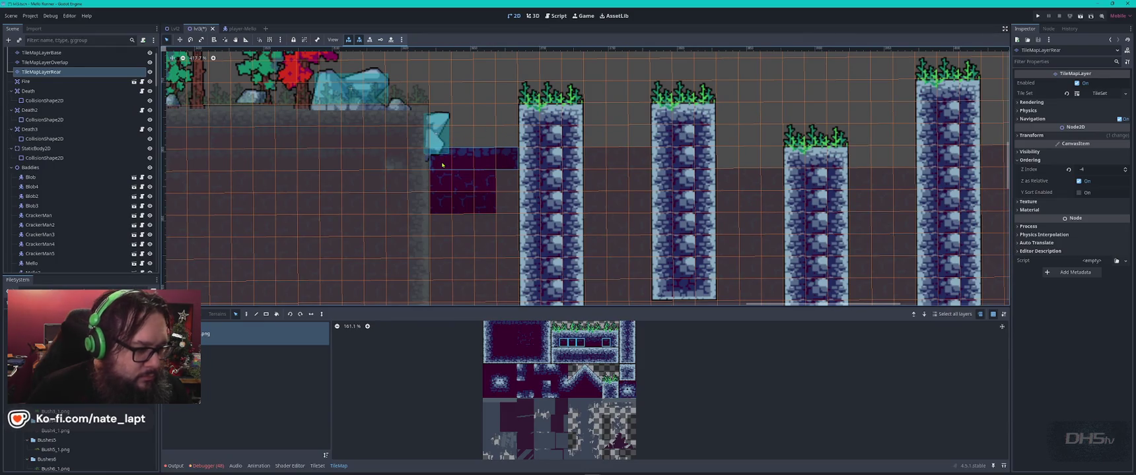
pyautogui.press('d')
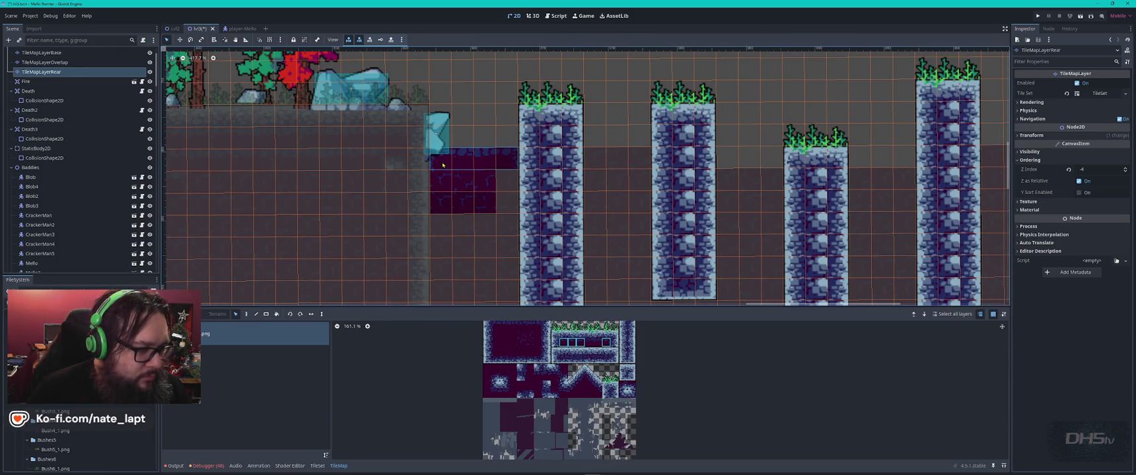
pyautogui.moveTo(443, 165); pyautogui.dragTo(486, 165)
pyautogui.click(606, 159)
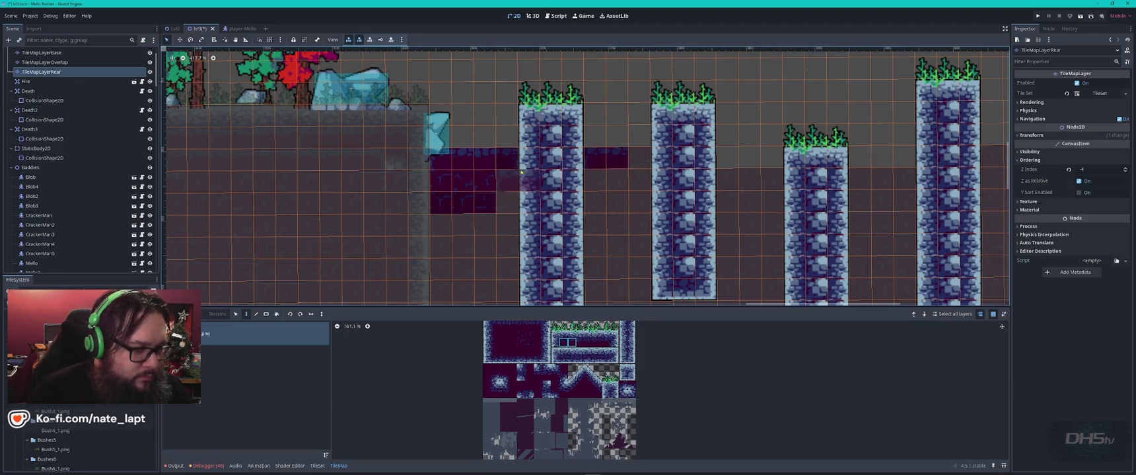
pyautogui.click(606, 342)
pyautogui.click(640, 159)
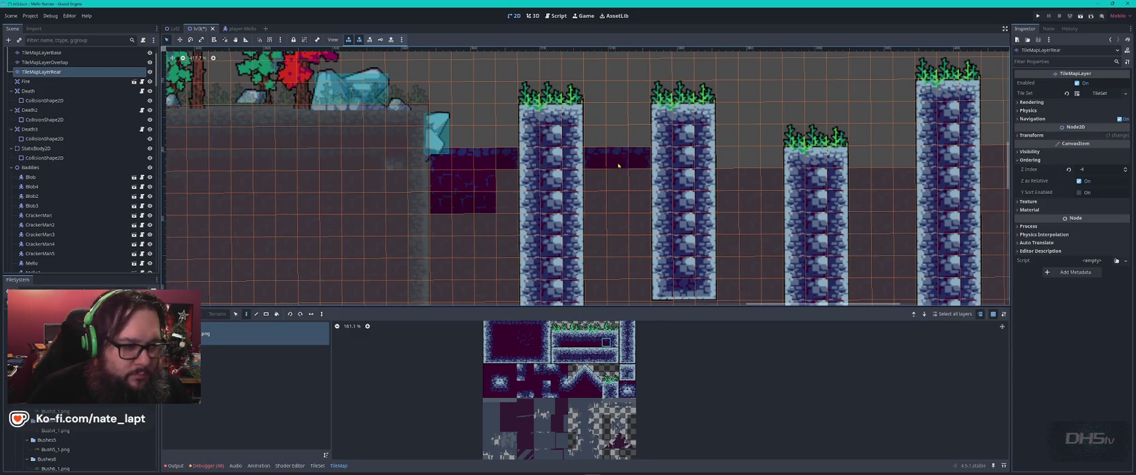
# Step: Stamp 3x2 dark purple blocks below the strip and between pillars, filling the third-fourth pillar gap
pyautogui.moveTo(445, 189)
pyautogui.mouseDown()
pyautogui.moveTo(485, 204)
pyautogui.moveTo(485, 191)
pyautogui.mouseUp()
pyautogui.click(614, 185)
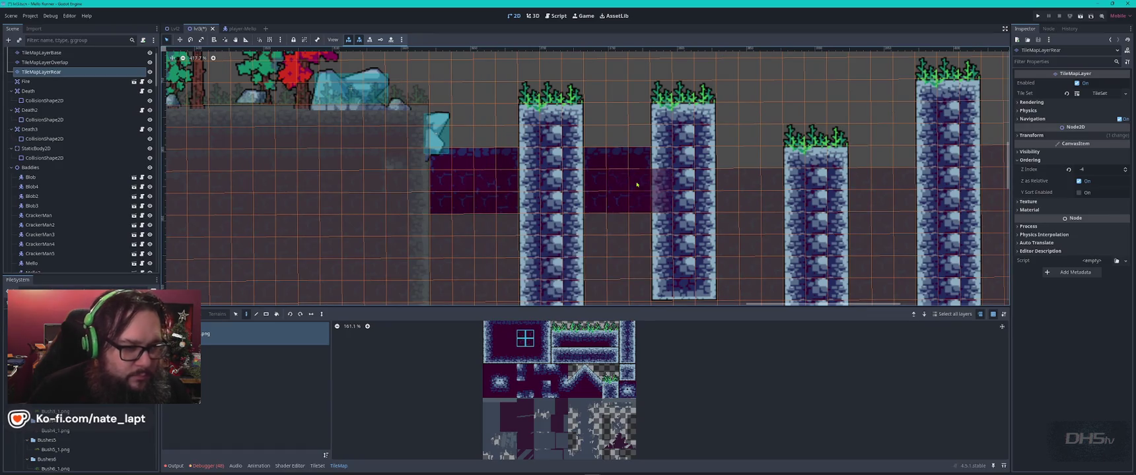
pyautogui.click(752, 212)
pyautogui.click(750, 252)
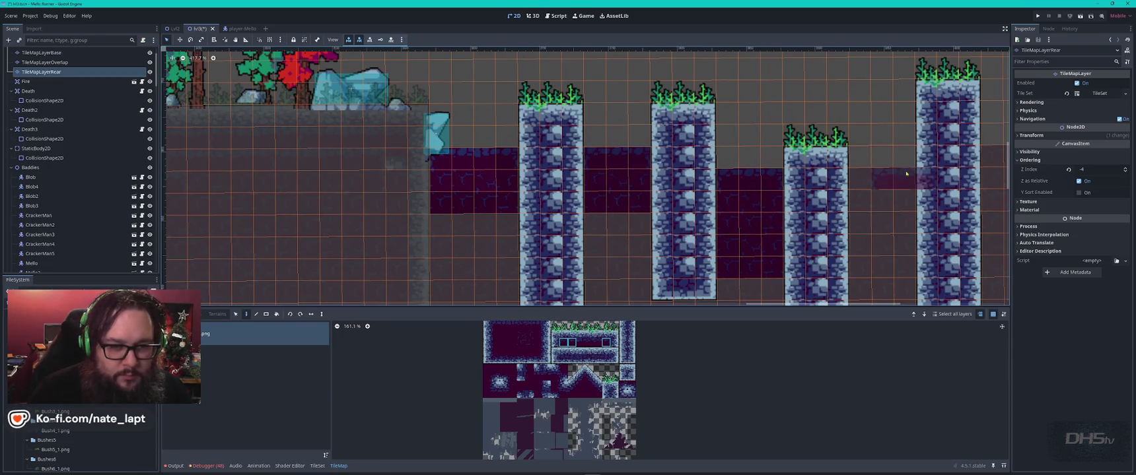
pyautogui.moveTo(858, 179)
pyautogui.mouseDown()
pyautogui.moveTo(908, 178)
pyautogui.moveTo(565, 231)
pyautogui.mouseUp()
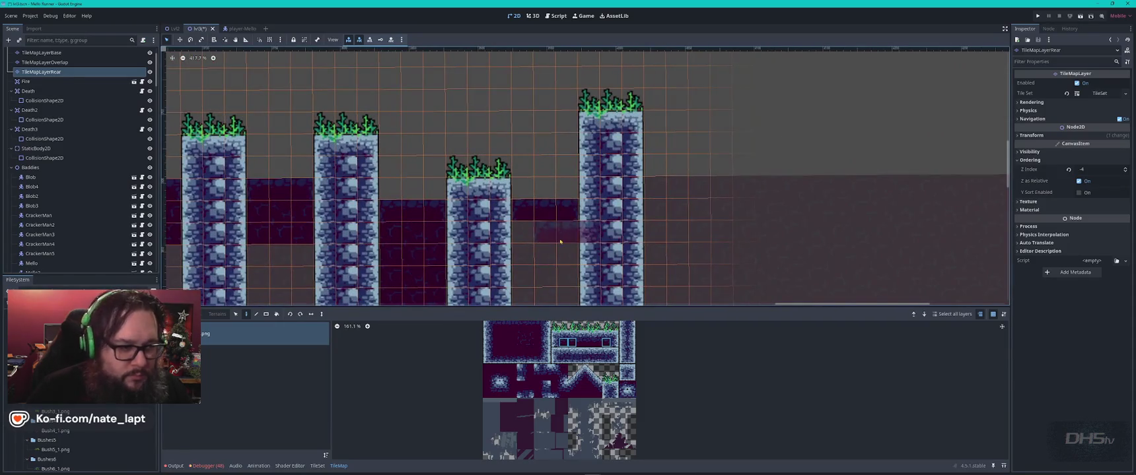
# Step: Select and delete the top base-layer ground row in the first gap between pillars
pyautogui.press('Escape')
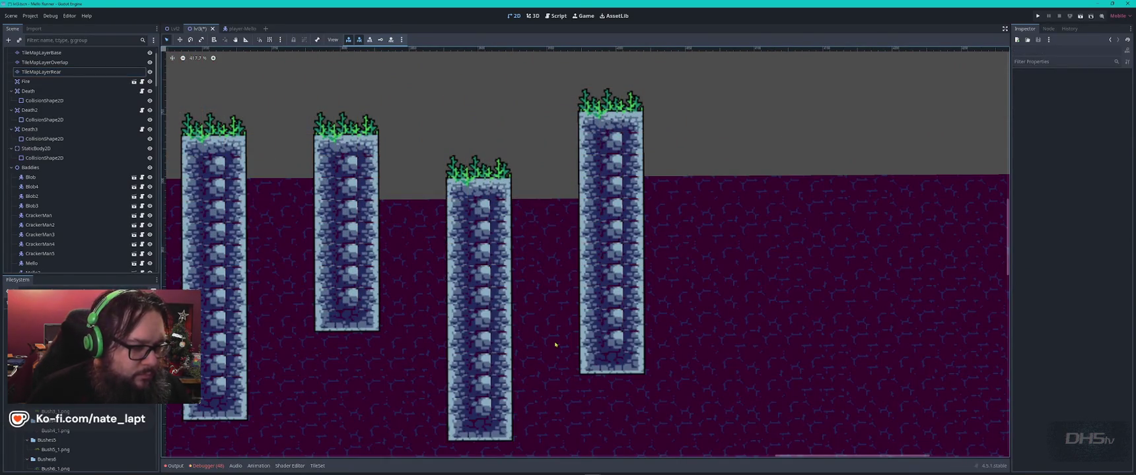
pyautogui.click(555, 345)
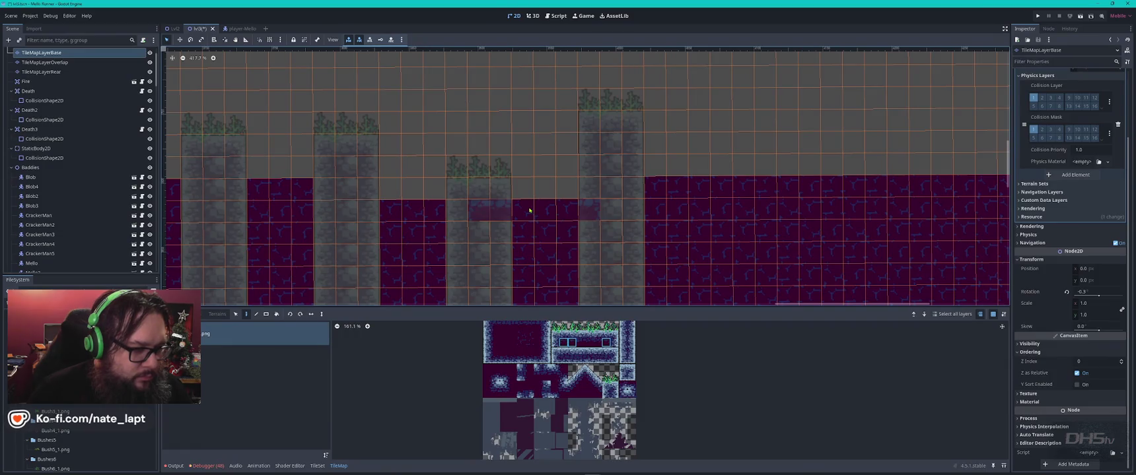
pyautogui.moveTo(522, 213); pyautogui.dragTo(559, 213)
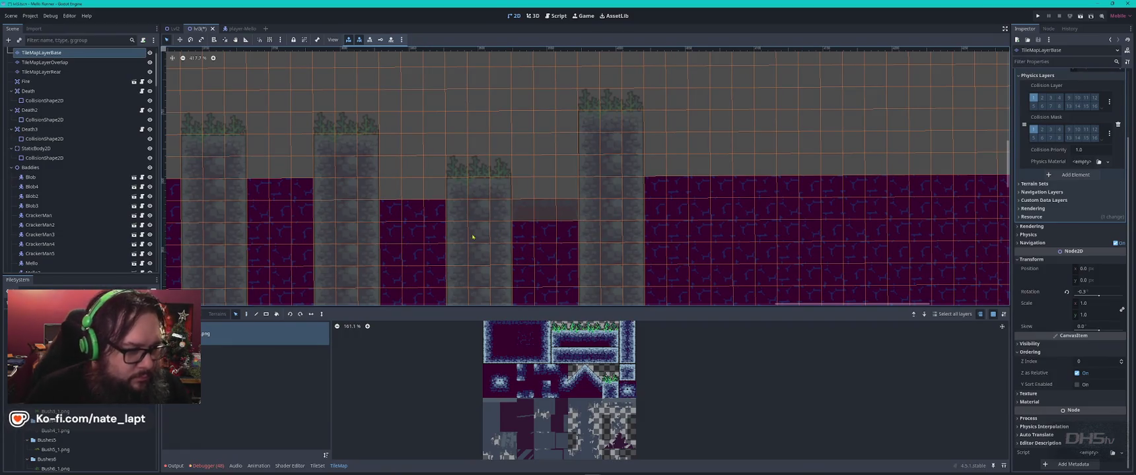
pyautogui.click(41, 72)
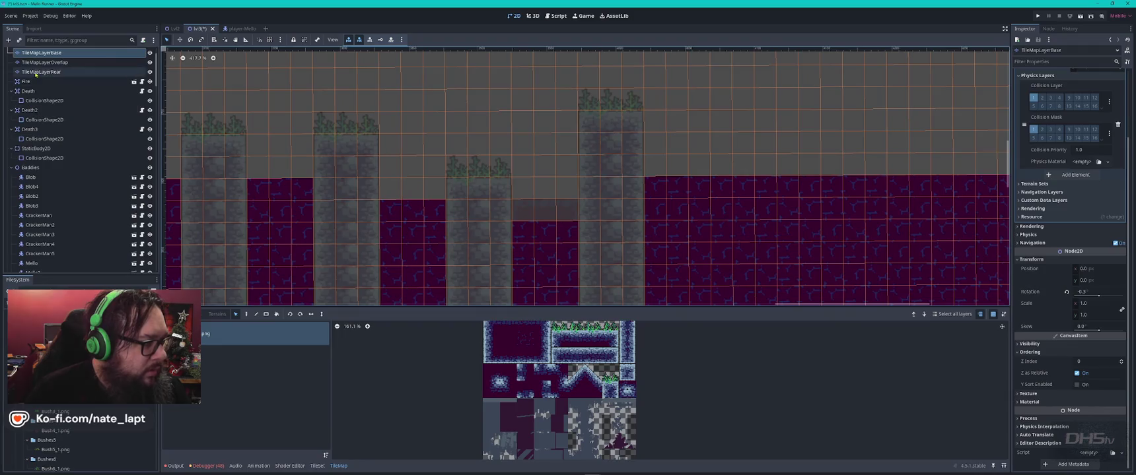
pyautogui.moveTo(534, 154)
pyautogui.mouseDown()
pyautogui.moveTo(606, 153)
pyautogui.moveTo(609, 167)
pyautogui.mouseUp()
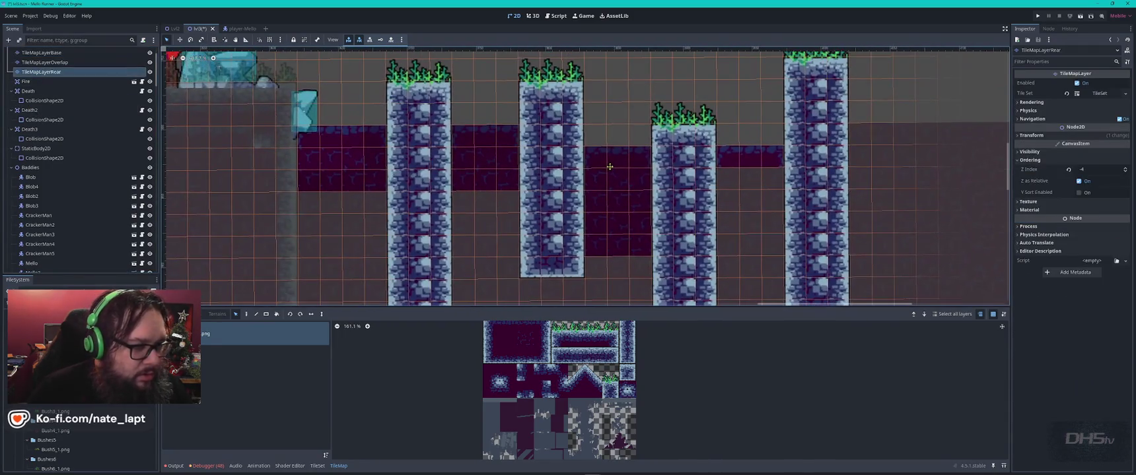
pyautogui.click(41, 53)
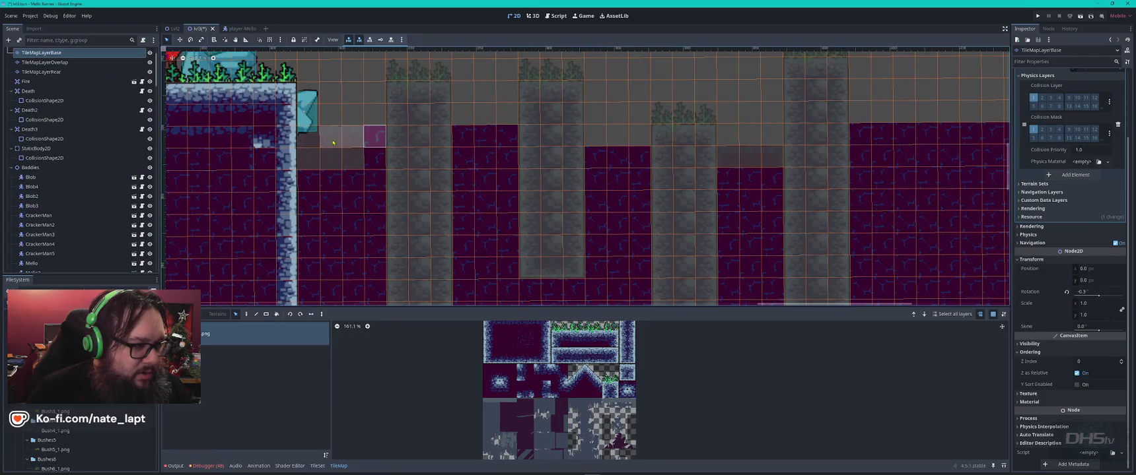
pyautogui.press('Delete')
# Step: Delete the top ground row in each of the remaining three gaps
pyautogui.moveTo(455, 135); pyautogui.dragTo(515, 135)
pyautogui.press('Delete')
pyautogui.moveTo(592, 157); pyautogui.dragTo(648, 157)
pyautogui.press('Delete')
pyautogui.moveTo(721, 157); pyautogui.dragTo(779, 157)
pyautogui.press('Delete')
# Step: Deselect the base layer and briefly check the rear tile layer
pyautogui.press('Escape')
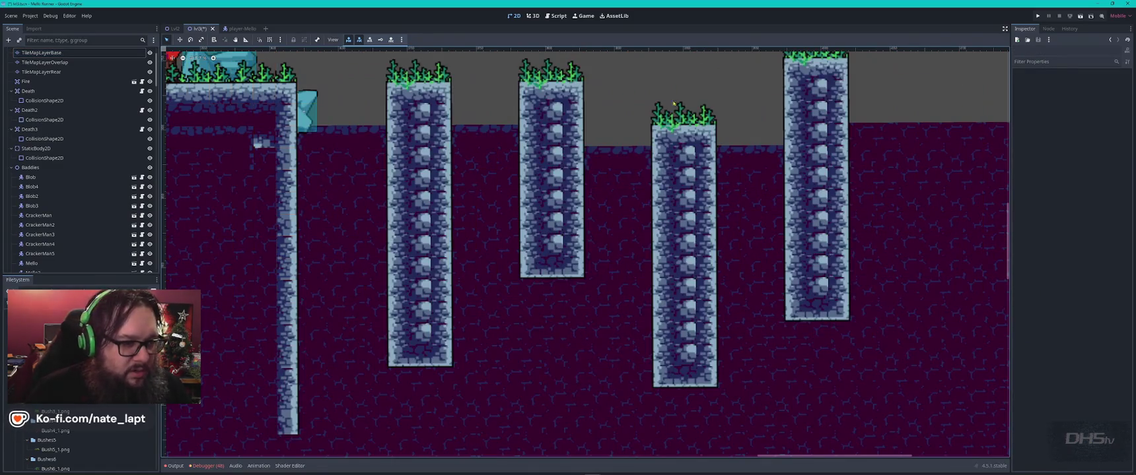
pyautogui.scroll(-3, 674, 103)
pyautogui.scroll(3, 594, 165)
pyautogui.click(529, 198)
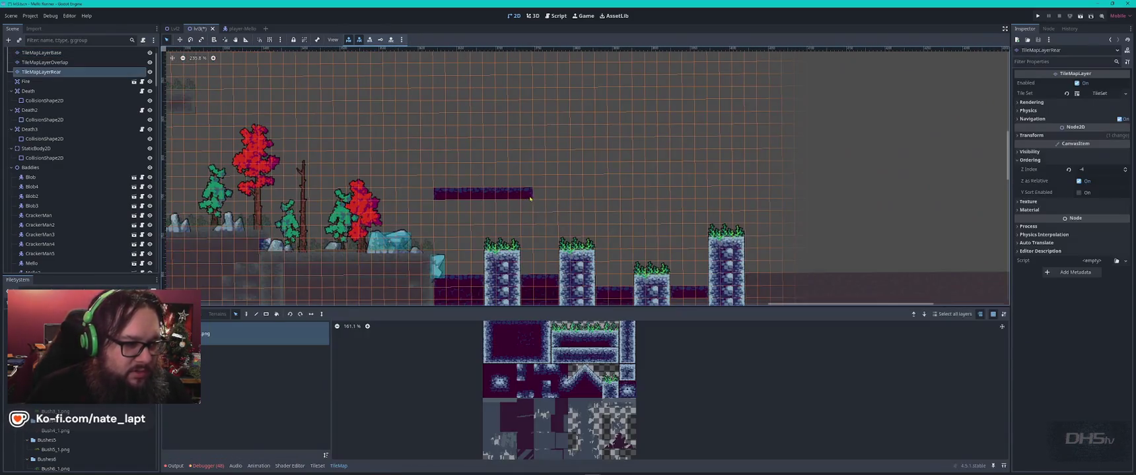
pyautogui.press('Escape')
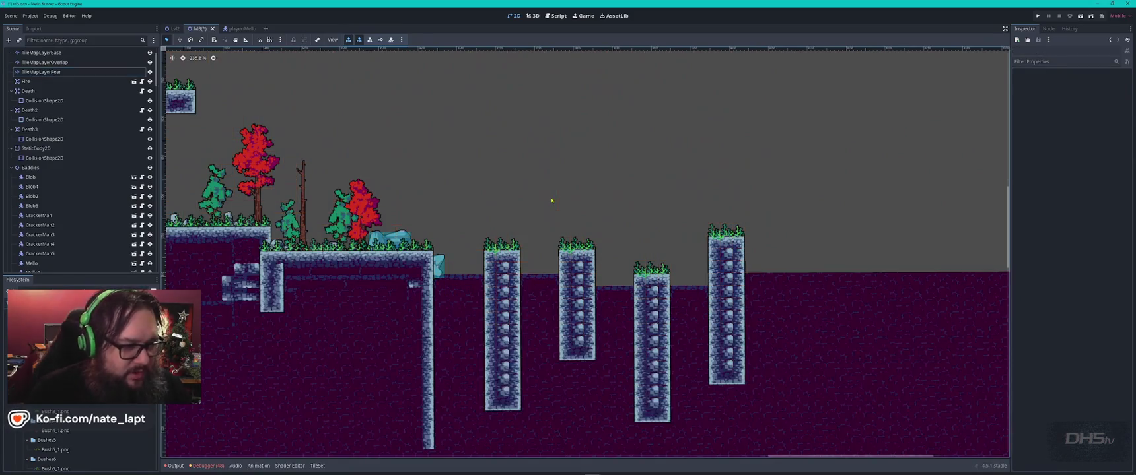
pyautogui.scroll(-2, 551, 200)
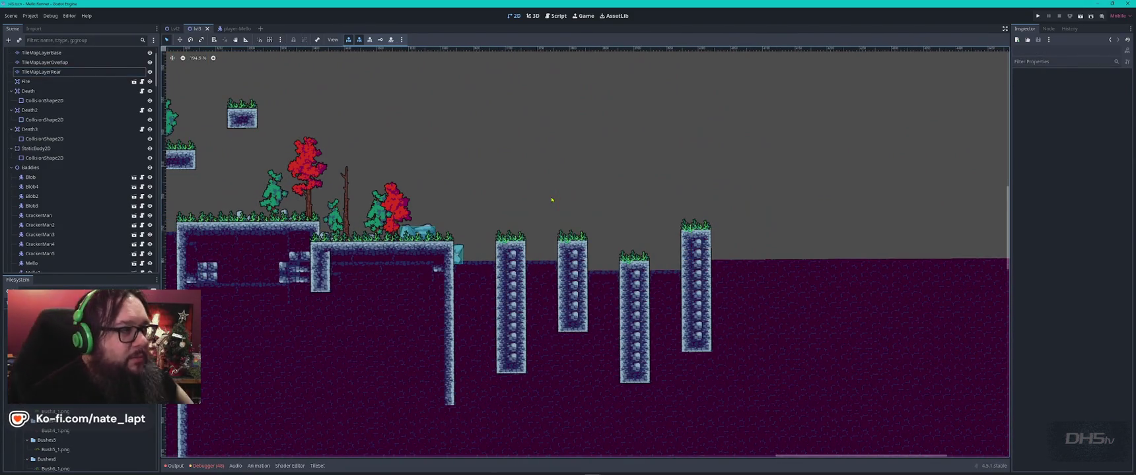
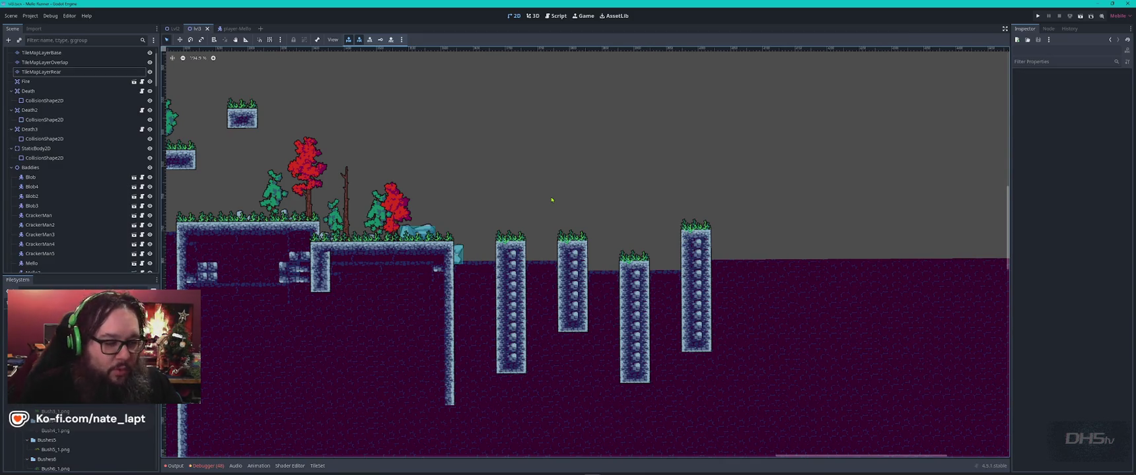
# Step: Zoom out the 2D view, open MainMenu.gd, and run the project with F5
pyautogui.scroll(-3, 504, 334)
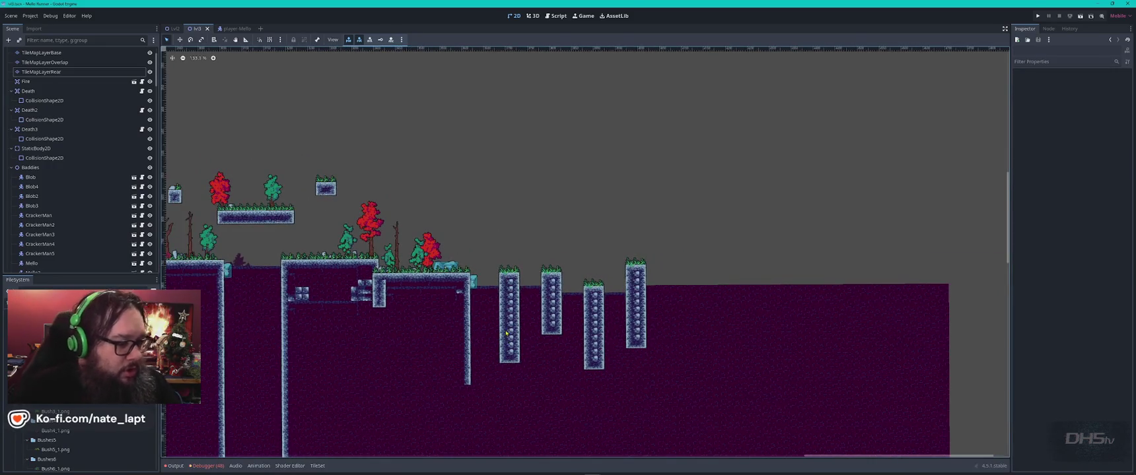
pyautogui.scroll(-3, 434, 299)
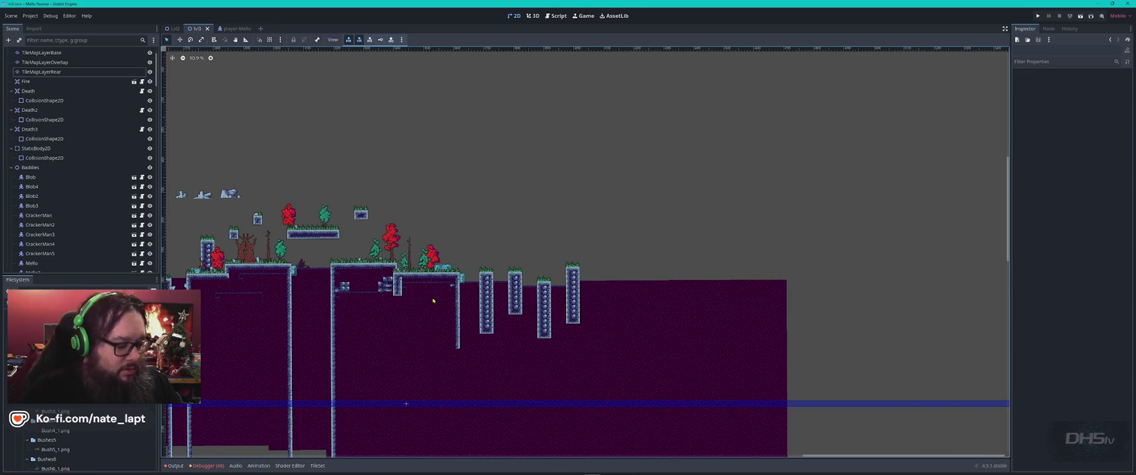
pyautogui.click(555, 15)
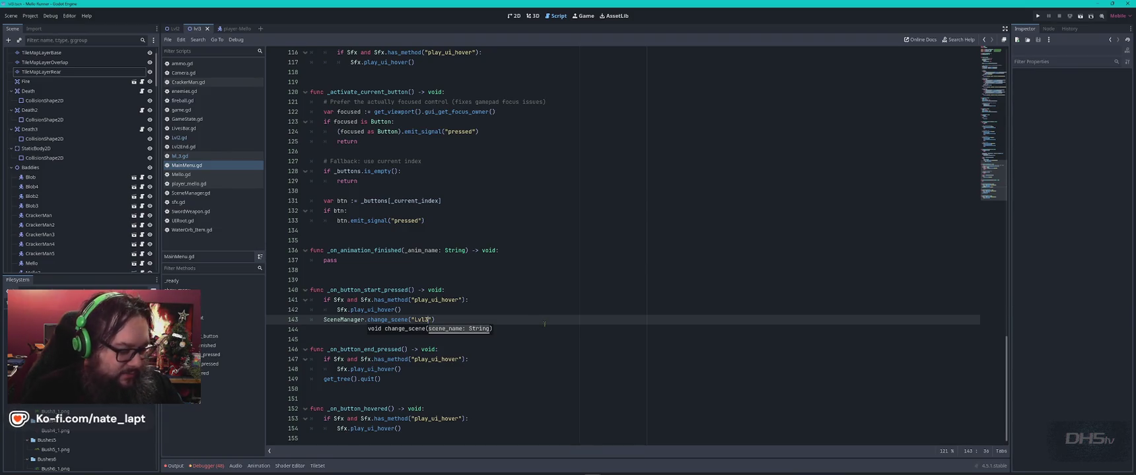
pyautogui.press('F5')
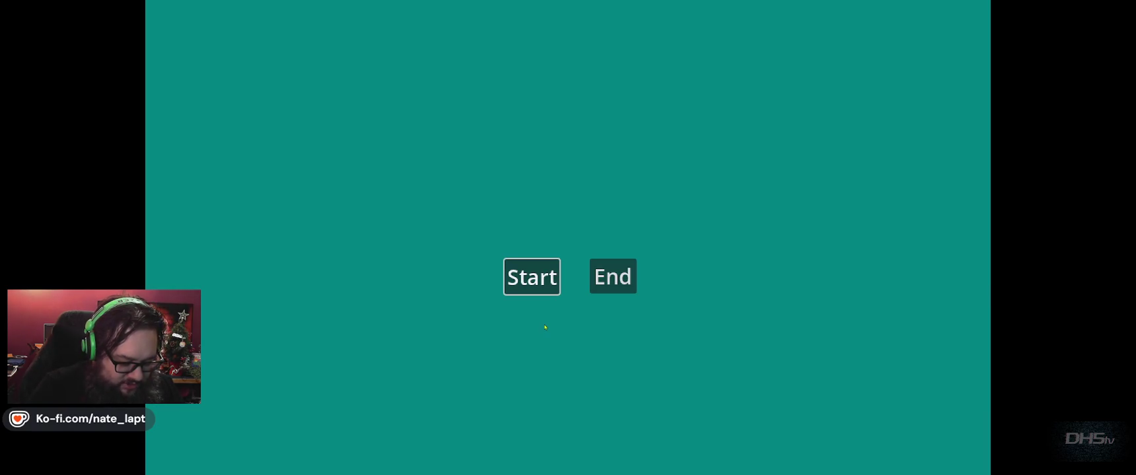
# Step: Start the game, grab the sword, and attack the paper enemy, then die leaving the stone pillar
pyautogui.press('Return')
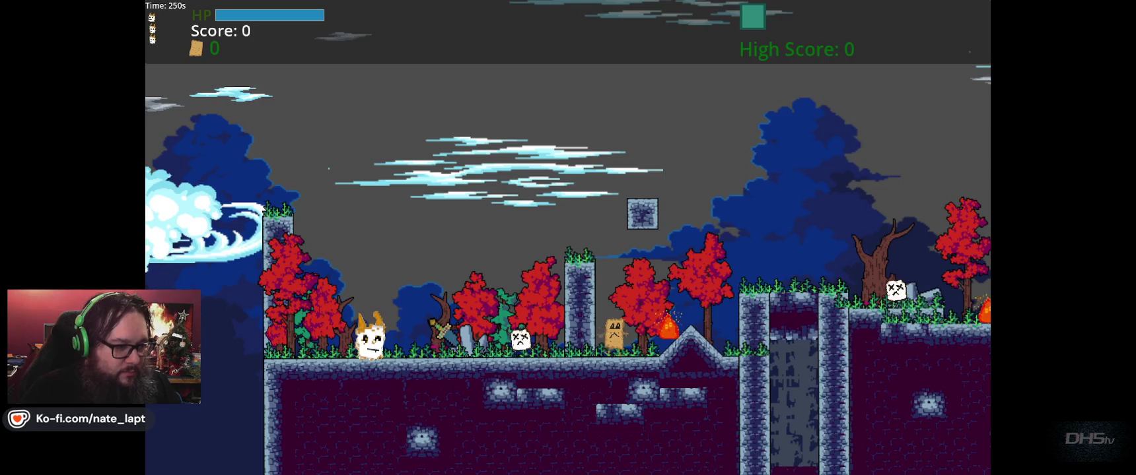
pyautogui.press('Right')
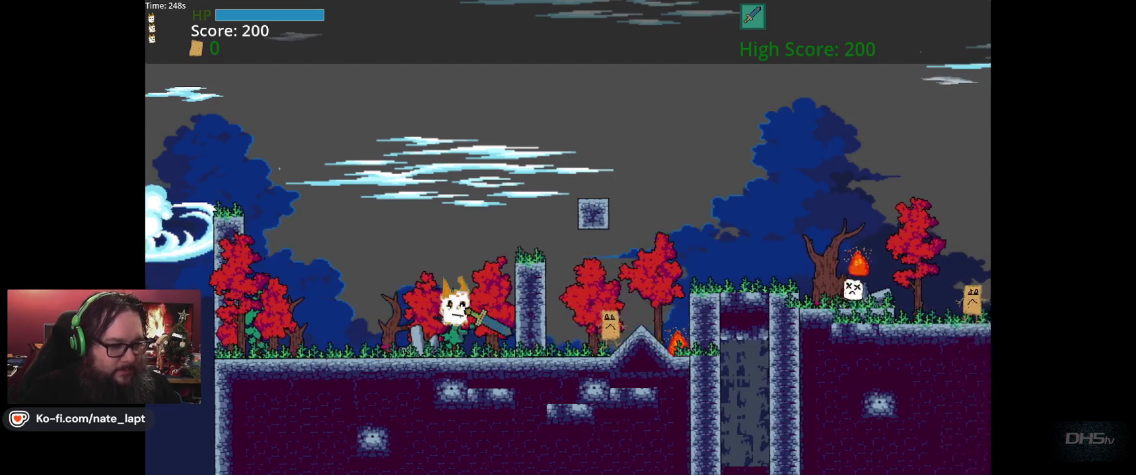
pyautogui.press('Right')
pyautogui.press('space')
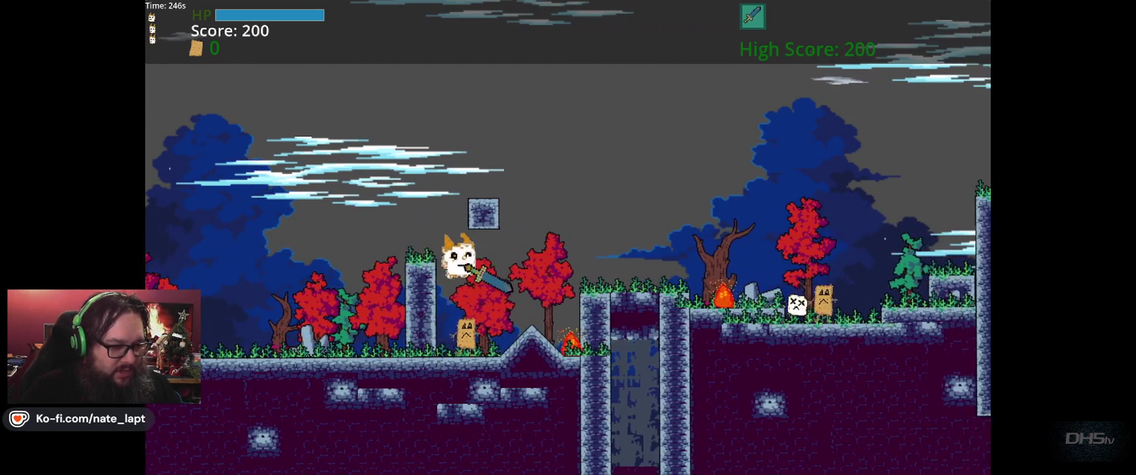
pyautogui.press('Left')
pyautogui.press('Right')
pyautogui.press('space')
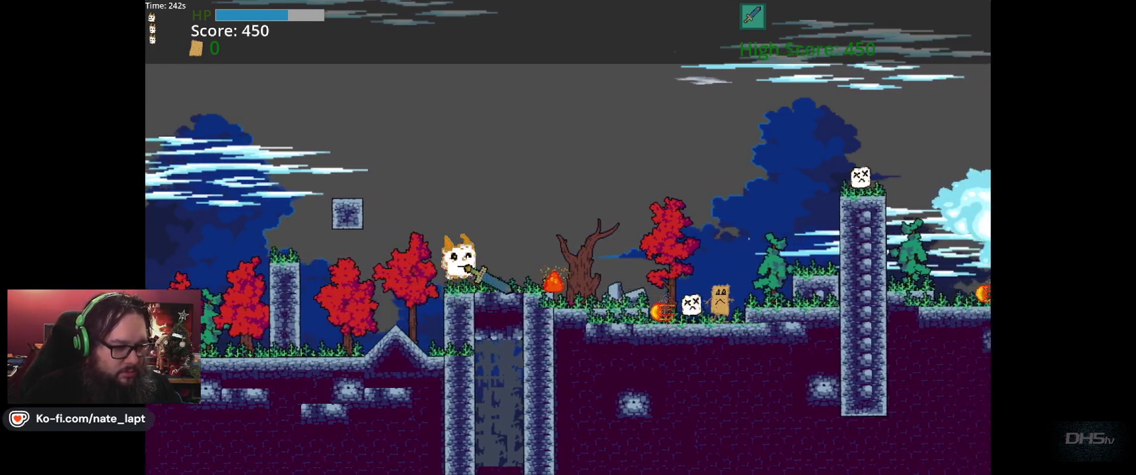
pyautogui.press('Right')
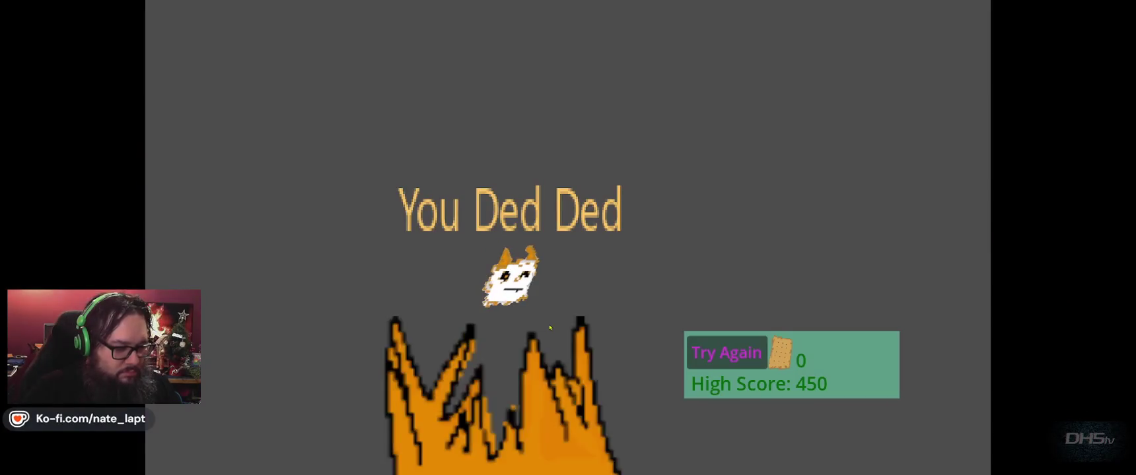
# Step: Retry the level, defeat the enemy, and climb the stone pillar, raising the high score to 470
pyautogui.press('space')
pyautogui.press('Right')
pyautogui.press('space')
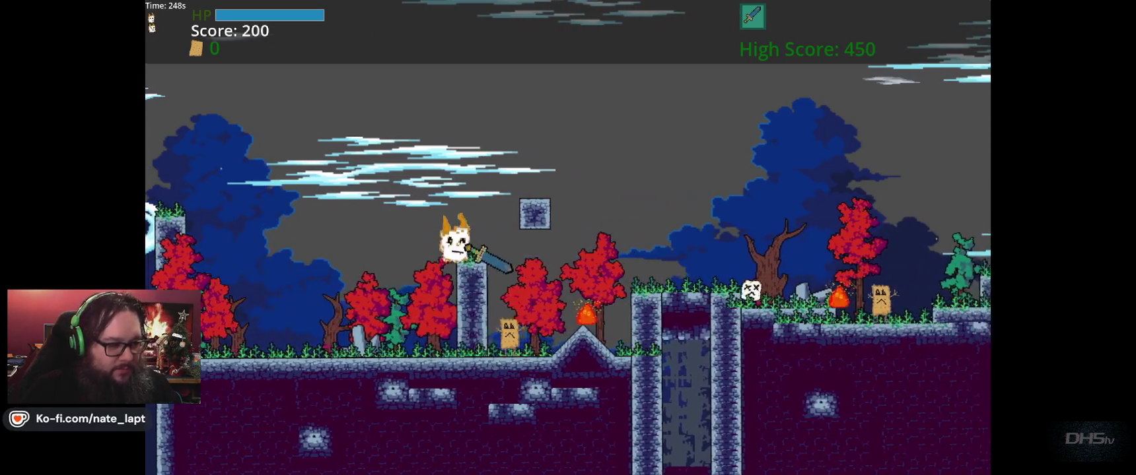
pyautogui.press('Right')
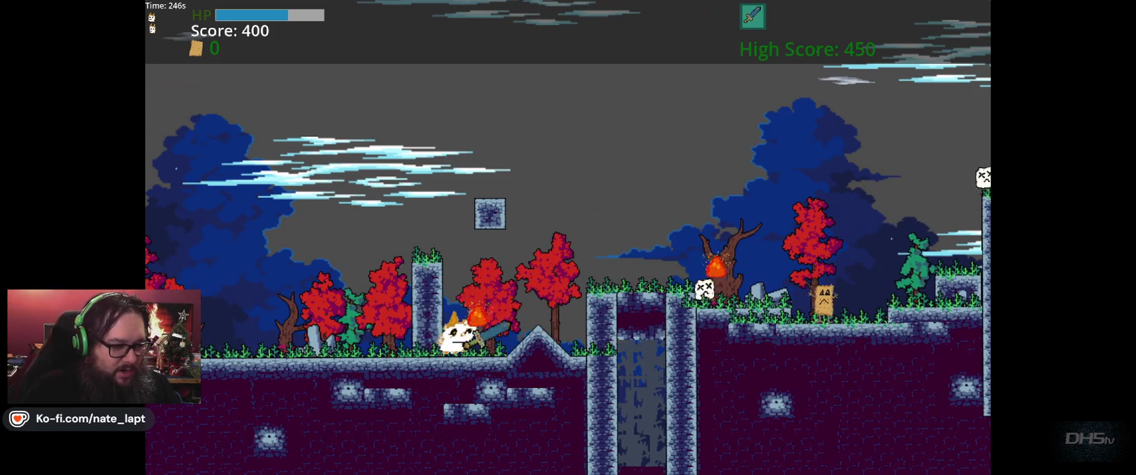
pyautogui.press('Right')
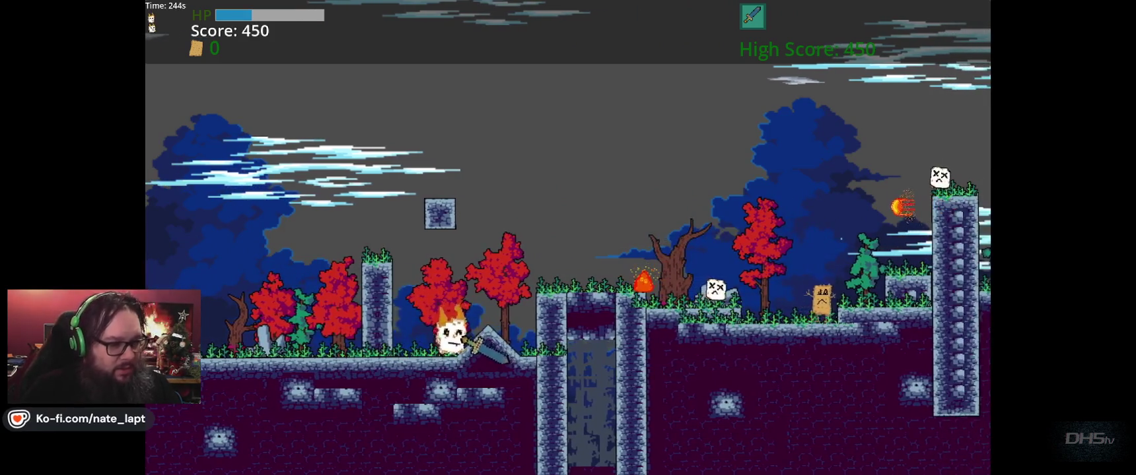
pyautogui.press('Right')
pyautogui.press('space')
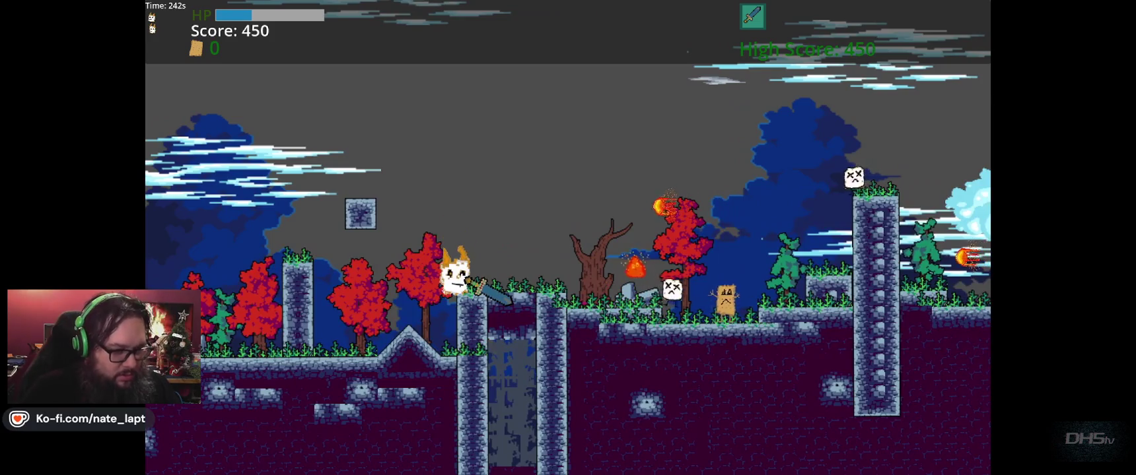
pyautogui.press('space')
pyautogui.press('space')
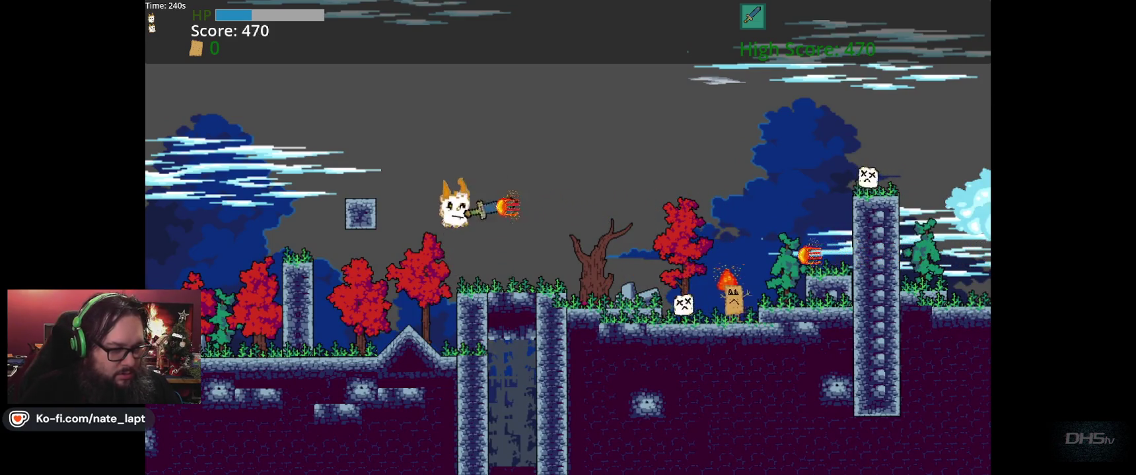
pyautogui.press('space')
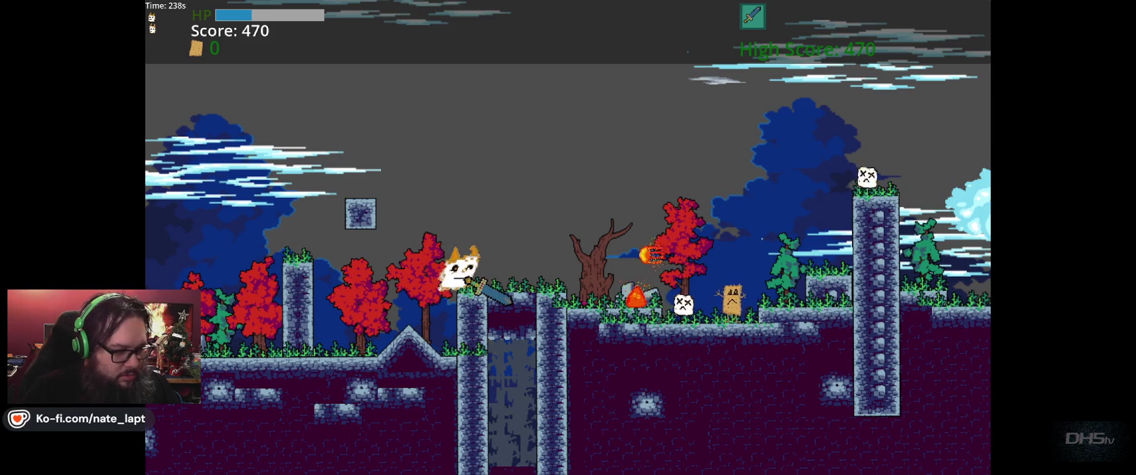
pyautogui.press('Right')
pyautogui.press('space')
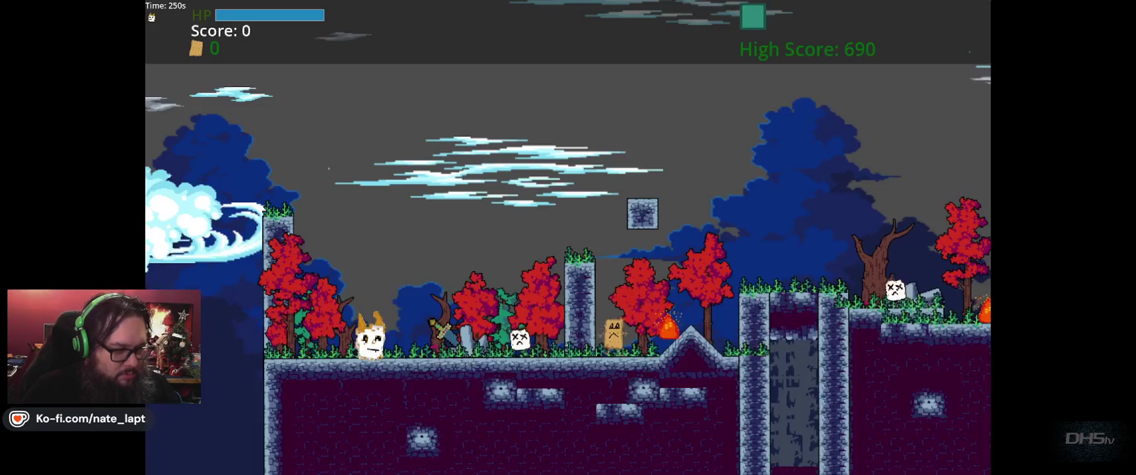
# Step: Run right through the first enemies, jumping onto the tall stone pillar and back down
pyautogui.press('Right')
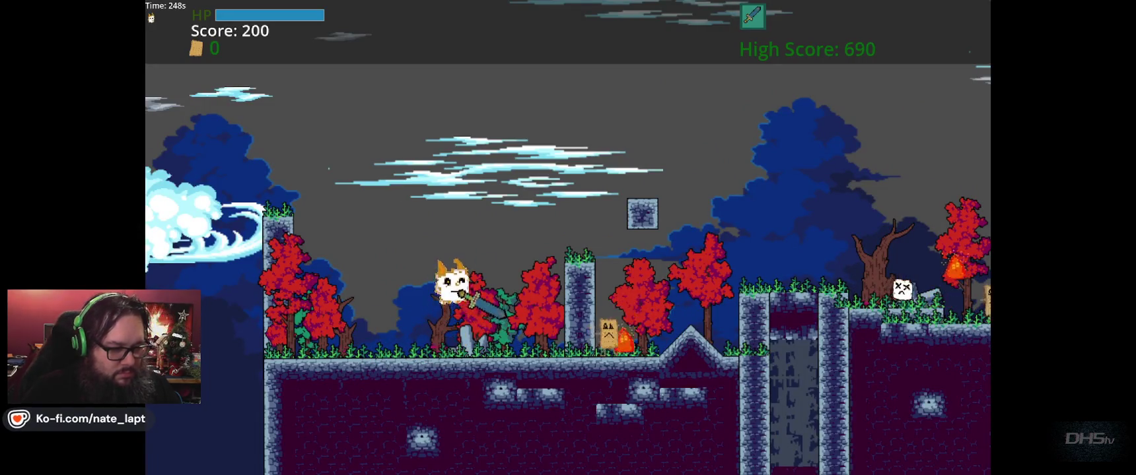
pyautogui.press('Right')
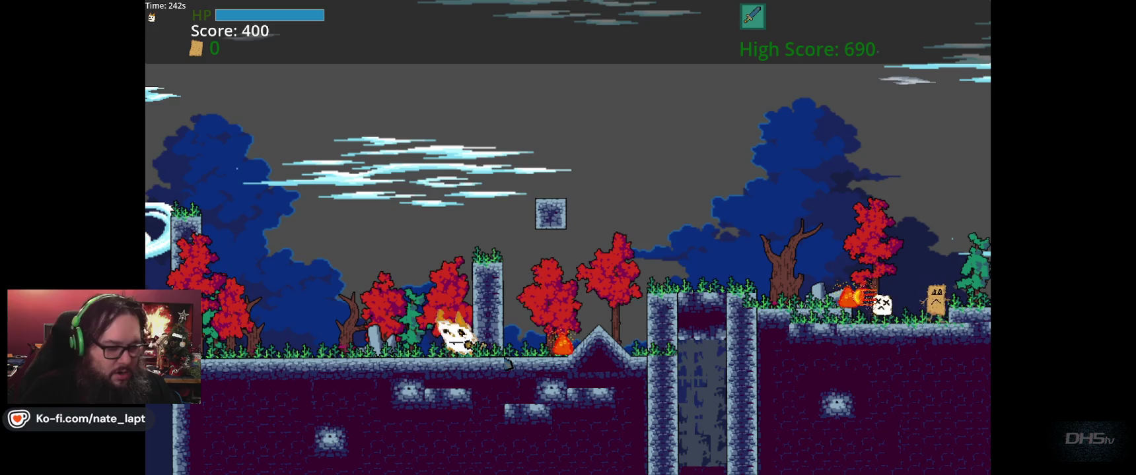
pyautogui.press('space')
pyautogui.press('Right')
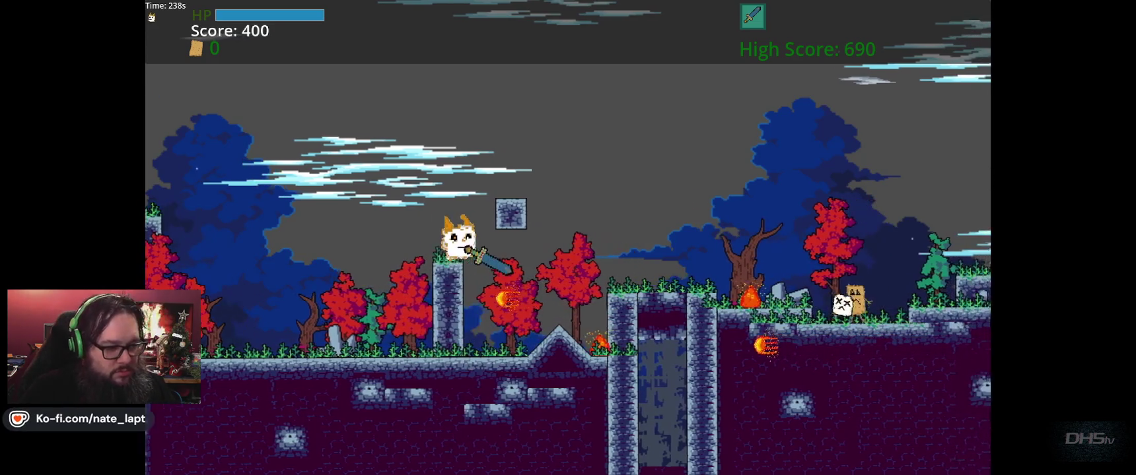
pyautogui.press('Right')
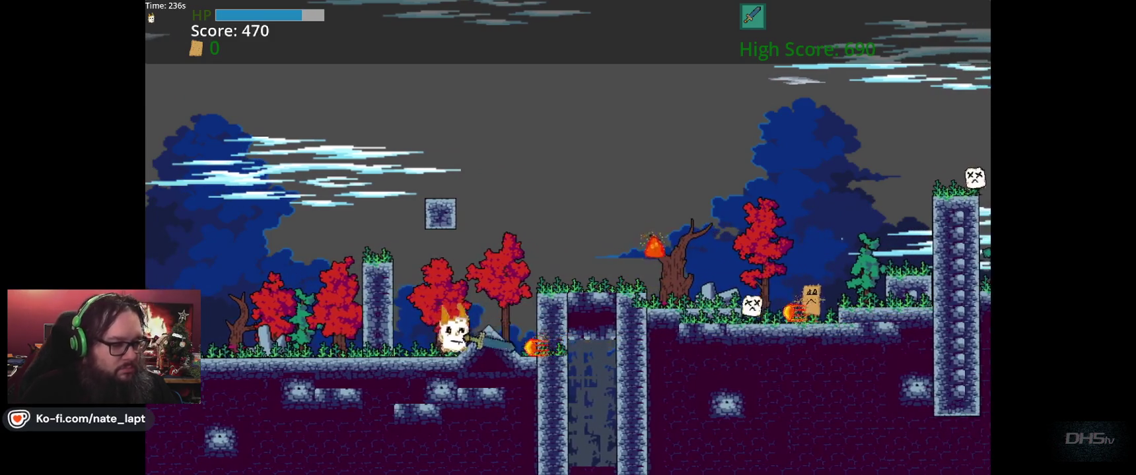
pyautogui.press('space')
pyautogui.press('Right')
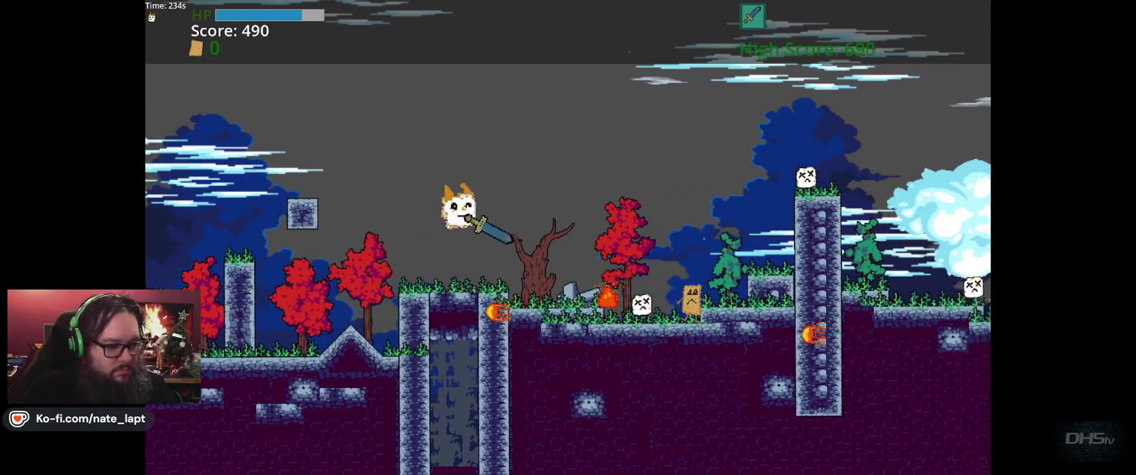
pyautogui.press('Right')
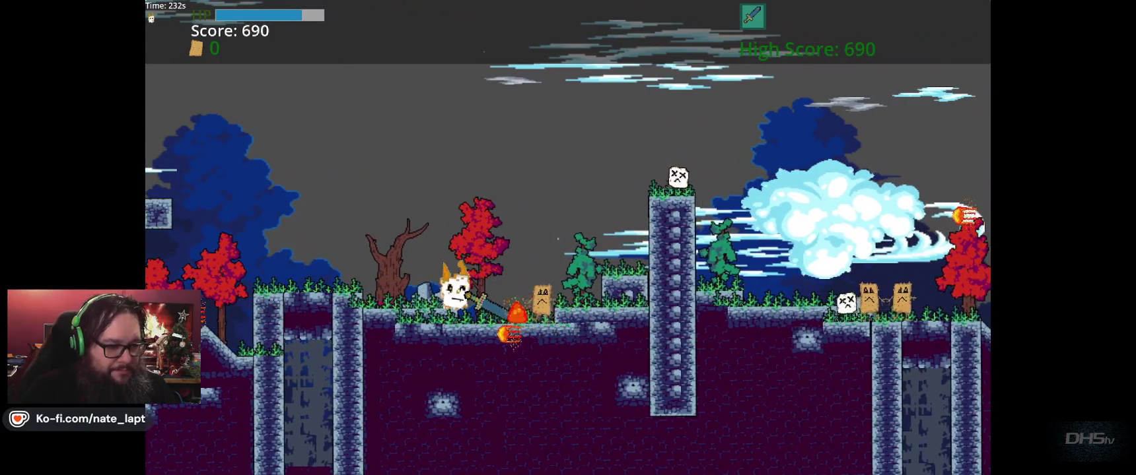
pyautogui.press('Right')
pyautogui.press('space')
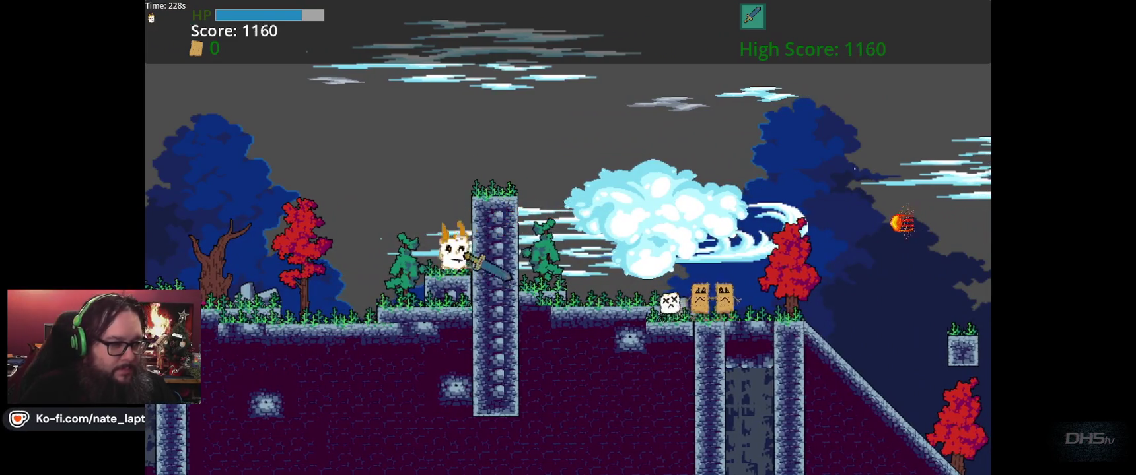
pyautogui.press('Right')
pyautogui.press('Right')
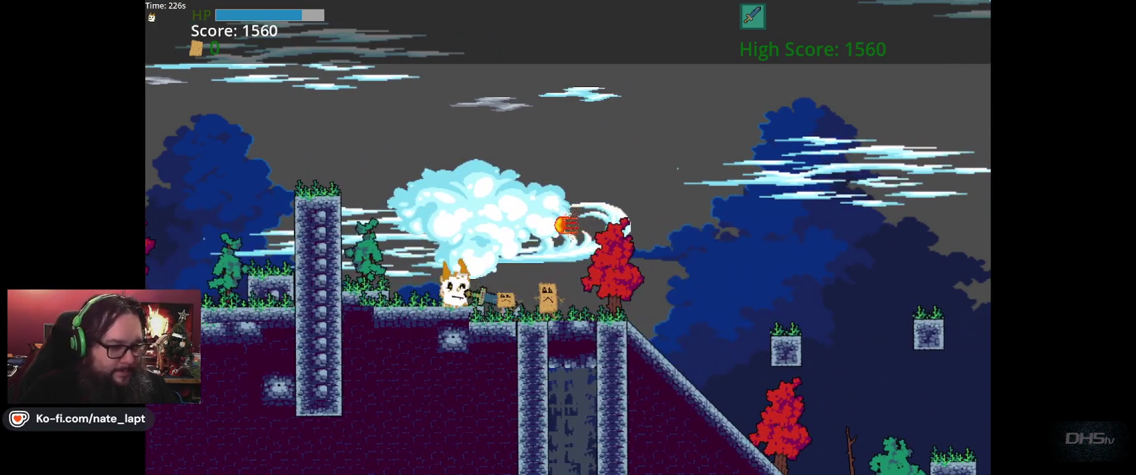
pyautogui.press('Right')
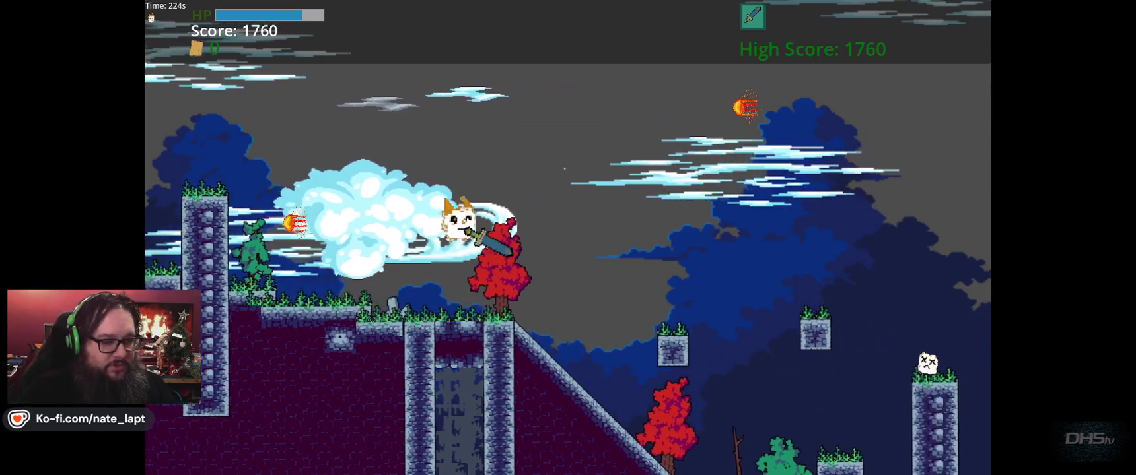
# Step: Clear the slope, stomp the pillar enemy, and cross the platform and small block
pyautogui.press('Right')
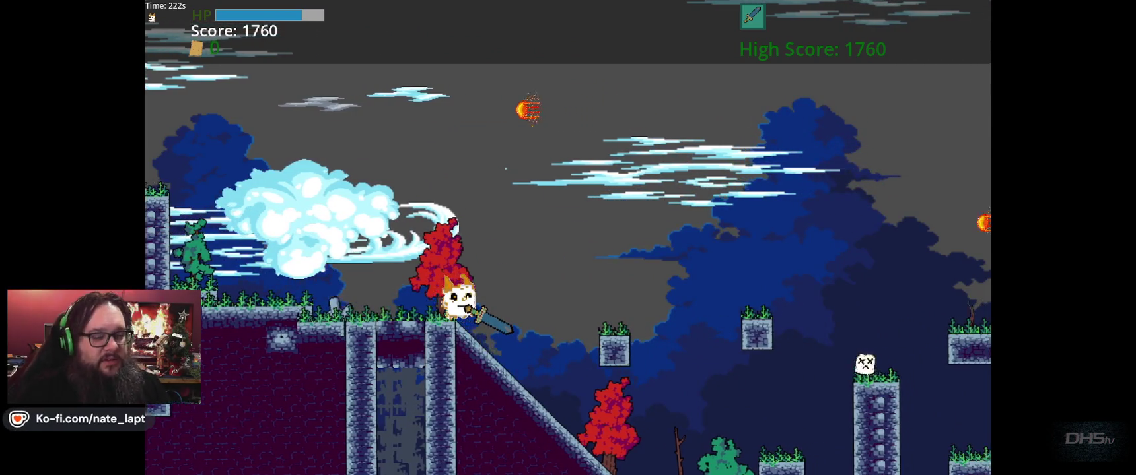
pyautogui.press('Left')
pyautogui.press('space')
pyautogui.press('Right')
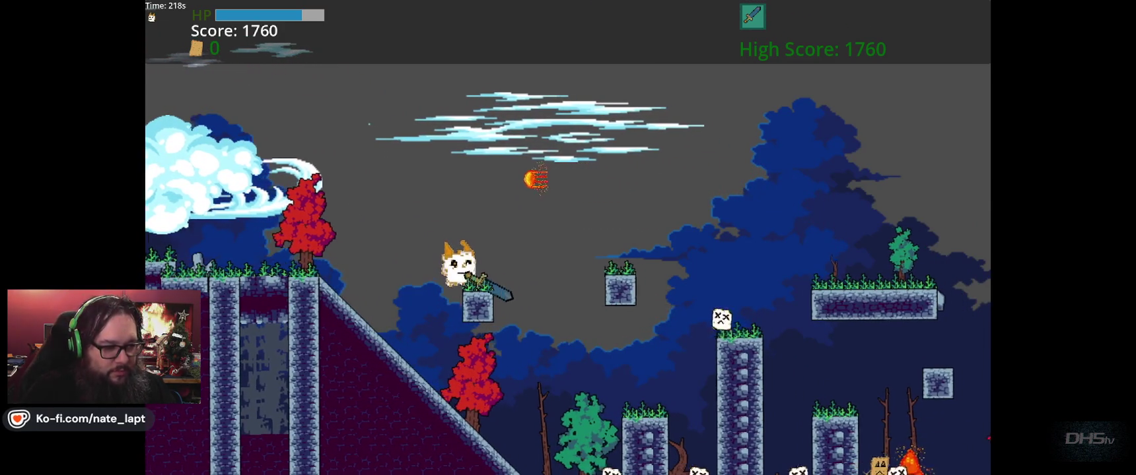
pyautogui.press('Right')
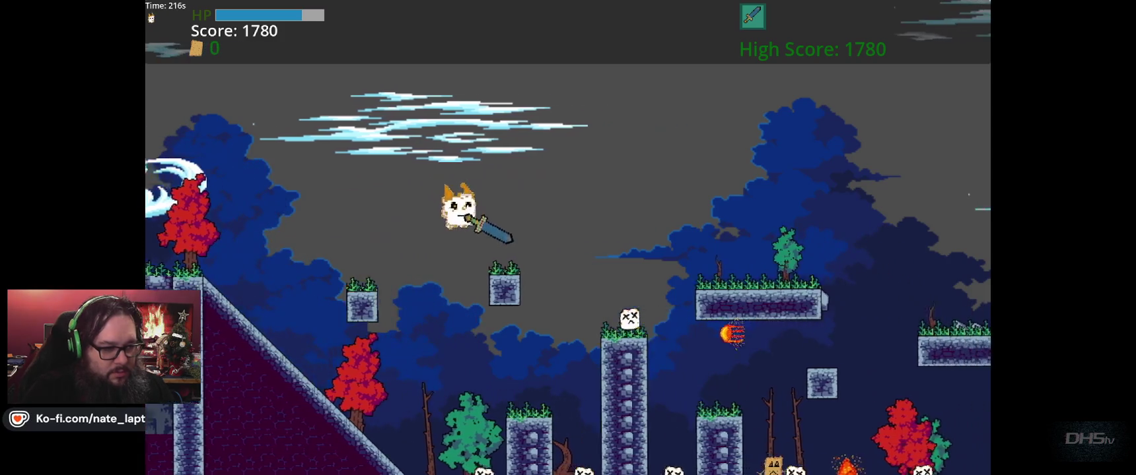
pyautogui.press('Right')
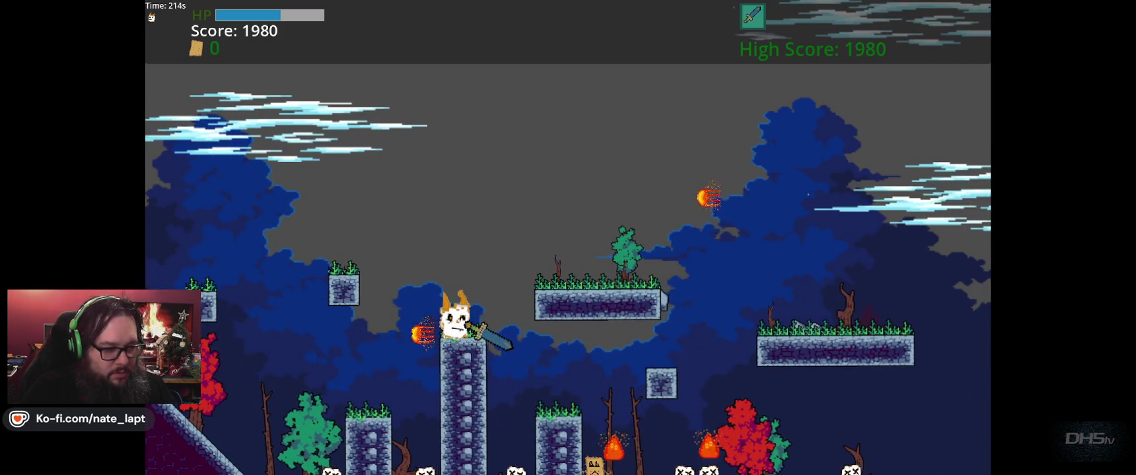
pyautogui.press('space')
pyautogui.press('Right')
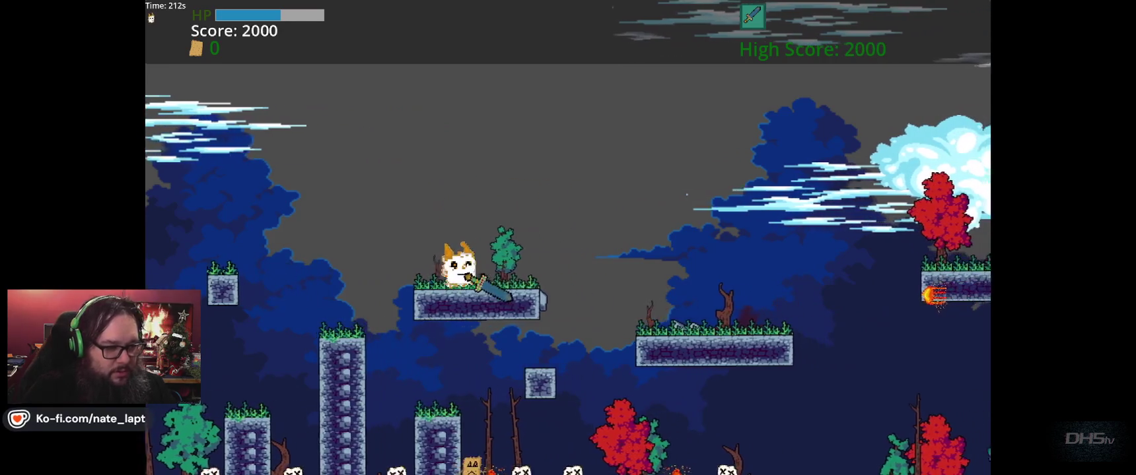
pyautogui.press('Right')
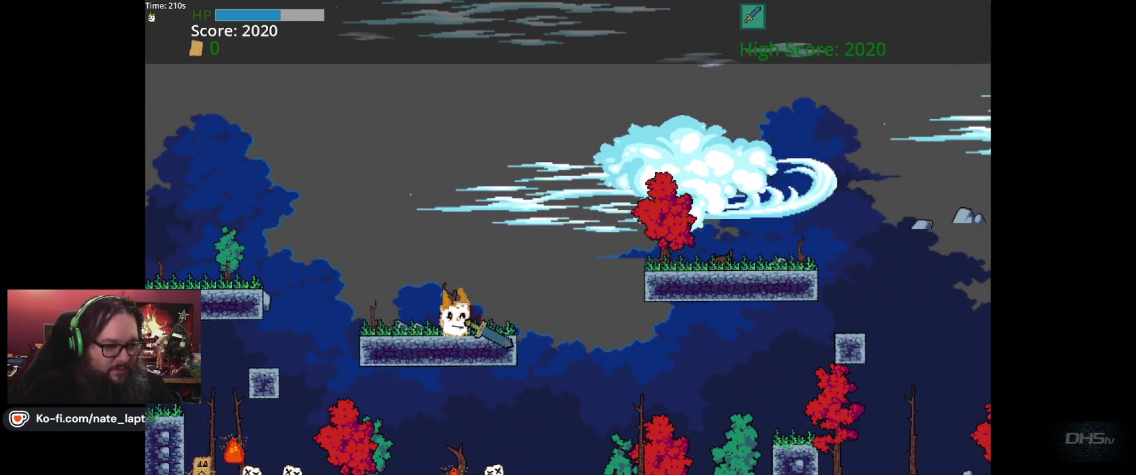
pyautogui.press('space')
pyautogui.press('Right')
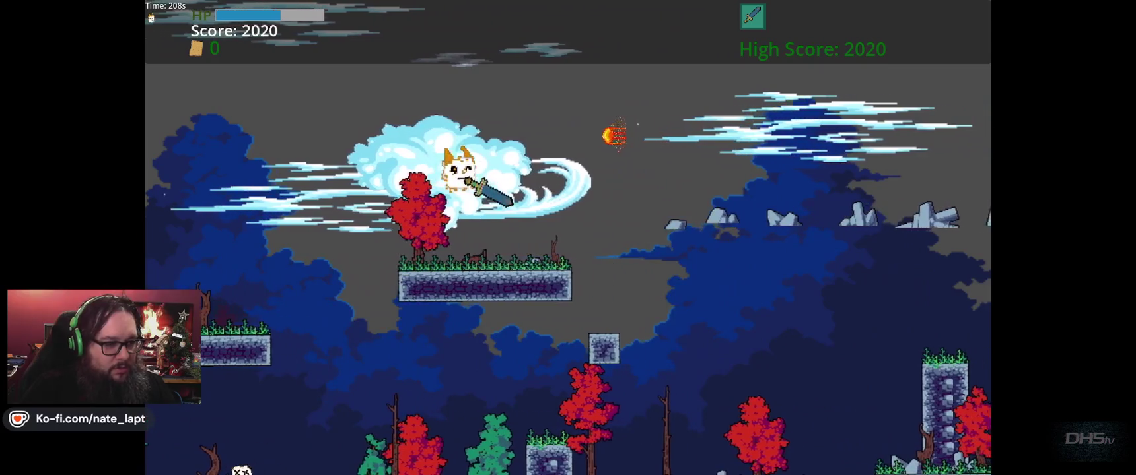
pyautogui.press('space')
pyautogui.press('Right')
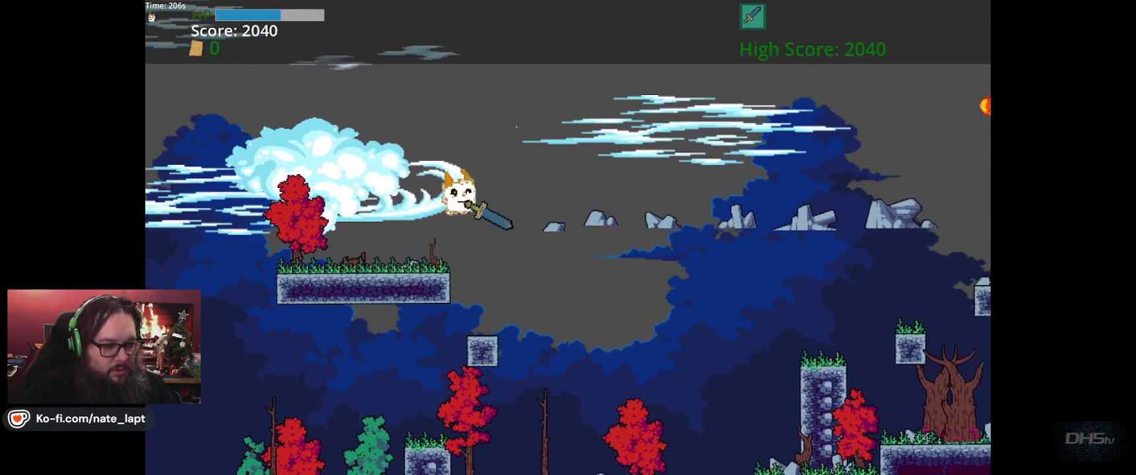
pyautogui.press('Right')
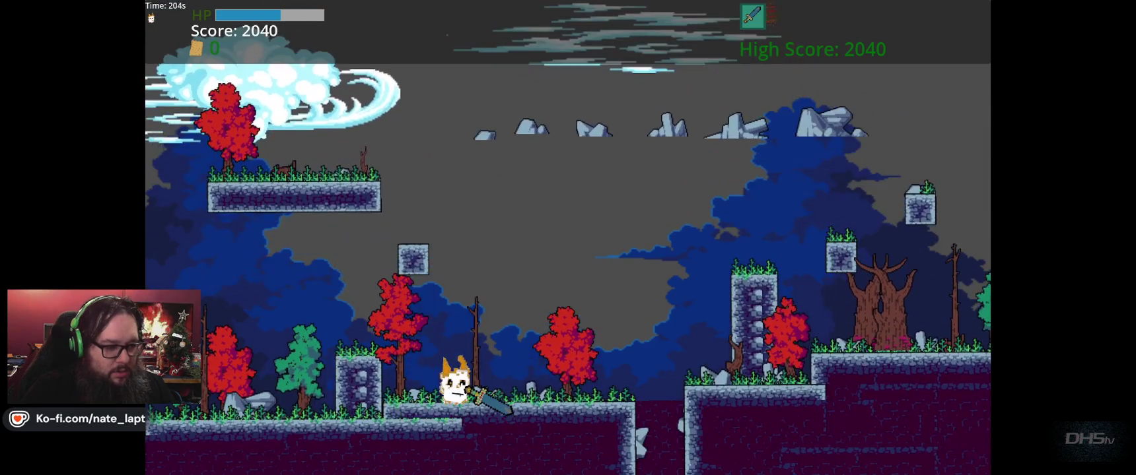
pyautogui.press('Right')
# Step: Jump beside the final pillar at a score of 2040, then stop the game with F8
pyautogui.press('space')
pyautogui.press('Left')
pyautogui.press('space')
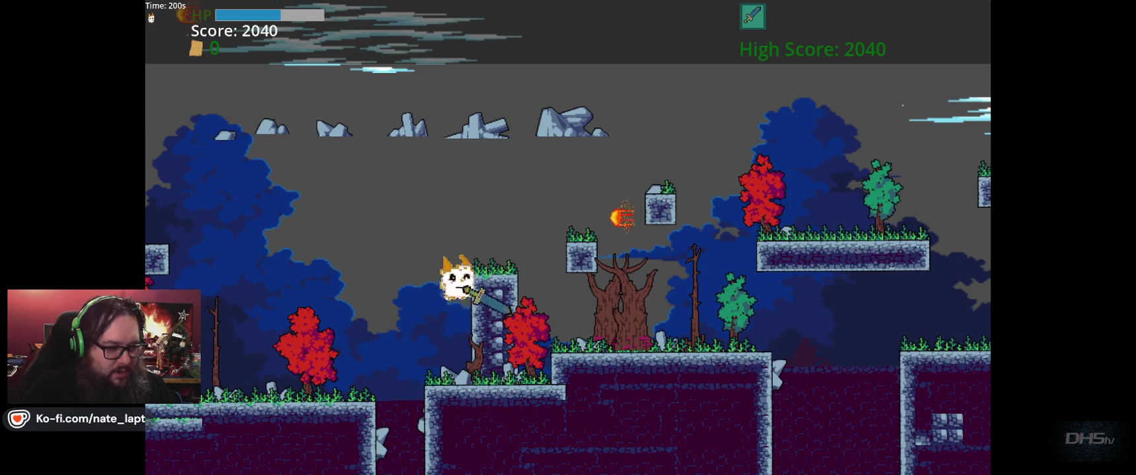
pyautogui.press('space')
pyautogui.press('Right')
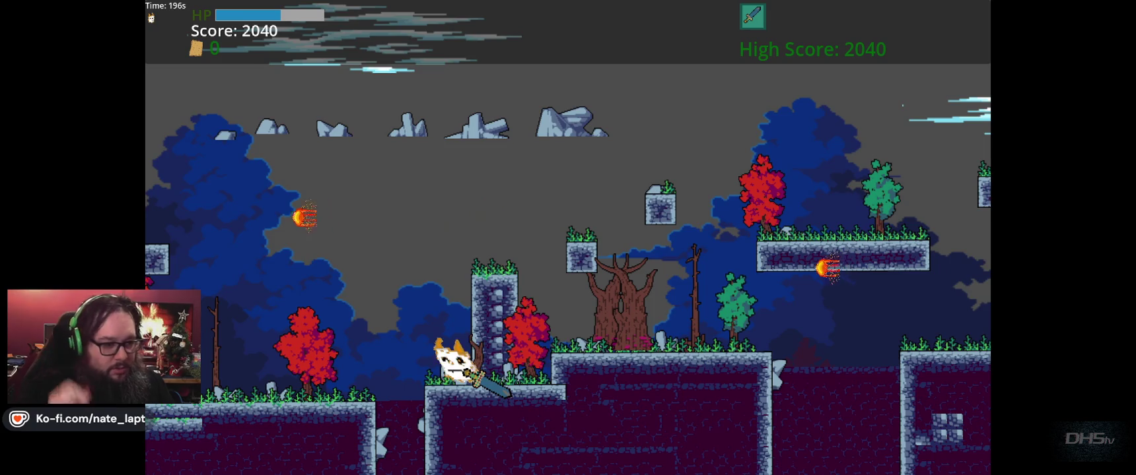
pyautogui.press('space')
pyautogui.press('space')
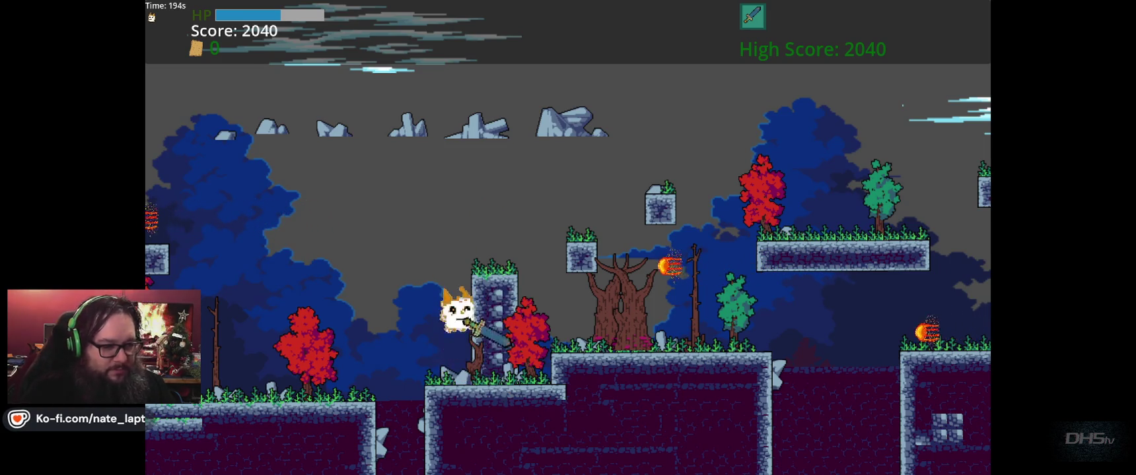
pyautogui.press('F8')
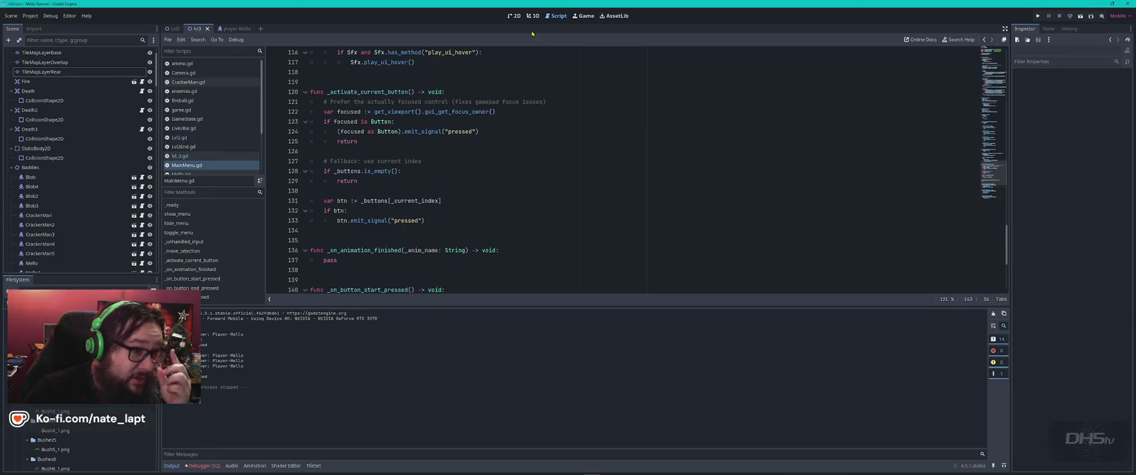
# Step: In the 2D view, move the first two CollisionShape2D nodes directly under Area2D
pyautogui.click(514, 15)
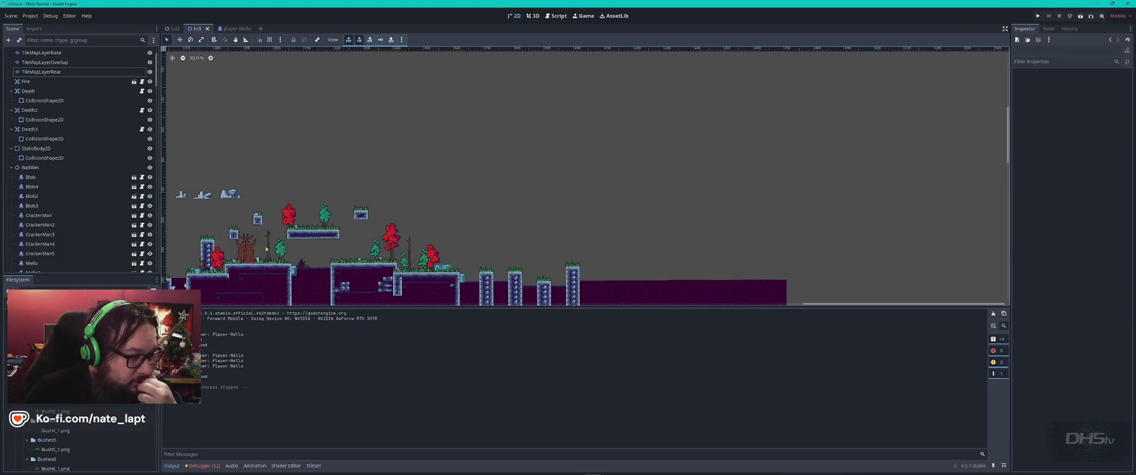
pyautogui.scroll(8, 266, 249)
pyautogui.click(489, 198)
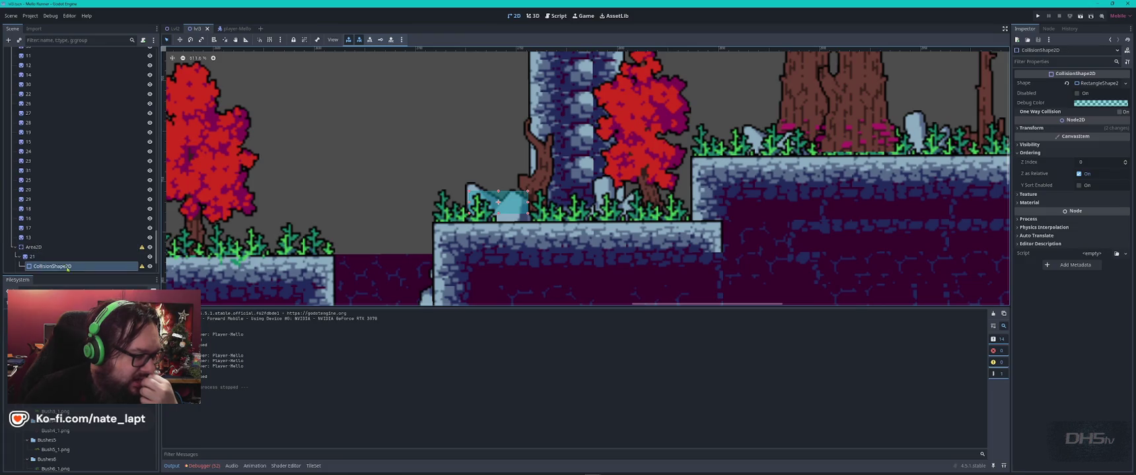
pyautogui.scroll(-3, 70, 248)
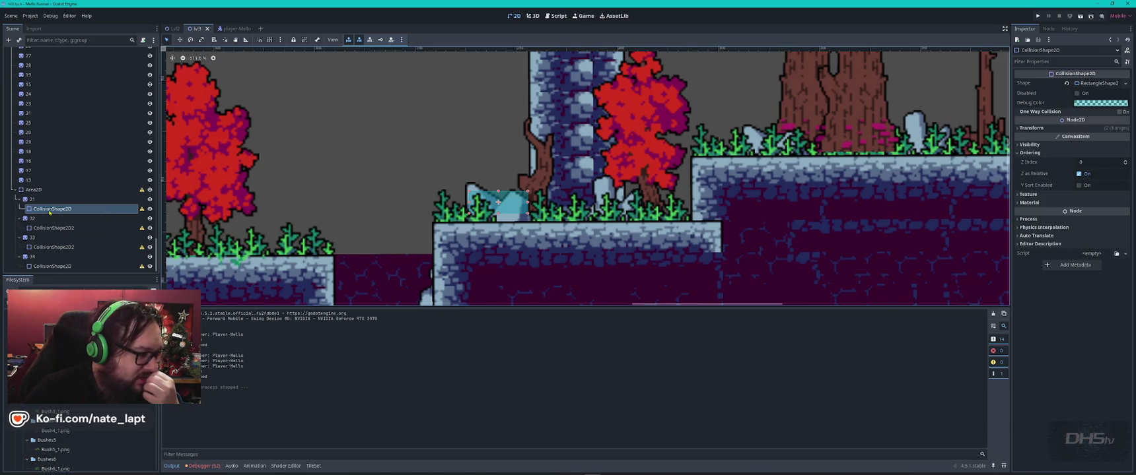
pyautogui.scroll(-10, 64, 178)
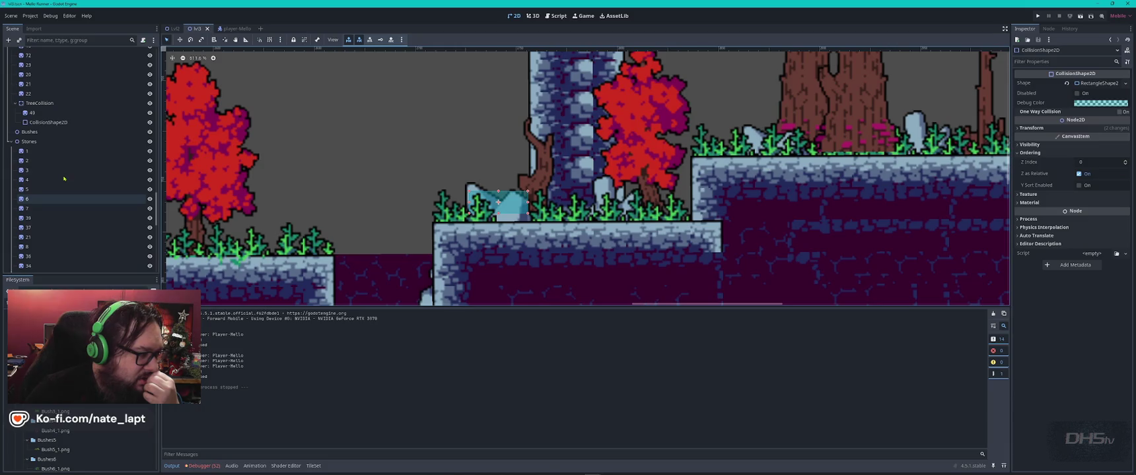
pyautogui.scroll(10, 66, 186)
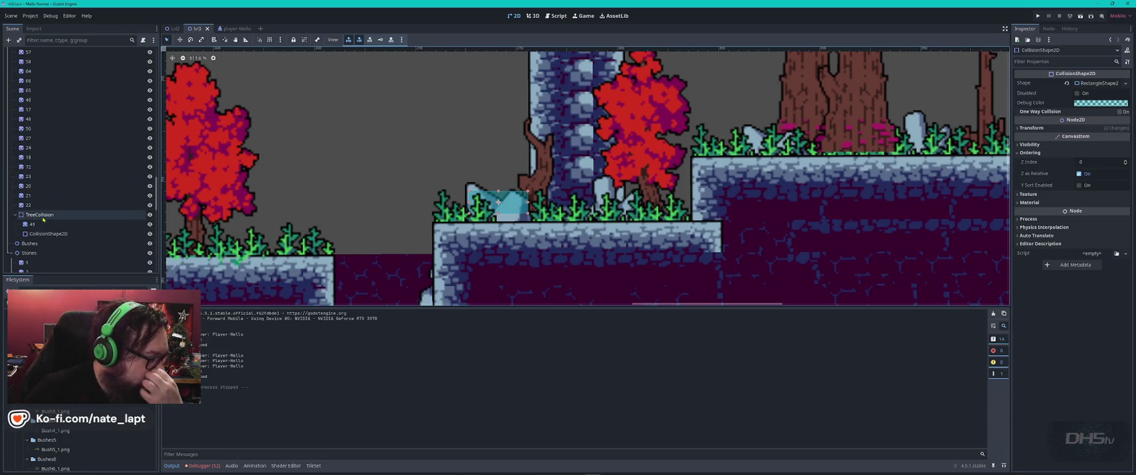
pyautogui.moveTo(52, 238); pyautogui.dragTo(53, 223)
pyautogui.moveTo(53, 255)
pyautogui.mouseDown()
pyautogui.moveTo(45, 225)
pyautogui.moveTo(53, 196)
pyautogui.moveTo(54, 261)
pyautogui.moveTo(66, 198)
pyautogui.mouseUp()
# Step: Select the collision shape under sprite 33 and save the level scene with Ctrl+S
pyautogui.scroll(-1, 53, 238)
pyautogui.click(55, 247)
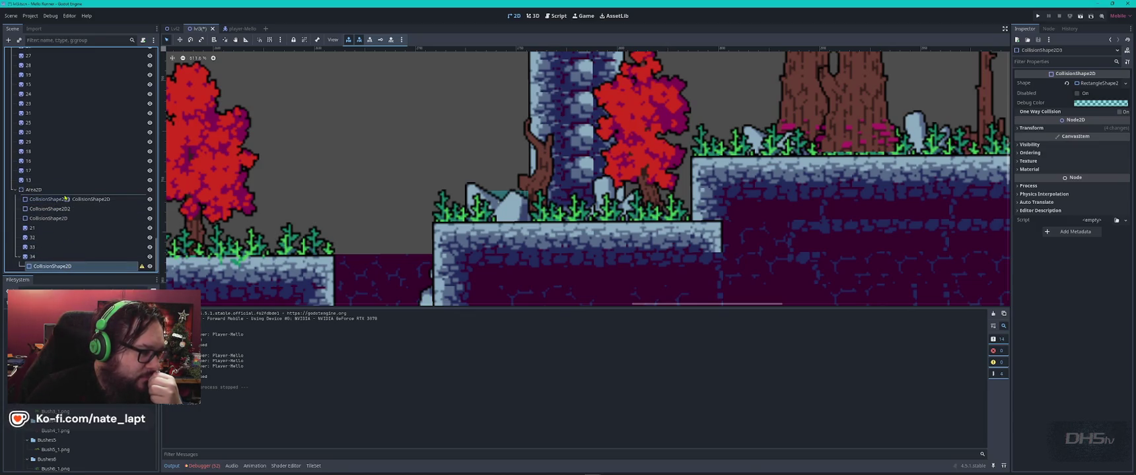
pyautogui.hotkey('ctrl', 's')
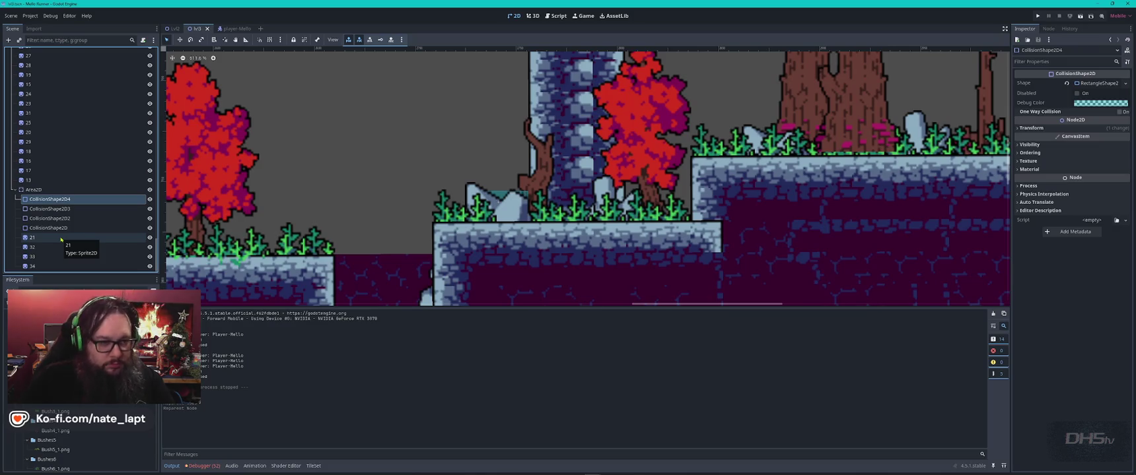
# Step: Return to the Godot editor and run the project with F5
pyautogui.hotkey('alt', 'Tab')
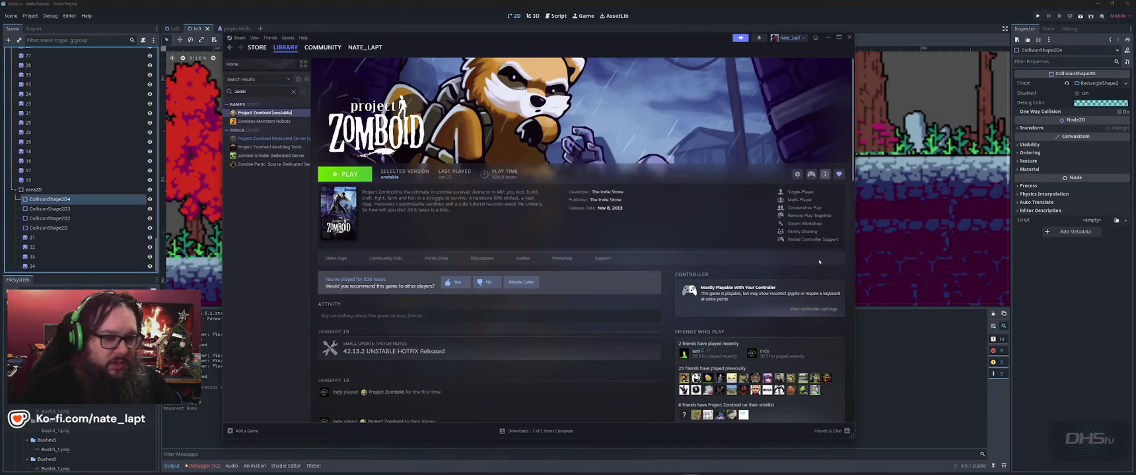
pyautogui.hotkey('alt', 'Tab')
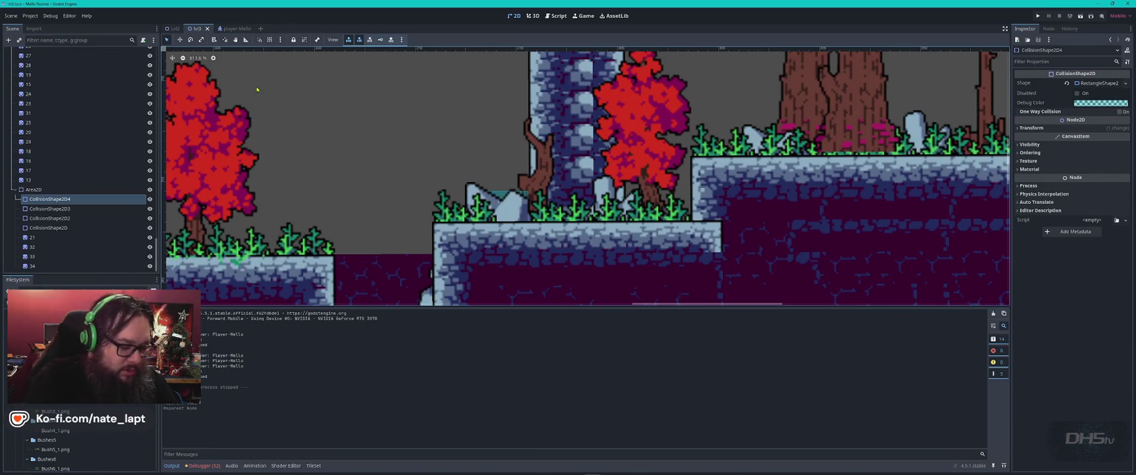
pyautogui.press('F5')
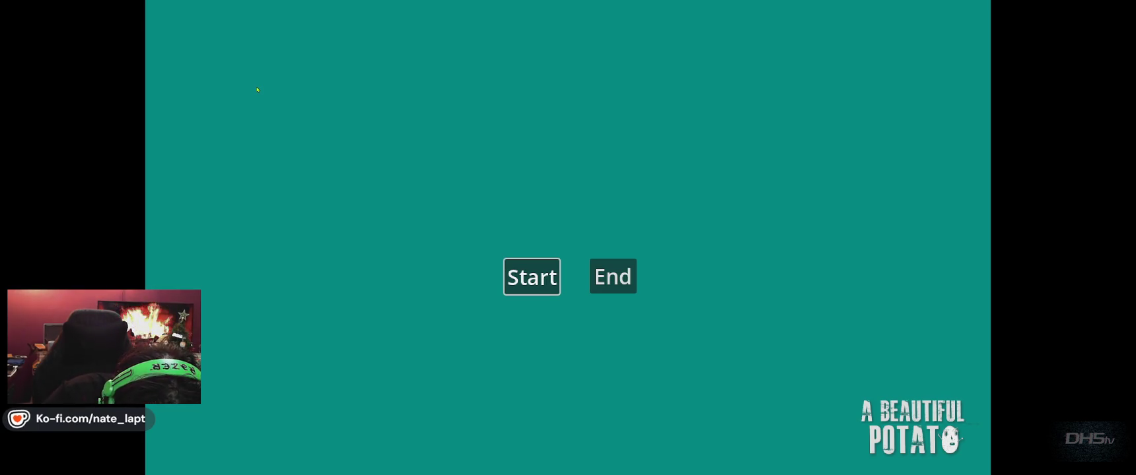
# Step: Start the game and play until death, stomping the skull, slashing the box enemy, and climbing the pillar
pyautogui.press('Return')
pyautogui.press('Right')
pyautogui.press('space')
pyautogui.press('Right')
pyautogui.press('Down')
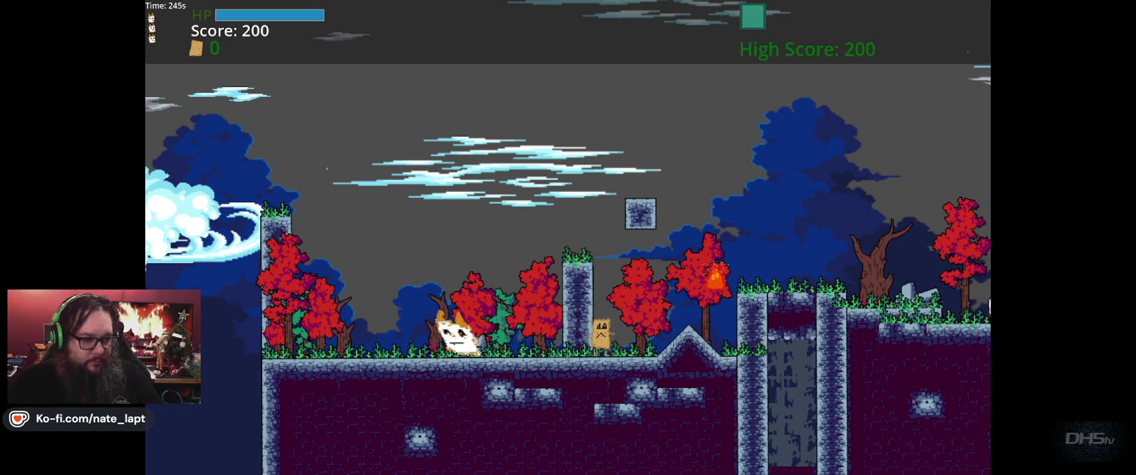
pyautogui.press('x')
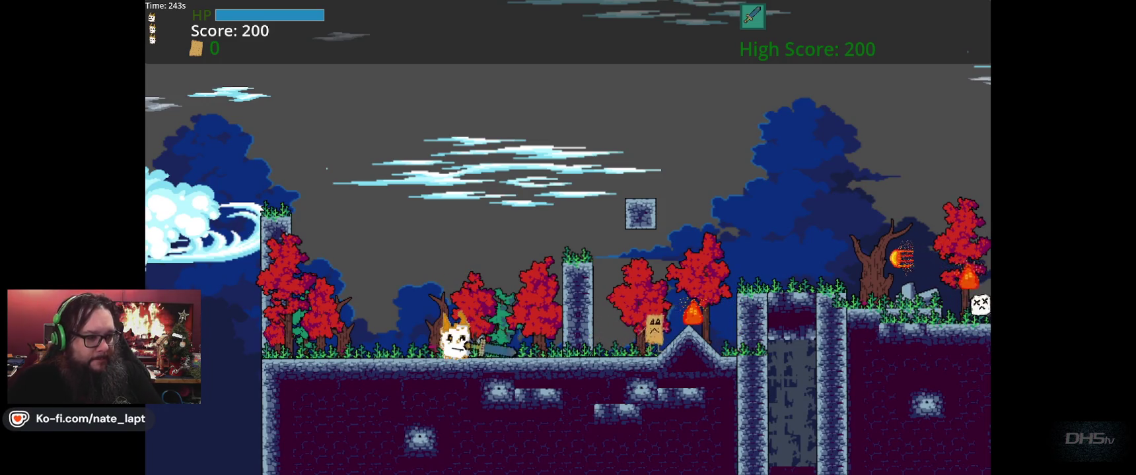
pyautogui.press('Right')
pyautogui.press('space')
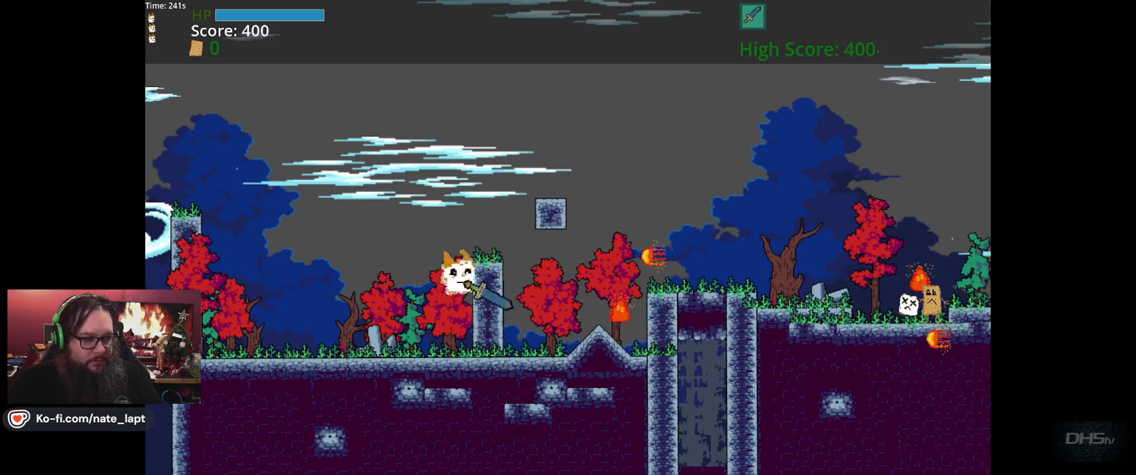
pyautogui.press('space')
pyautogui.press('Right')
pyautogui.press('Right')
pyautogui.press('Left')
pyautogui.press('Right')
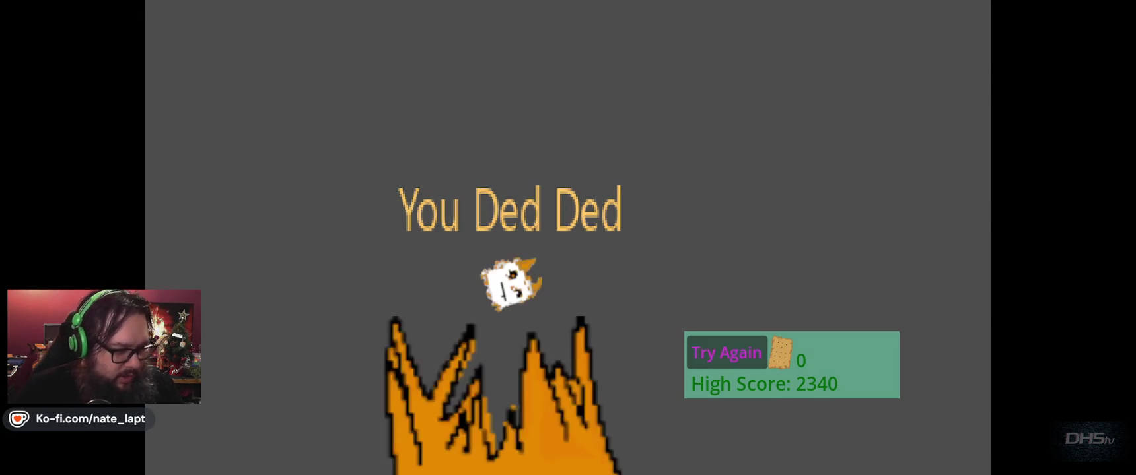
# Step: Choose Try Again, then stop the game with F8 and return to the level editor
pyautogui.press('Return')
pyautogui.press('F8')
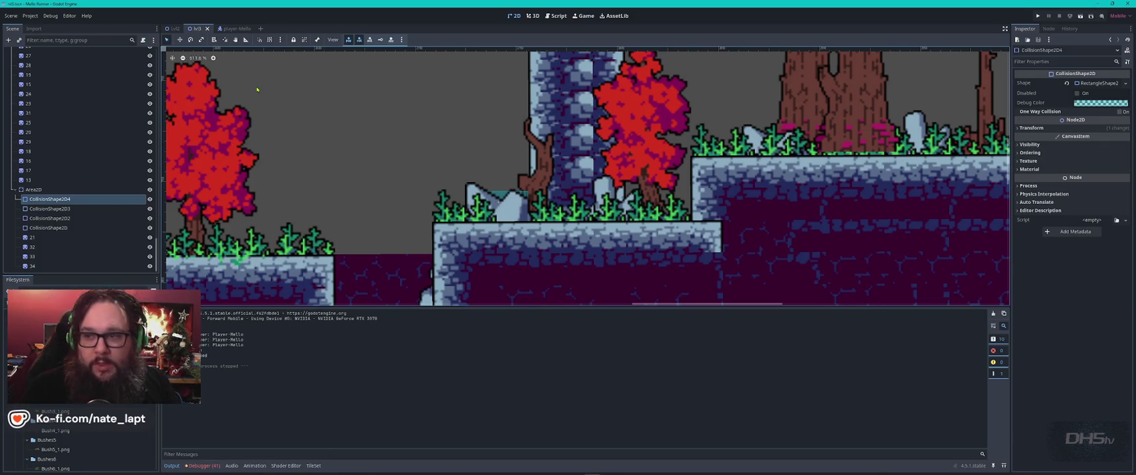
pyautogui.scroll(-12, 535, 180)
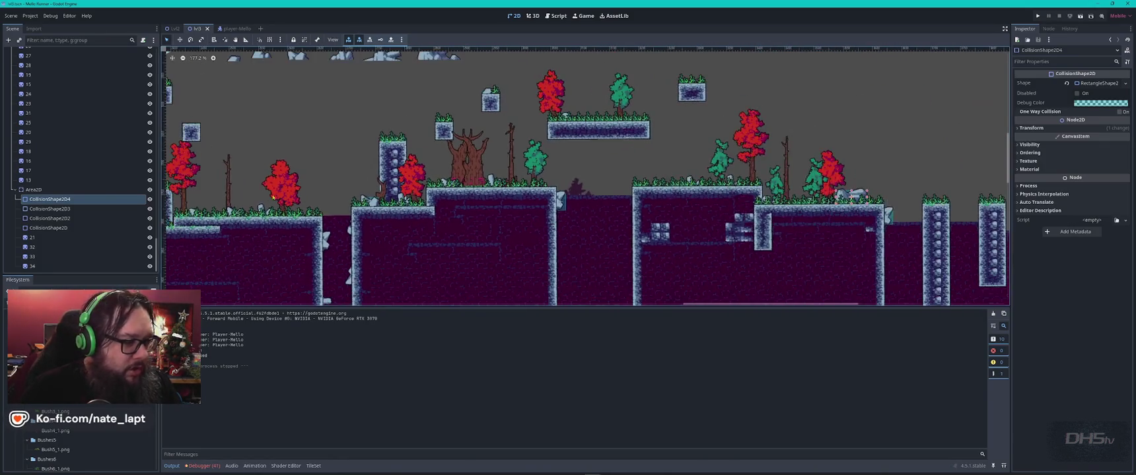
# Step: Pan to the level start, then select tree sprite 48 and the Sword02Item pickup
pyautogui.hscroll(-3, 535, 180)
pyautogui.moveTo(265, 178); pyautogui.dragTo(594, 192)
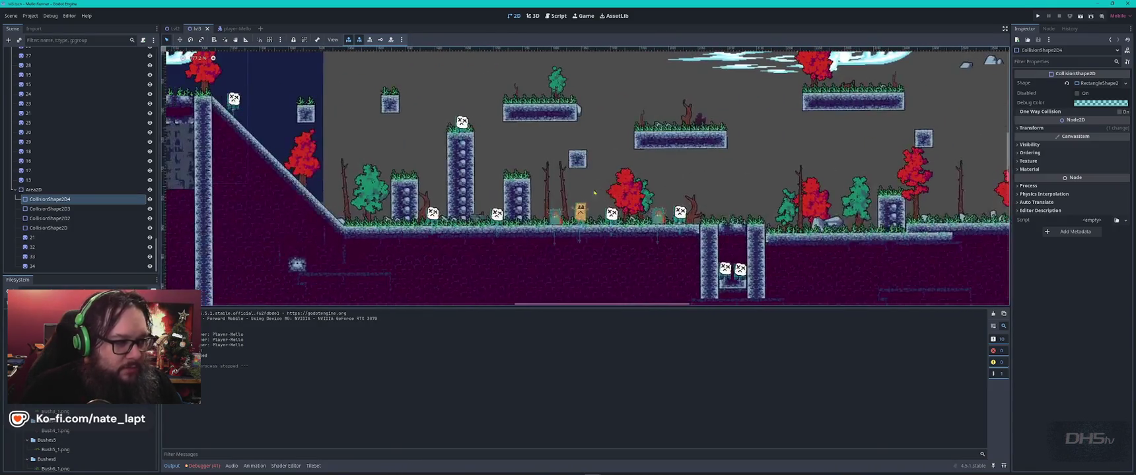
pyautogui.hscroll(-15, 309, 117)
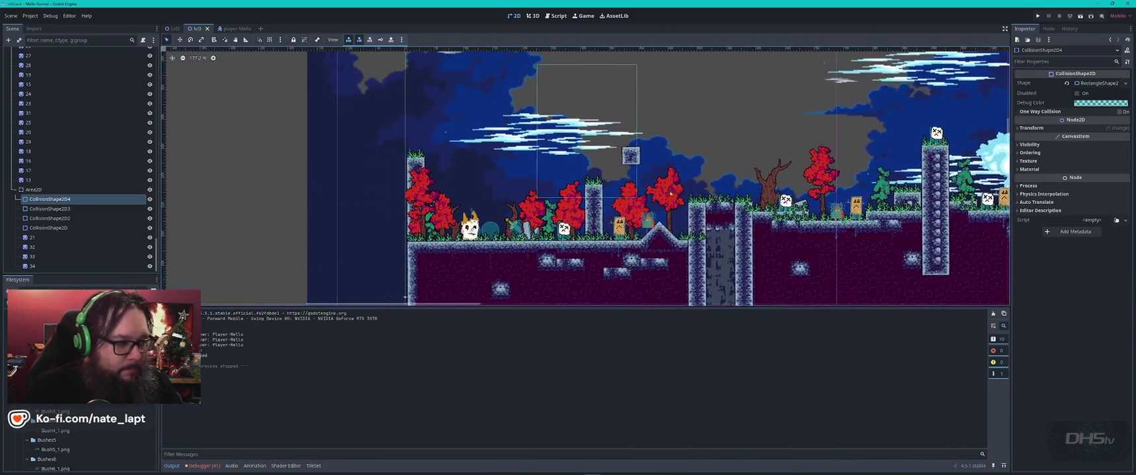
pyautogui.scroll(5, 509, 223)
pyautogui.click(522, 218)
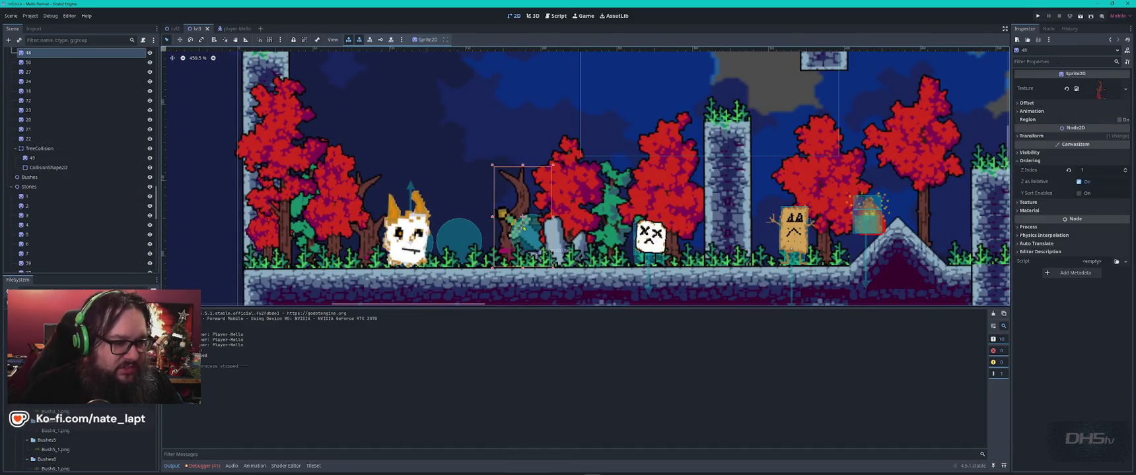
pyautogui.click(527, 236)
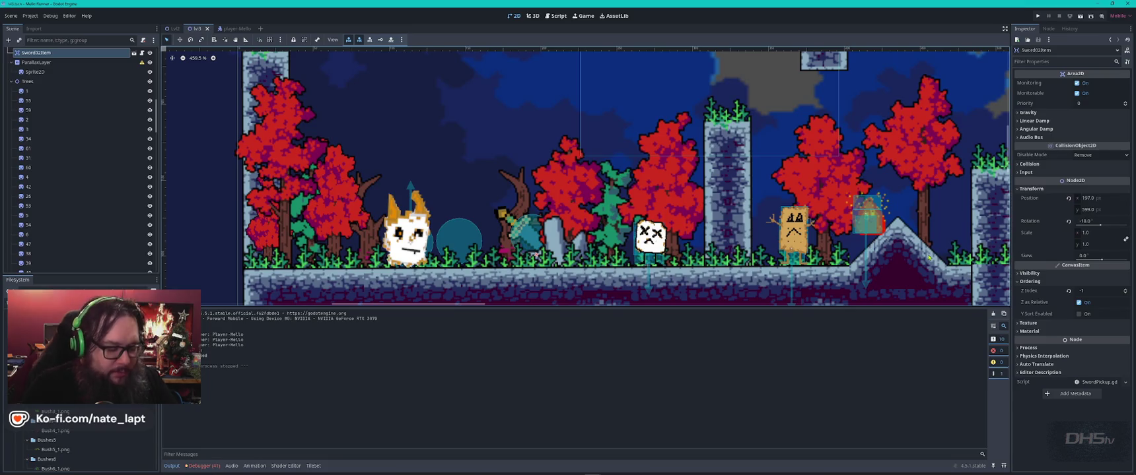
# Step: Search Lvl2.gd for 'inde', then open fireball.gd and search it too
pyautogui.click(556, 16)
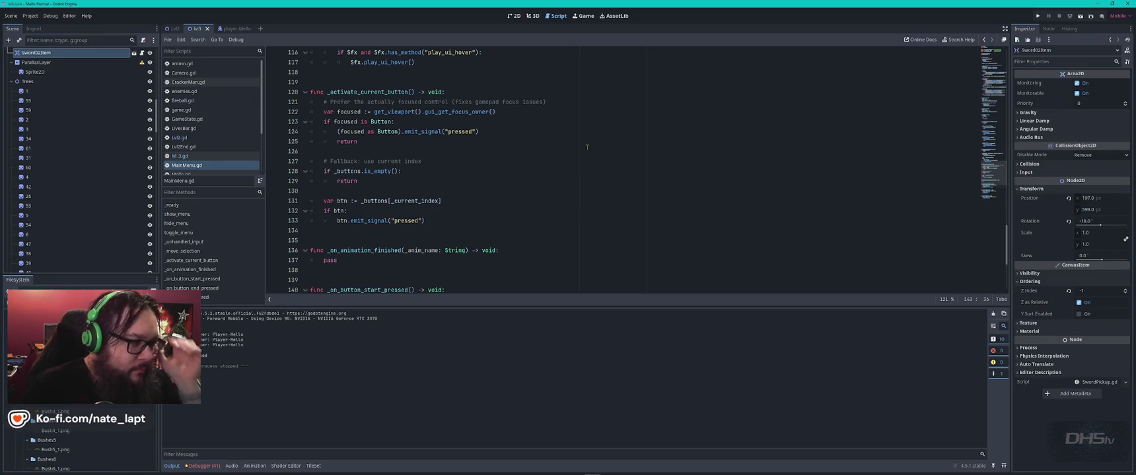
pyautogui.click(179, 137)
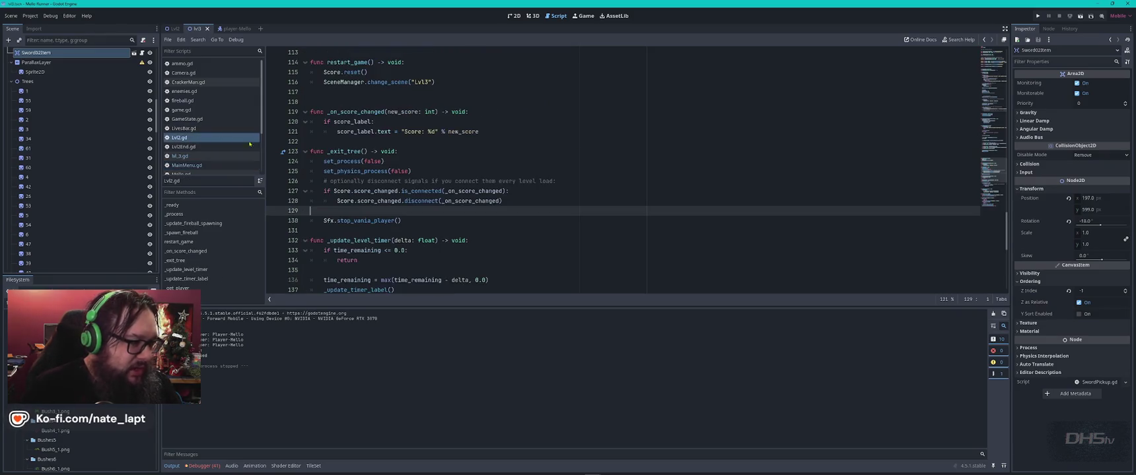
pyautogui.click(622, 140)
pyautogui.hotkey('ctrl', 'f')
pyautogui.write('in')
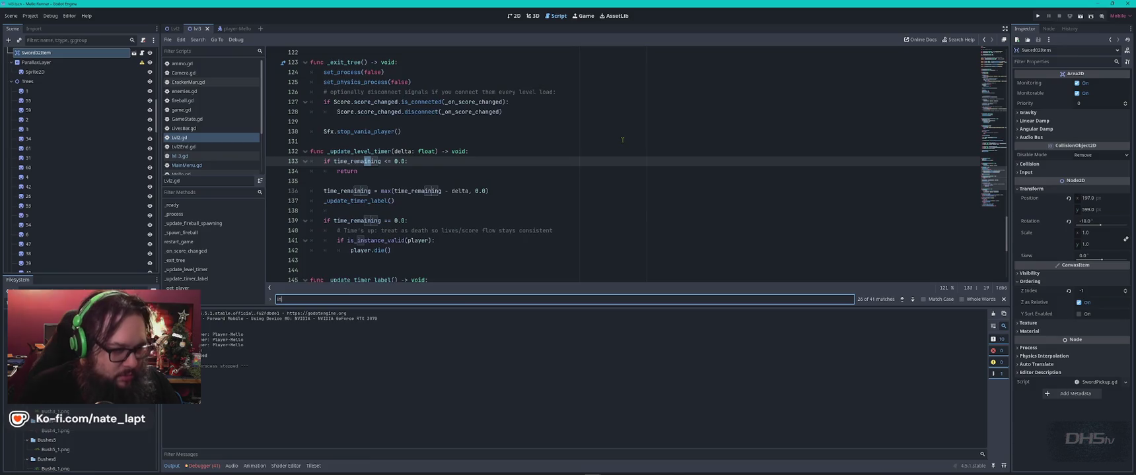
pyautogui.write('dex')
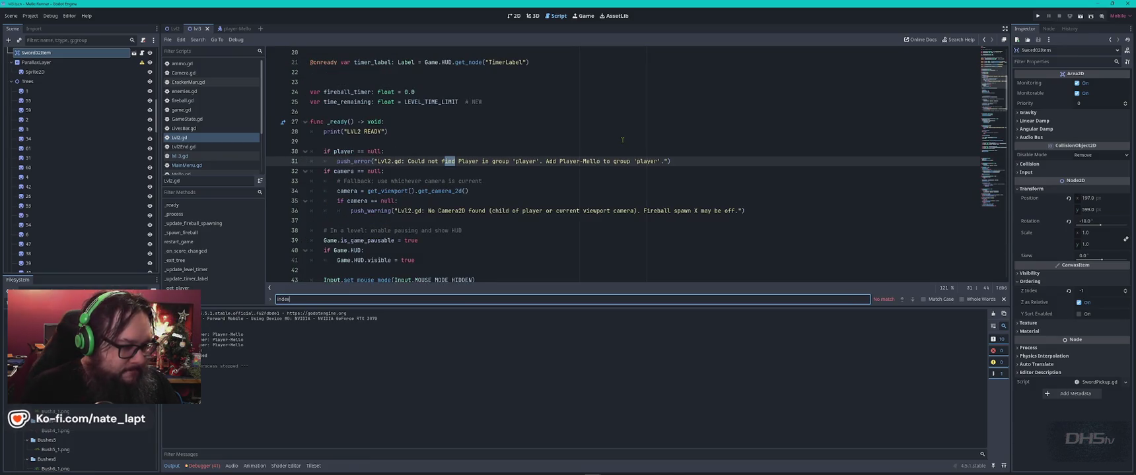
pyautogui.click(181, 100)
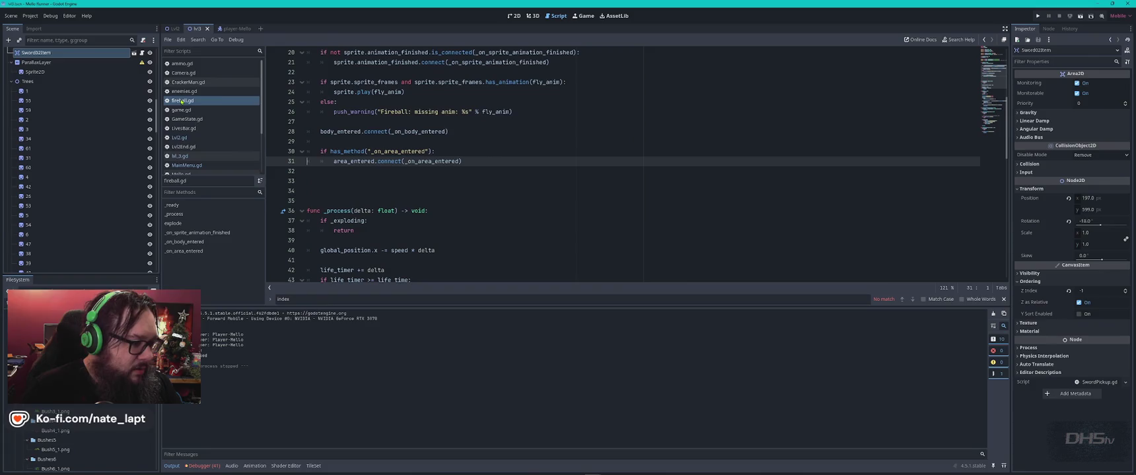
pyautogui.hotkey('ctrl', 'f')
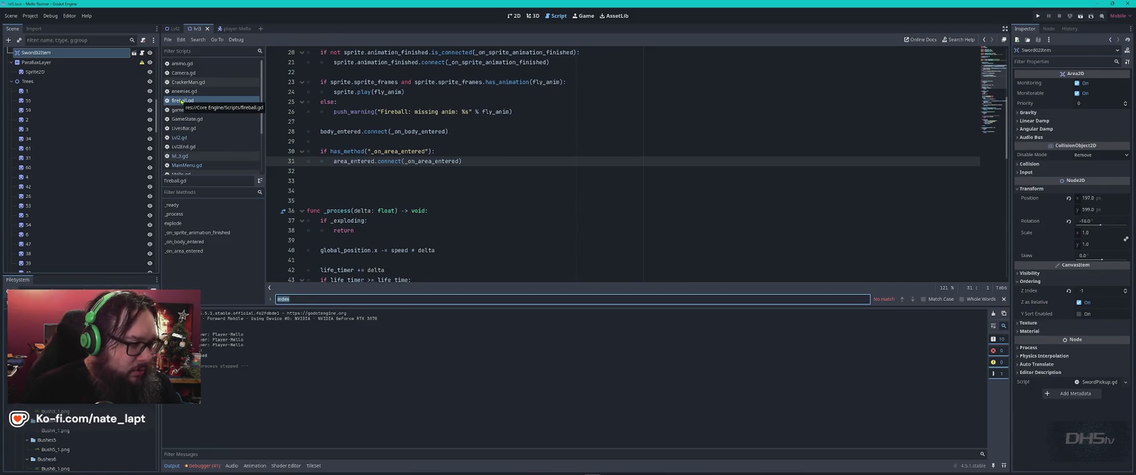
# Step: Check enemies.gd, Camera.gd, ammo.gd and Mello.gd, changing the search term to '#index'
pyautogui.click(188, 92)
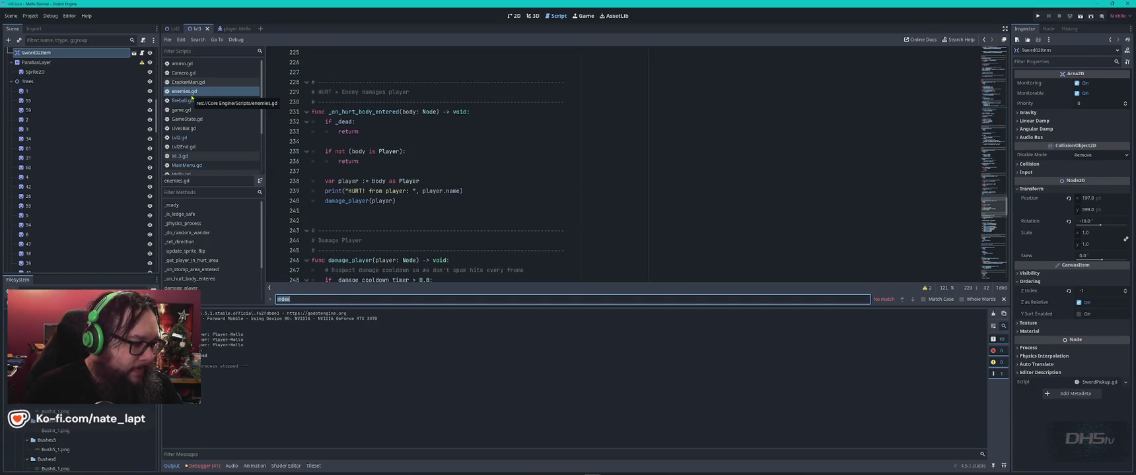
pyautogui.click(184, 73)
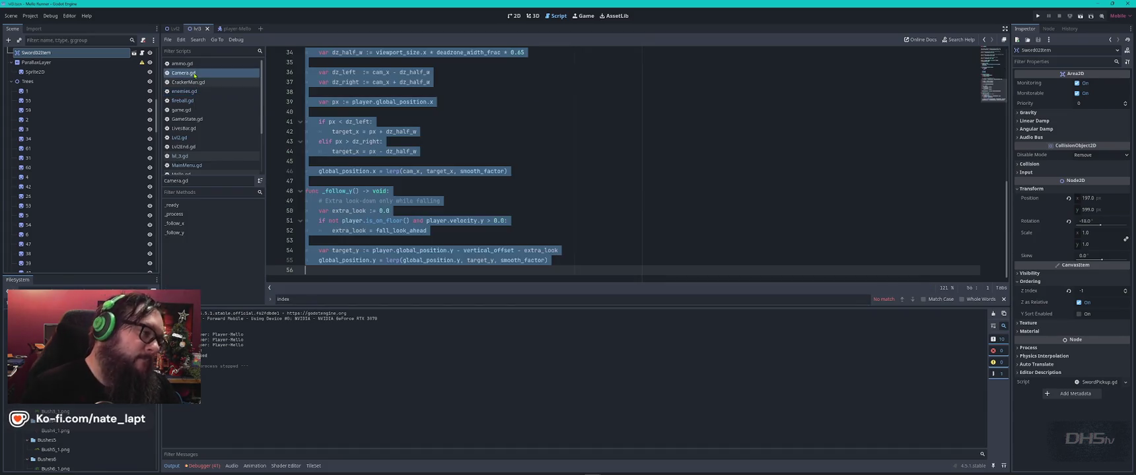
pyautogui.click(195, 65)
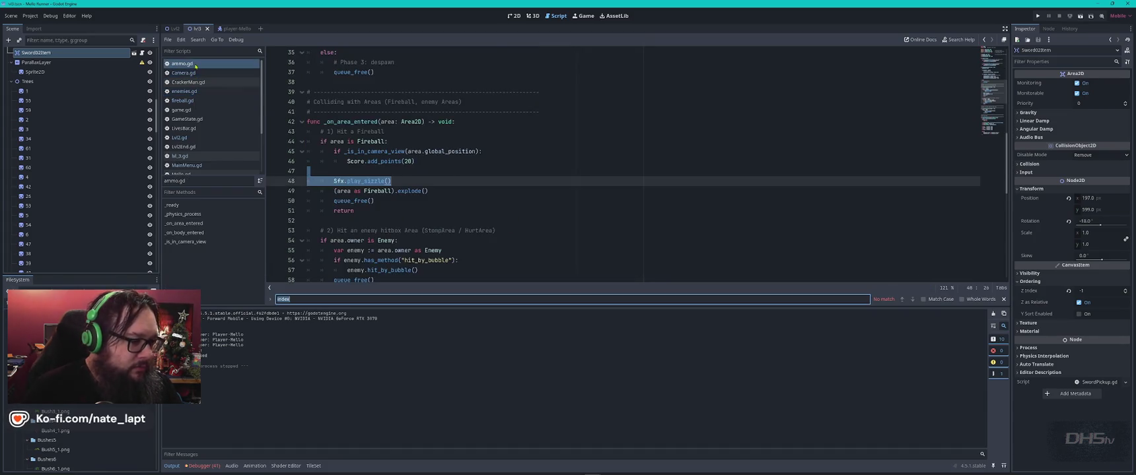
pyautogui.scroll(-1, 204, 158)
pyautogui.click(205, 148)
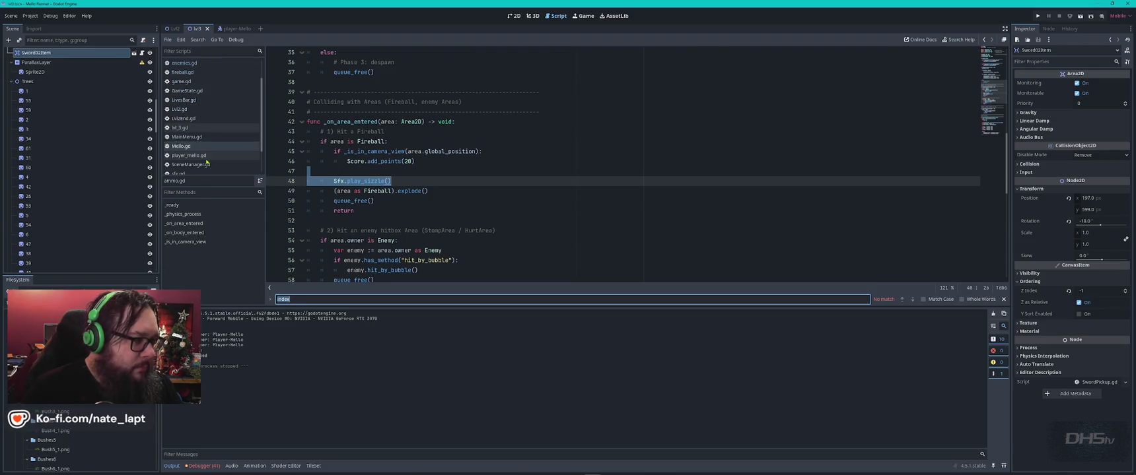
pyautogui.write('sfx')
pyautogui.press('Return')
pyautogui.press('Return')
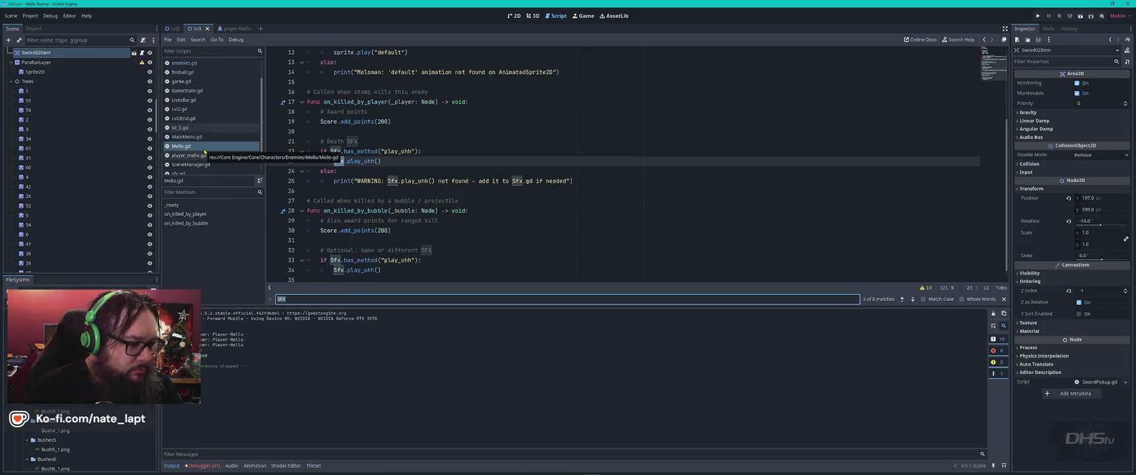
pyautogui.write('index')
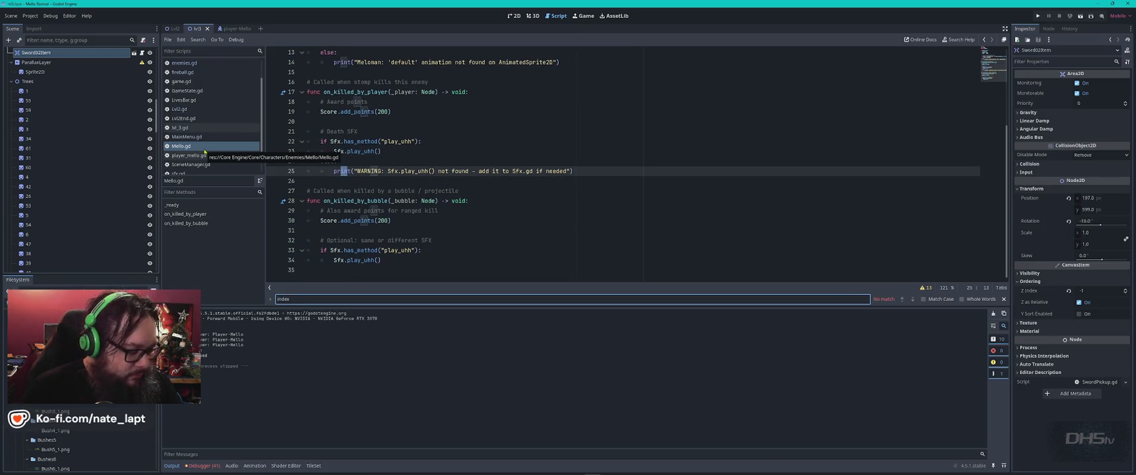
pyautogui.hotkey('ctrl', 'a')
pyautogui.write('#')
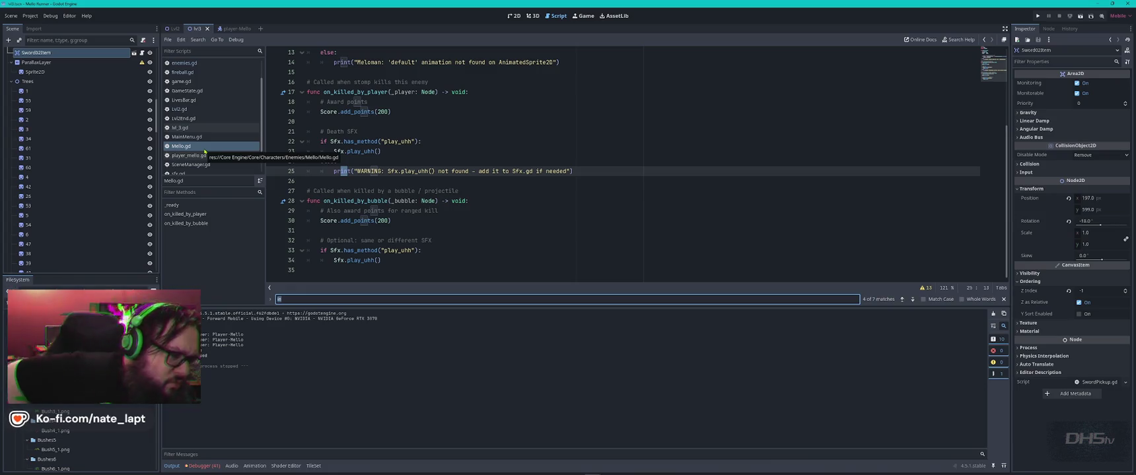
pyautogui.write('index')
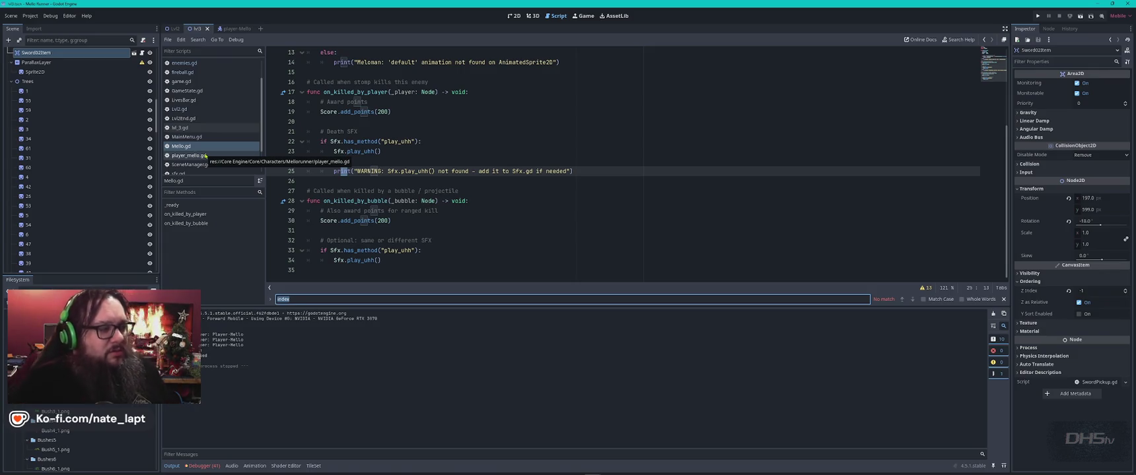
# Step: Check WaterOrb_Item.gd, then open SwordWeapon.gd and close the search bar
pyautogui.scroll(-2, 205, 155)
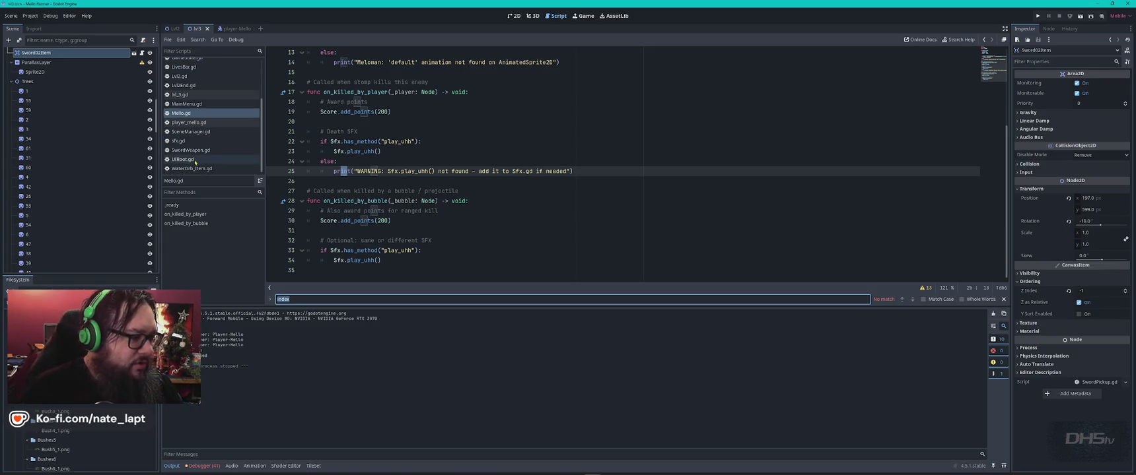
pyautogui.click(197, 168)
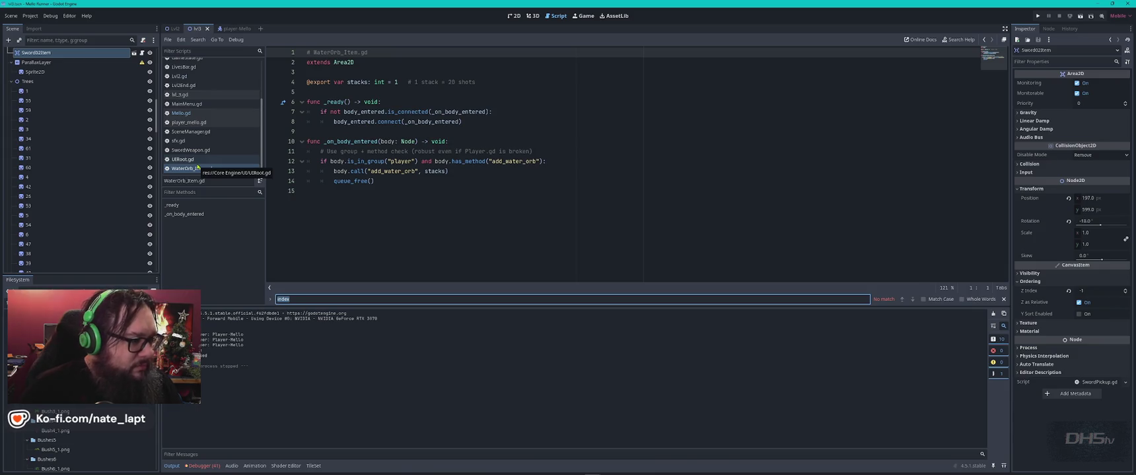
pyautogui.click(198, 151)
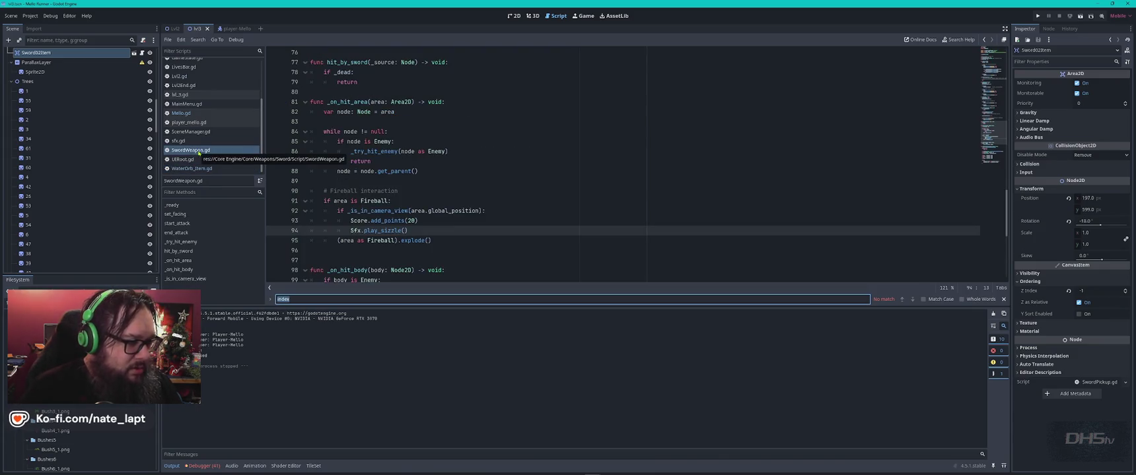
pyautogui.press('Escape')
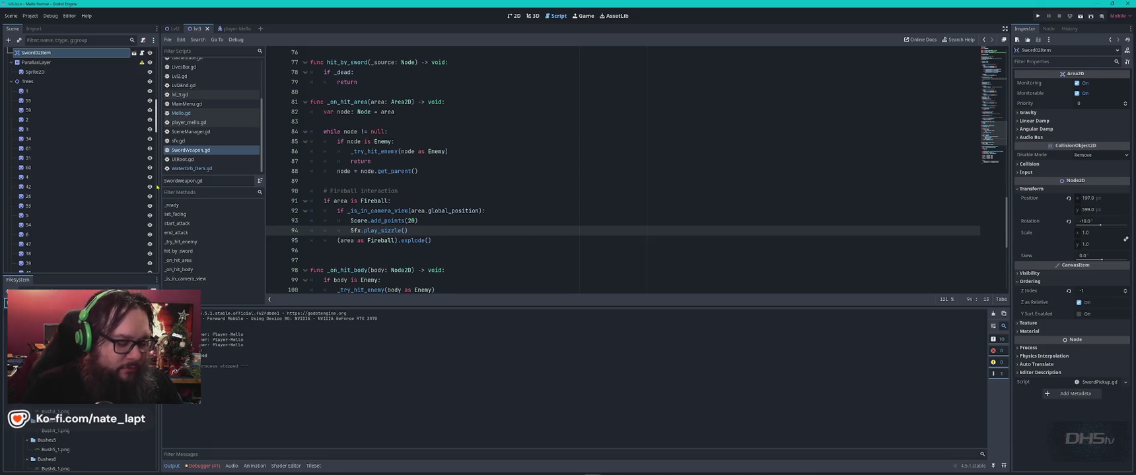
pyautogui.hotkey('alt', 'Tab')
# Step: Cycle through the open windows with Alt+Tab to get back to ChatGPT
pyautogui.press('Tab')
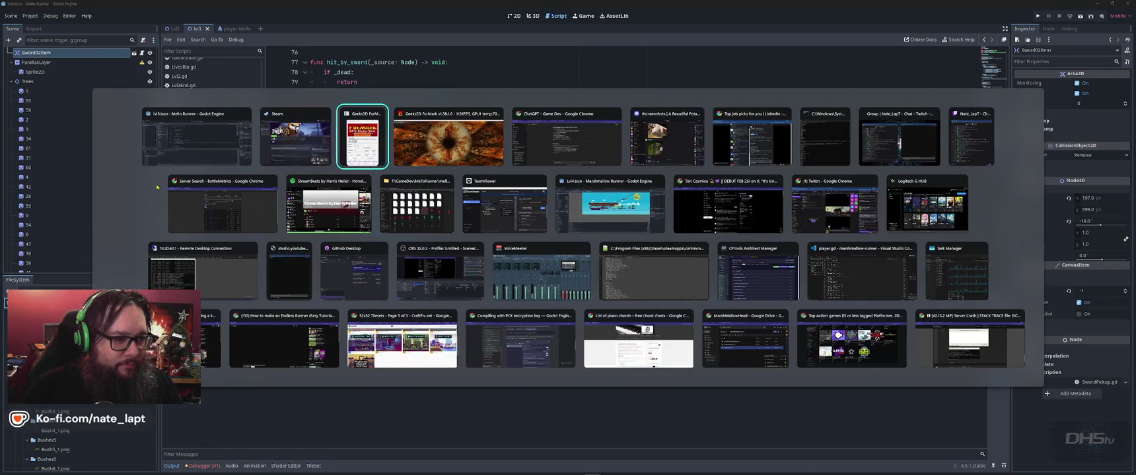
pyautogui.press('Tab')
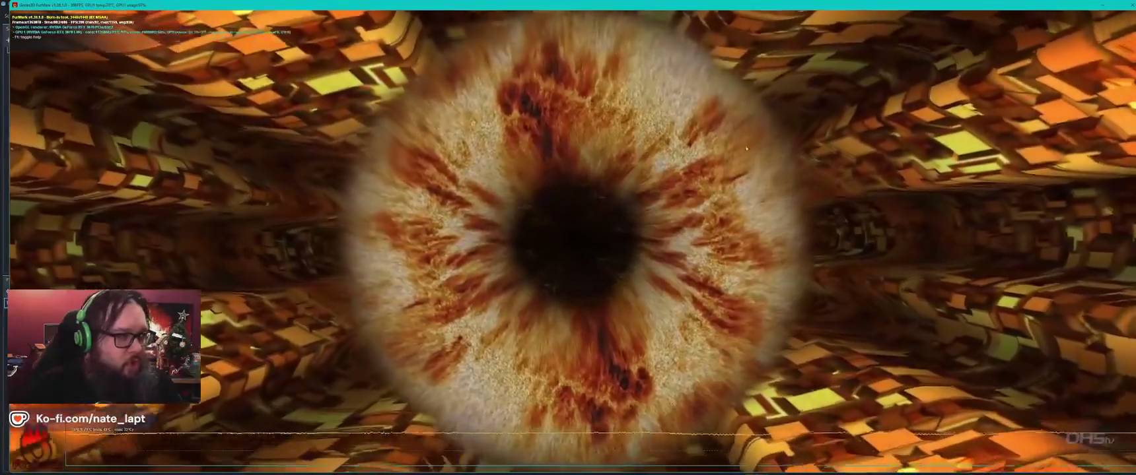
pyautogui.hotkey('alt', 'Tab')
pyautogui.press('Tab')
pyautogui.press('Tab')
pyautogui.press('Tab')
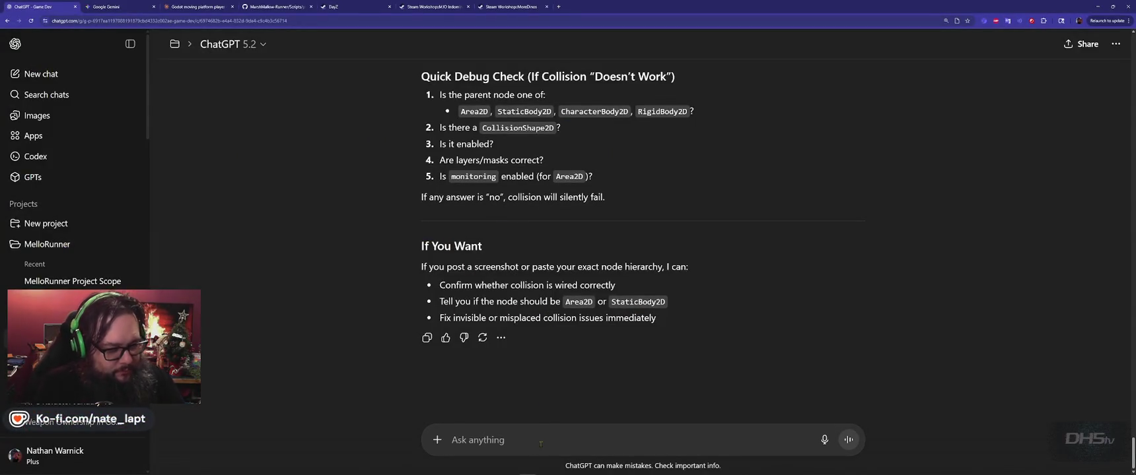
# Step: Send the note about the pickup's sword index, asking 'how can I force the sword weapon index while in the players hand?'
pyautogui.write('ok,')
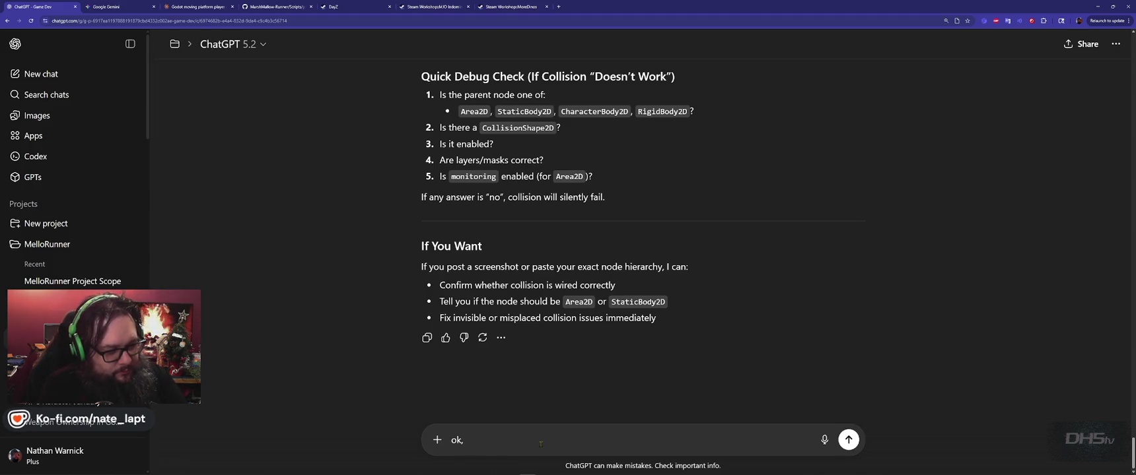
pyautogui.hotkey('shift', 'Return')
pyautogui.write("So I've")
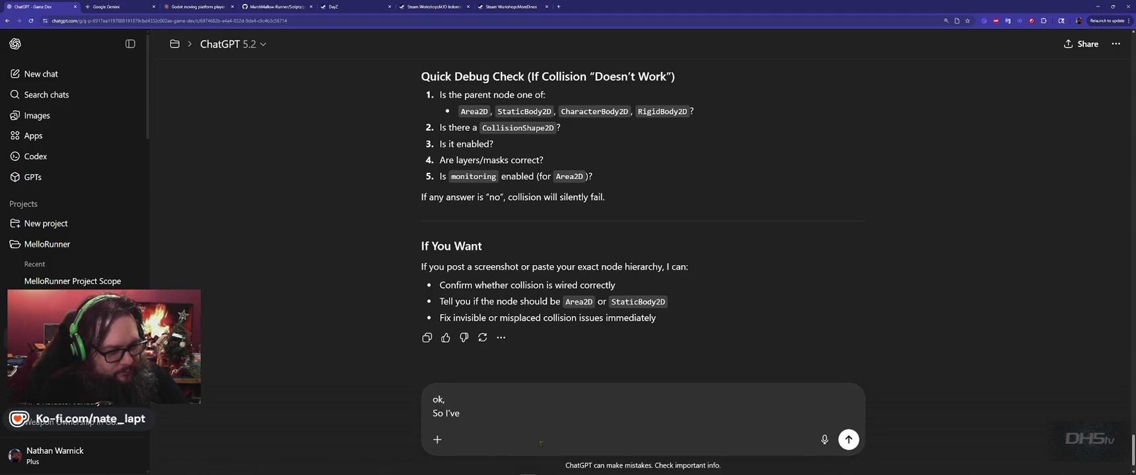
pyautogui.write(' changed the ind')
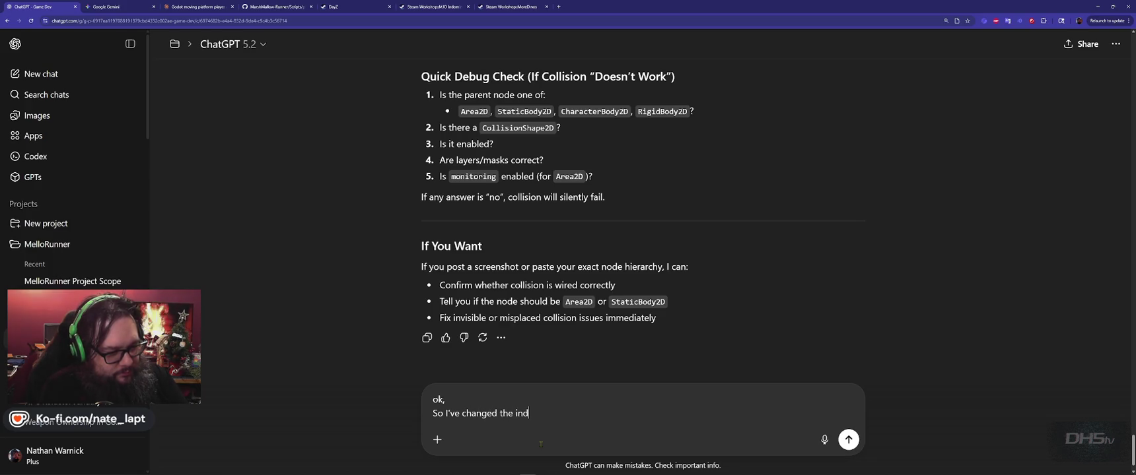
pyautogui.write('ex value o')
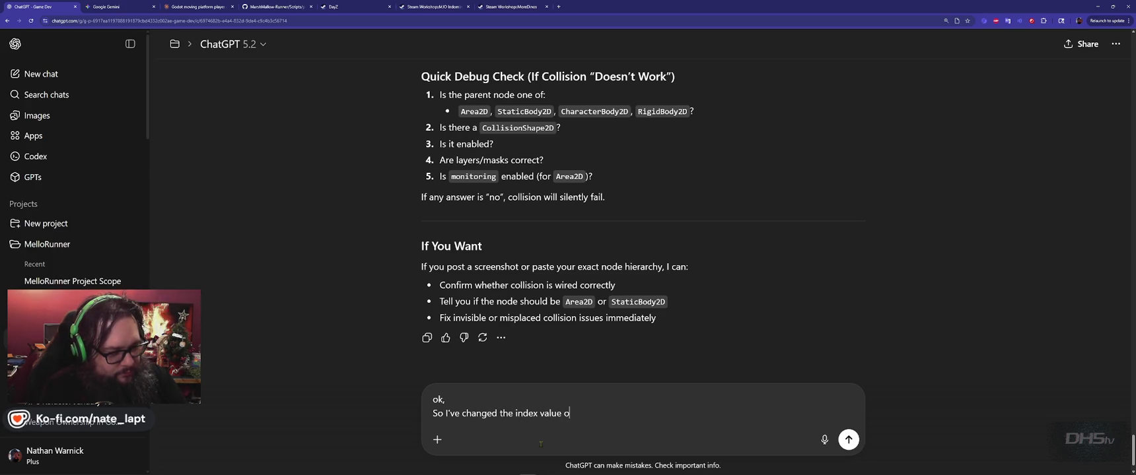
pyautogui.write('f my sword ')
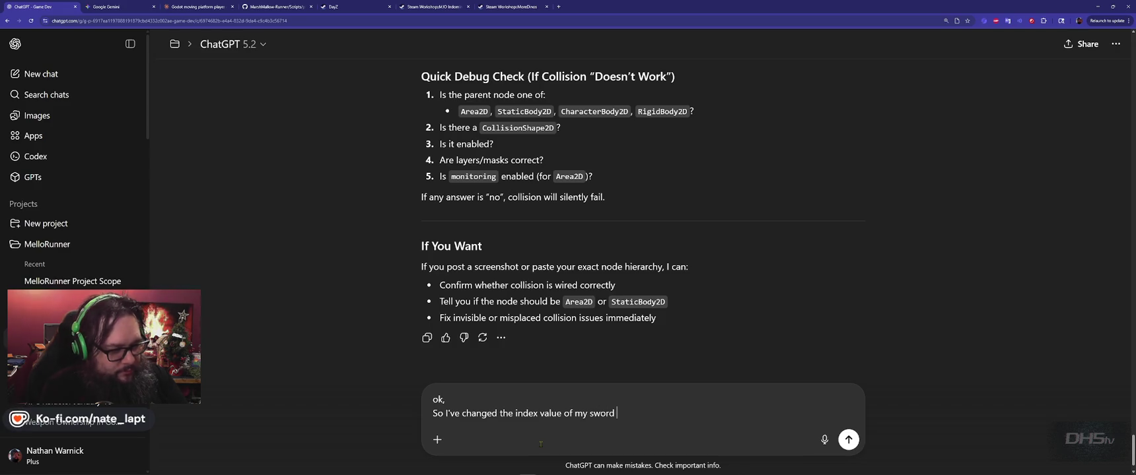
pyautogui.write('for the item p')
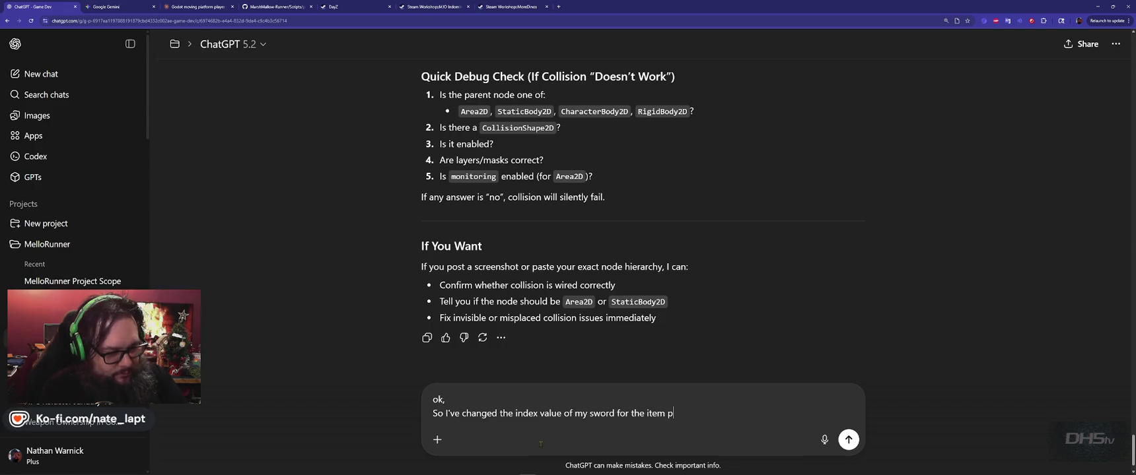
pyautogui.write('ickup, but i')
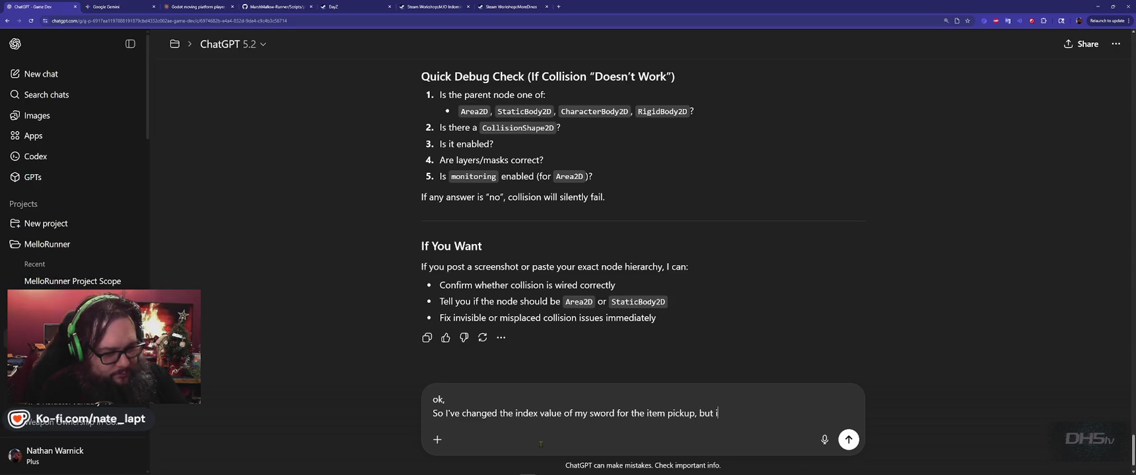
pyautogui.write('t appears my')
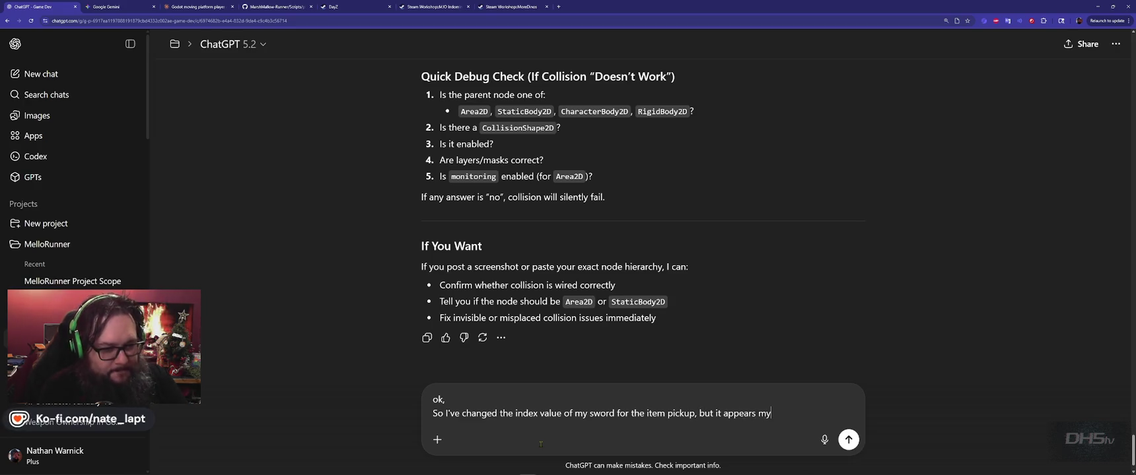
pyautogui.write(' player when holdi')
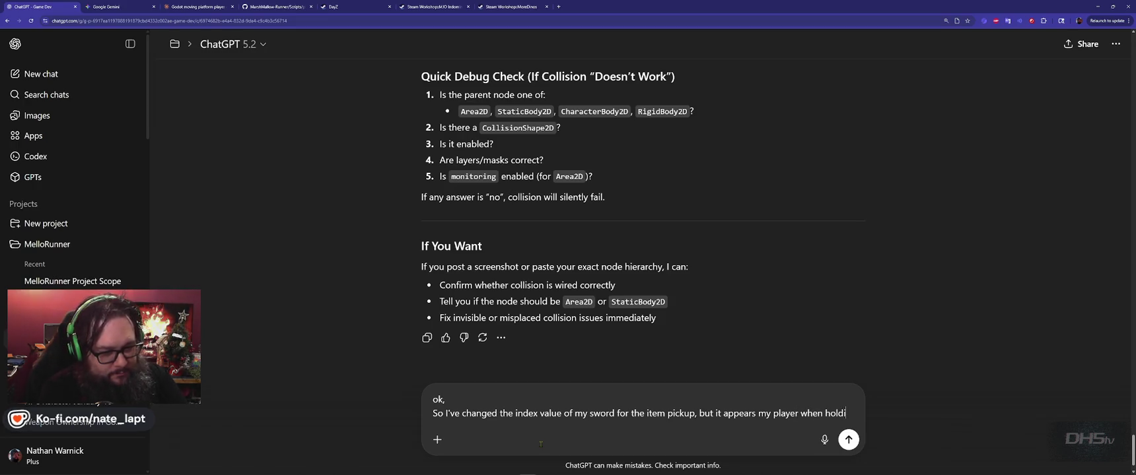
pyautogui.write('ng the sword is')
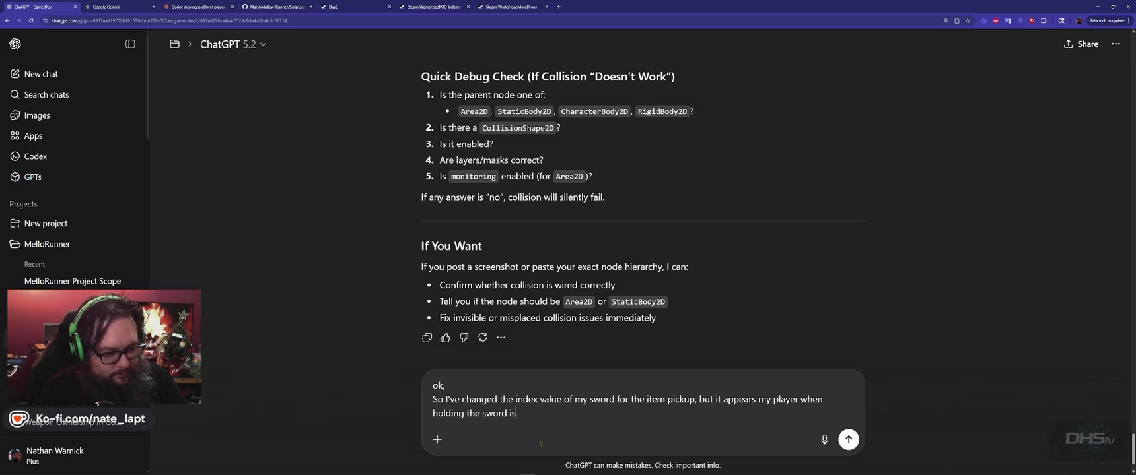
pyautogui.write(' maintaining that index. so it is ')
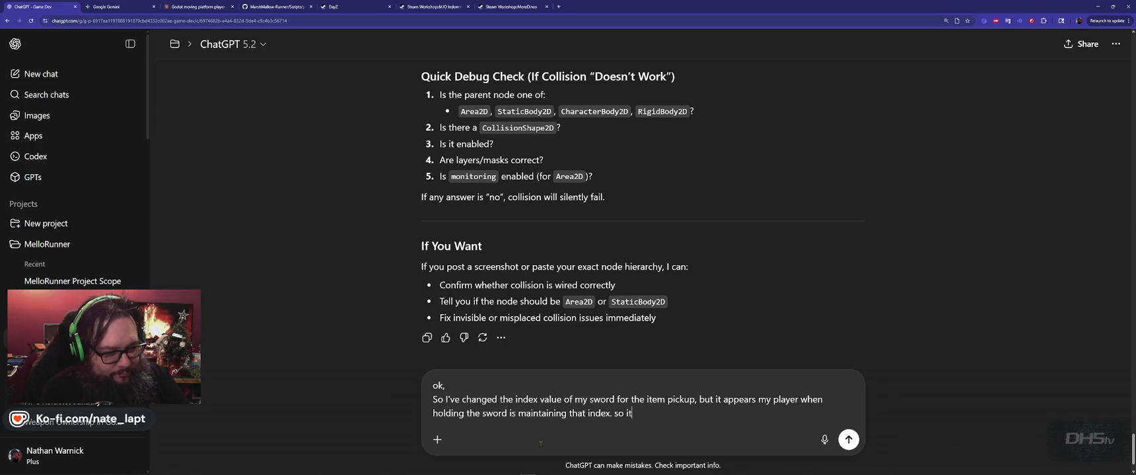
pyautogui.write('clipping b')
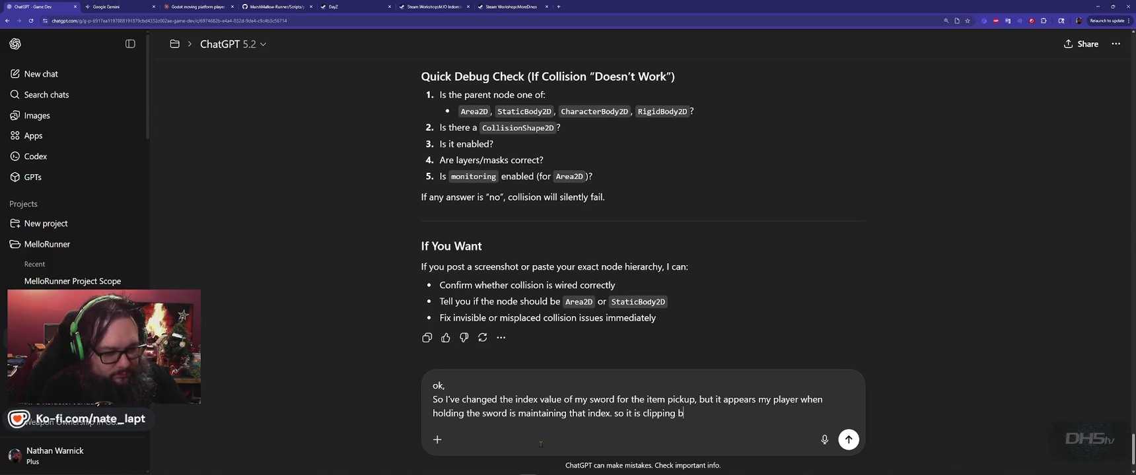
pyautogui.write('ehind obje')
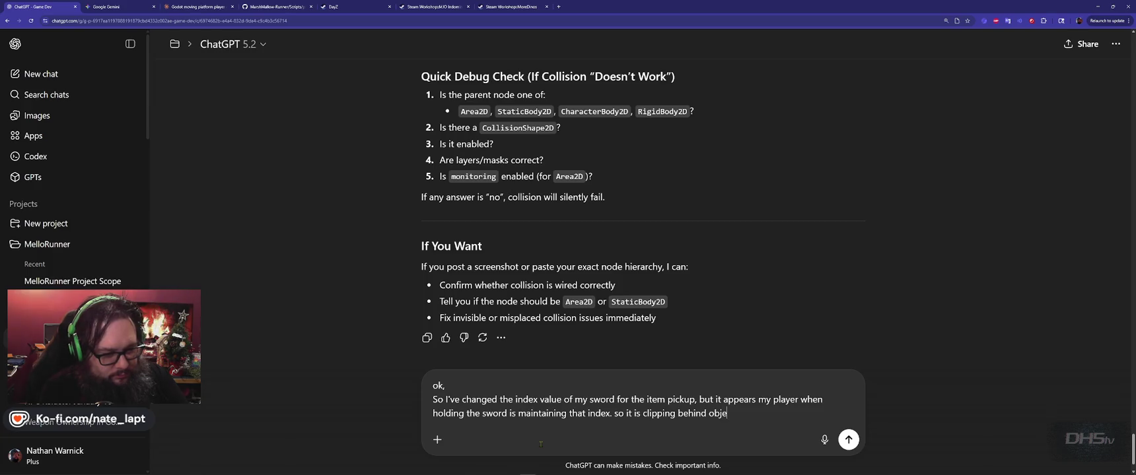
pyautogui.write('cts with a higher index.')
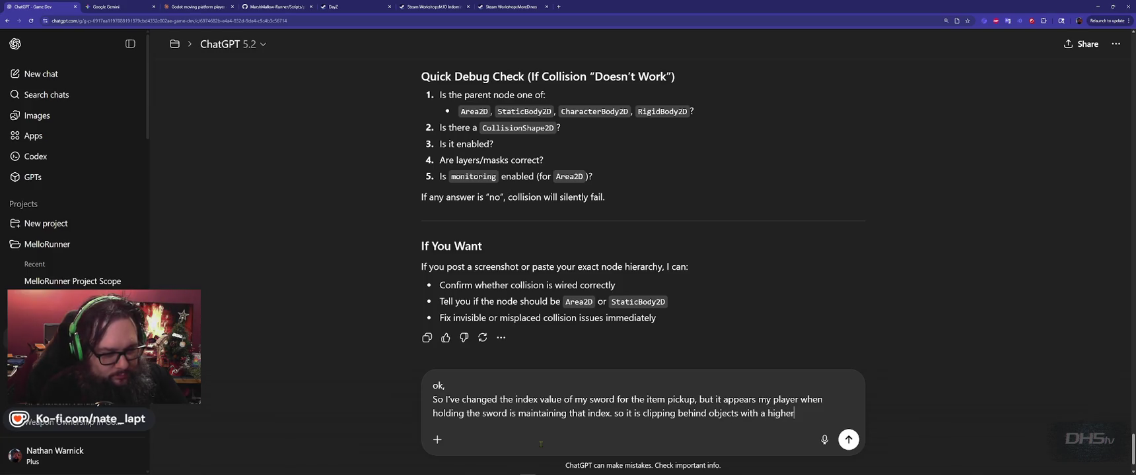
pyautogui.hotkey('shift', 'Return')
pyautogui.hotkey('shift', 'Return')
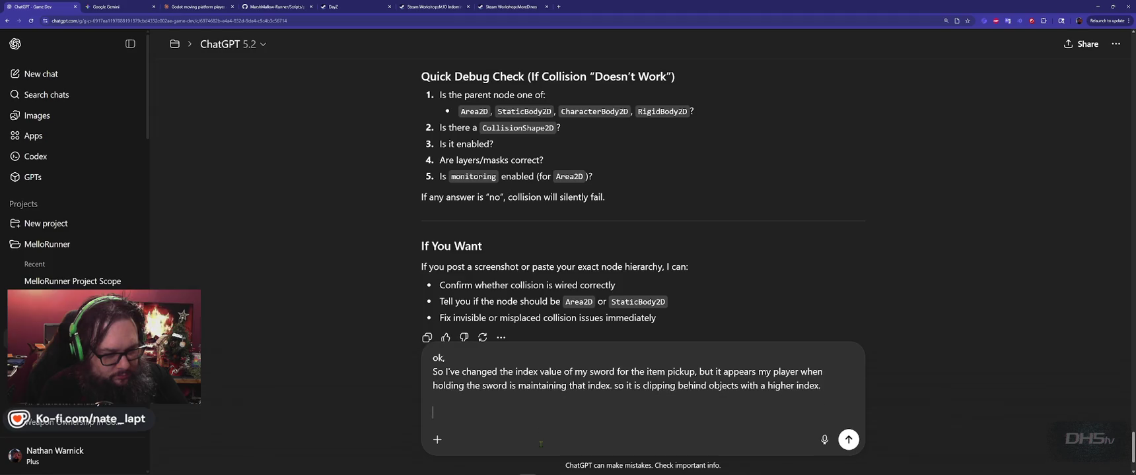
pyautogui.write('how can ')
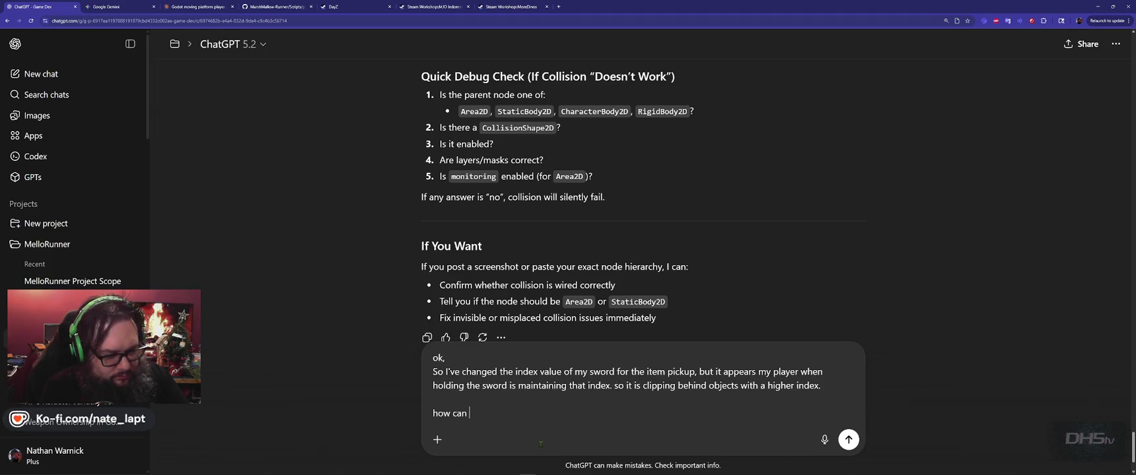
pyautogui.write('I force the sword')
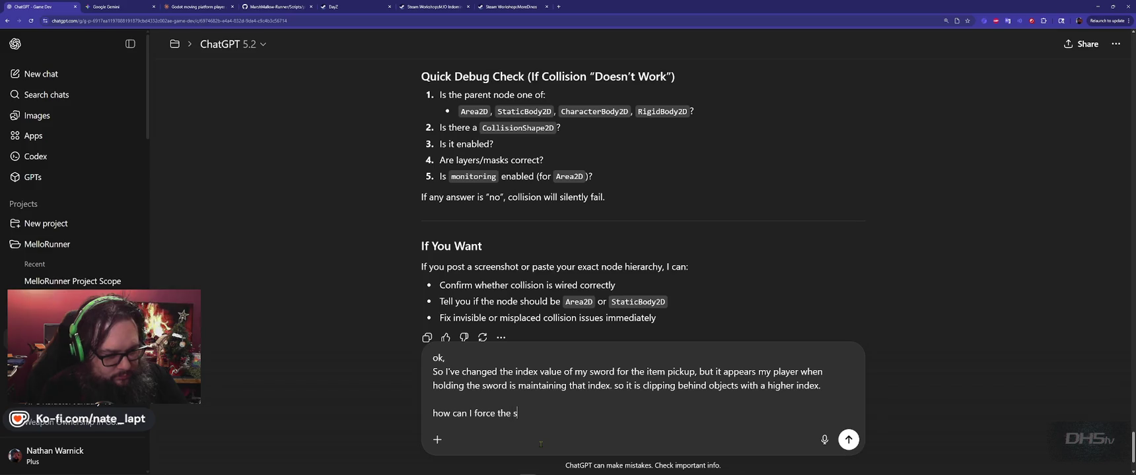
pyautogui.press('BackSpace')
pyautogui.write('weapo')
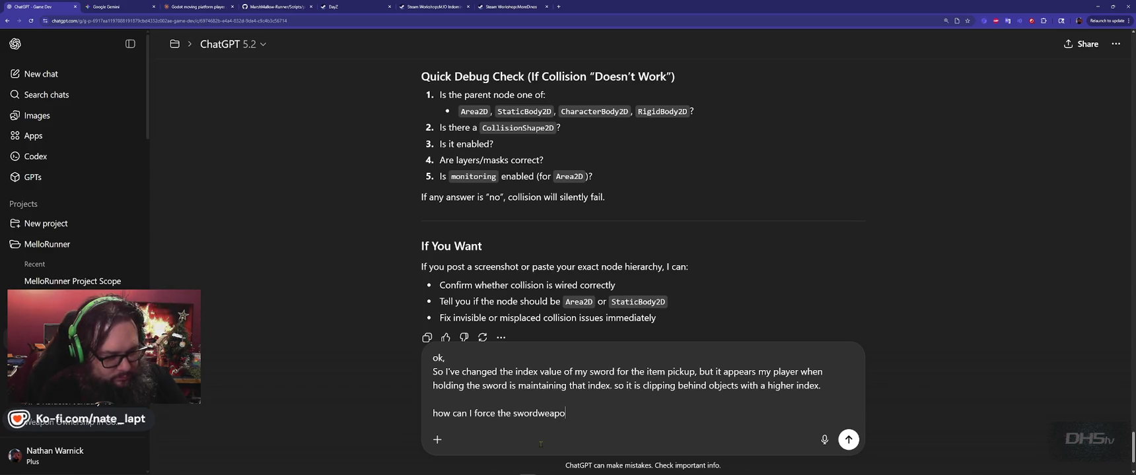
pyautogui.write('n index whil')
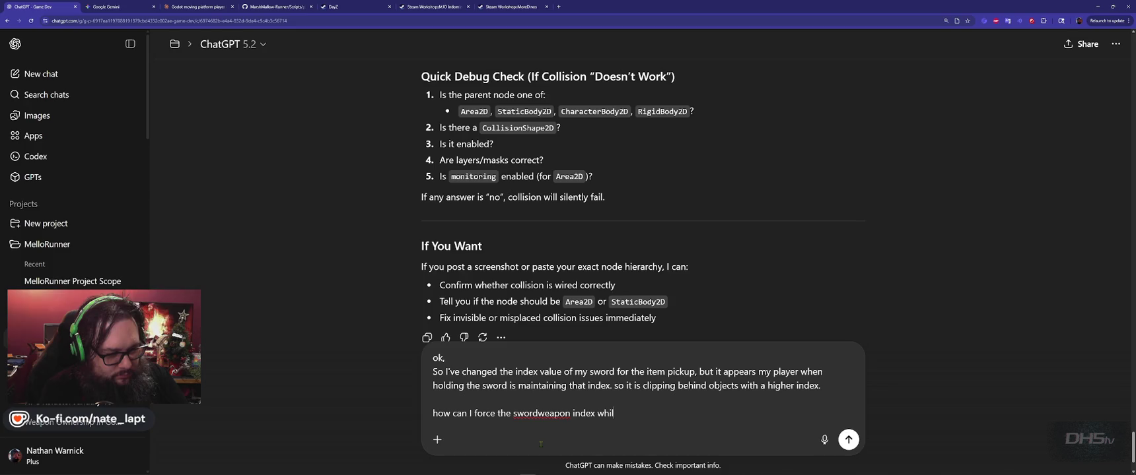
pyautogui.write('e in the players ha')
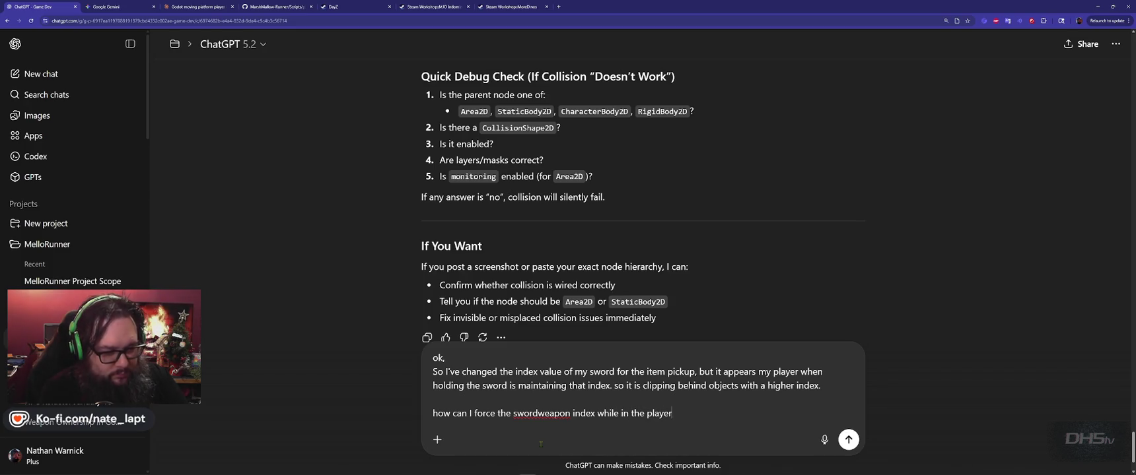
pyautogui.write('nd?')
pyautogui.press('Return')
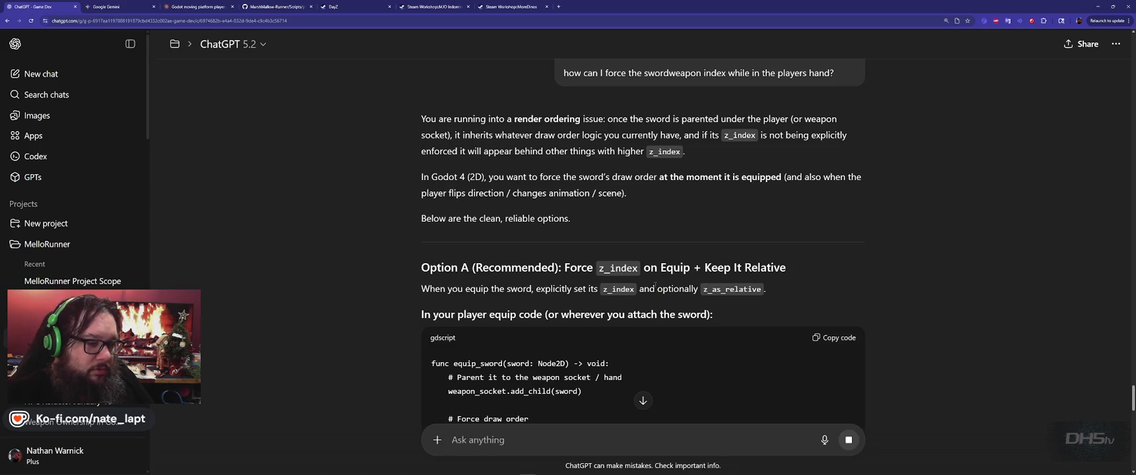
# Step: Find the equip_sword code block in ChatGPT's z_index reply, select equip_sword, and return to Godot
pyautogui.scroll(-2, 429, 256)
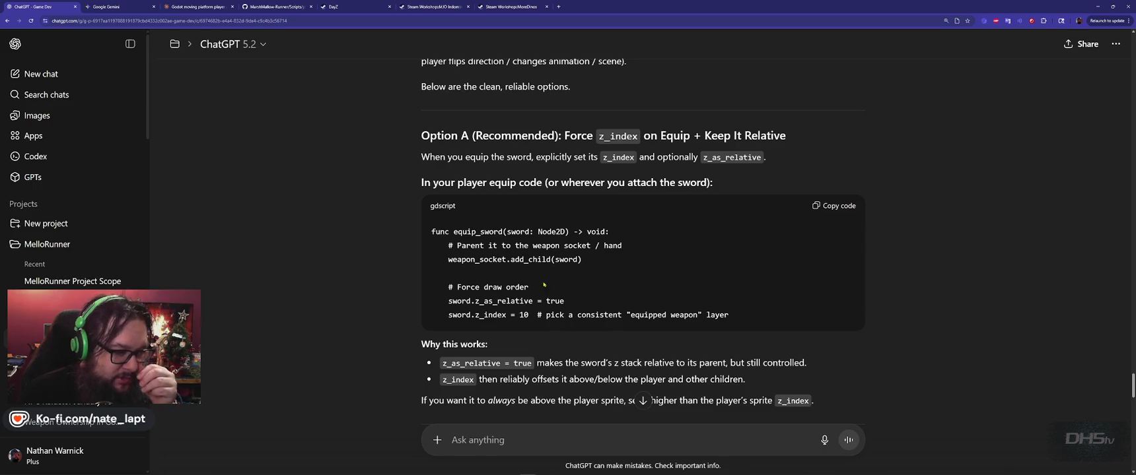
pyautogui.doubleClick(488, 232)
pyautogui.hotkey('ctrl', 'c')
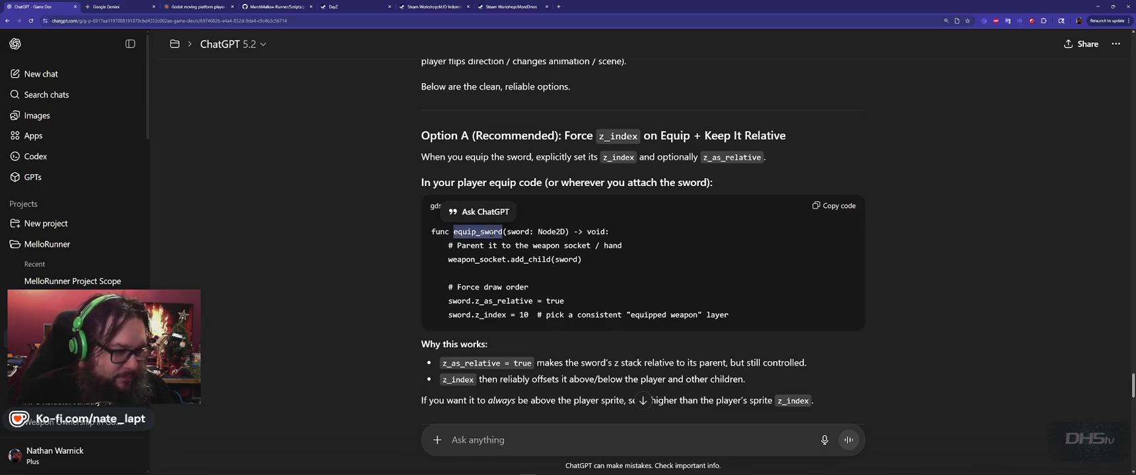
pyautogui.hotkey('alt', 'Tab')
pyautogui.hotkey('alt', 'Tab')
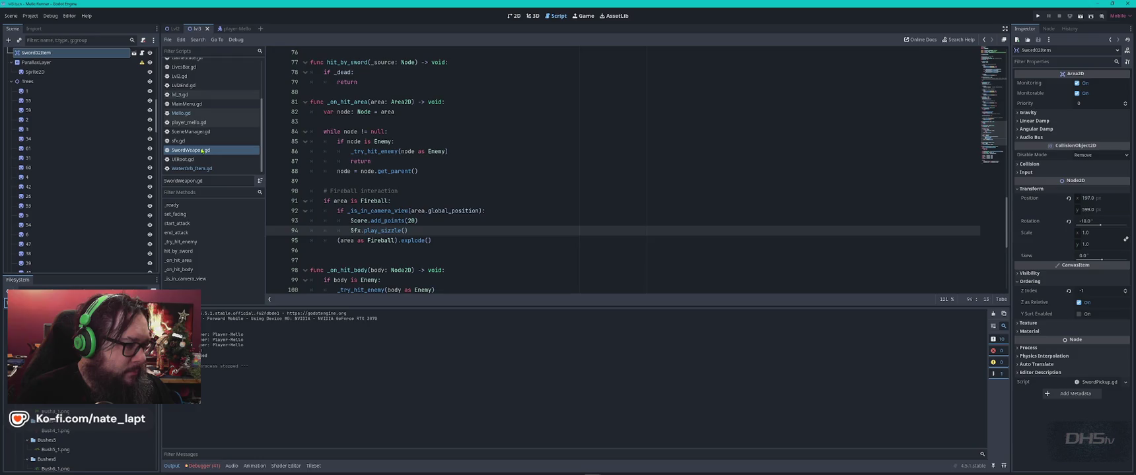
# Step: Open player_mello.gd and search to the equip_sword function
pyautogui.click(200, 123)
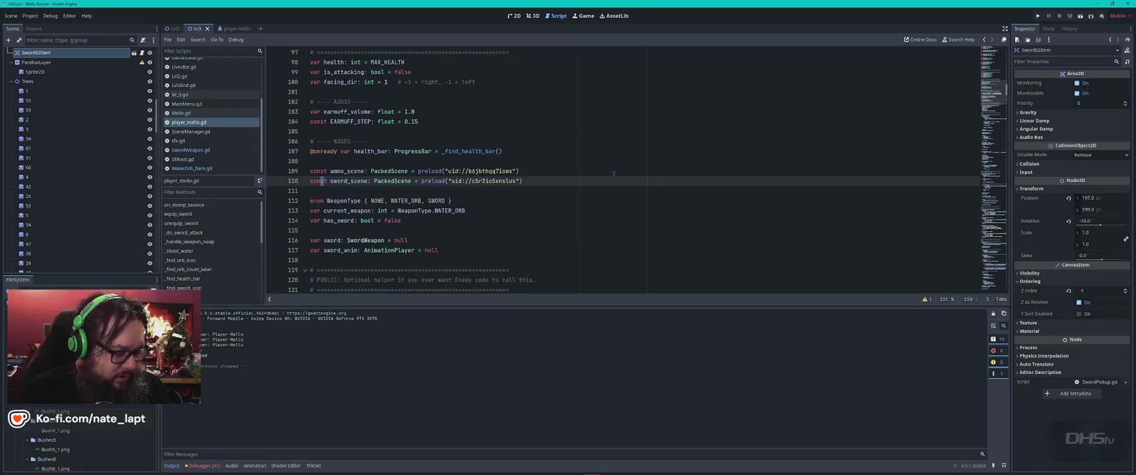
pyautogui.hotkey('ctrl', 'f')
pyautogui.write('s')
pyautogui.hotkey('ctrl', 'v')
pyautogui.press('Escape')
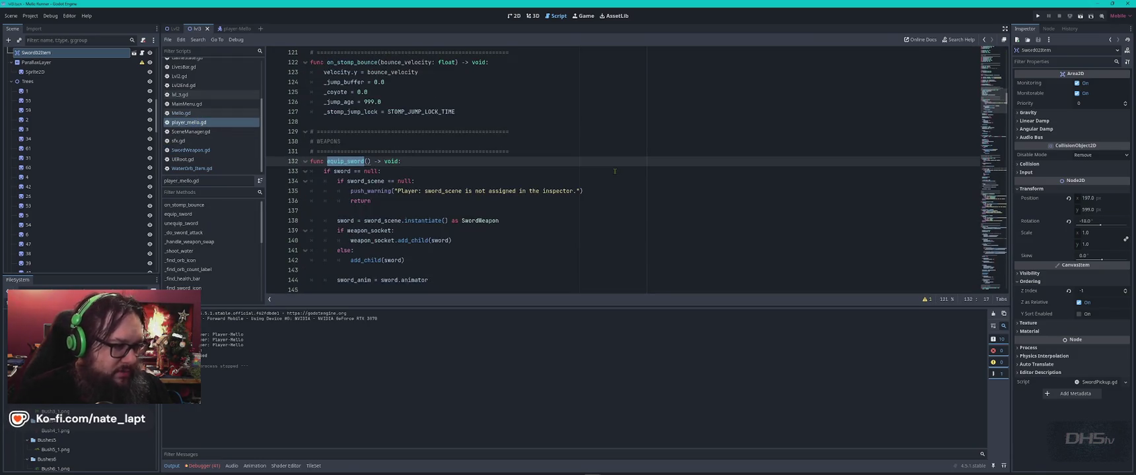
pyautogui.scroll(-1, 612, 172)
pyautogui.scroll(-1, 612, 171)
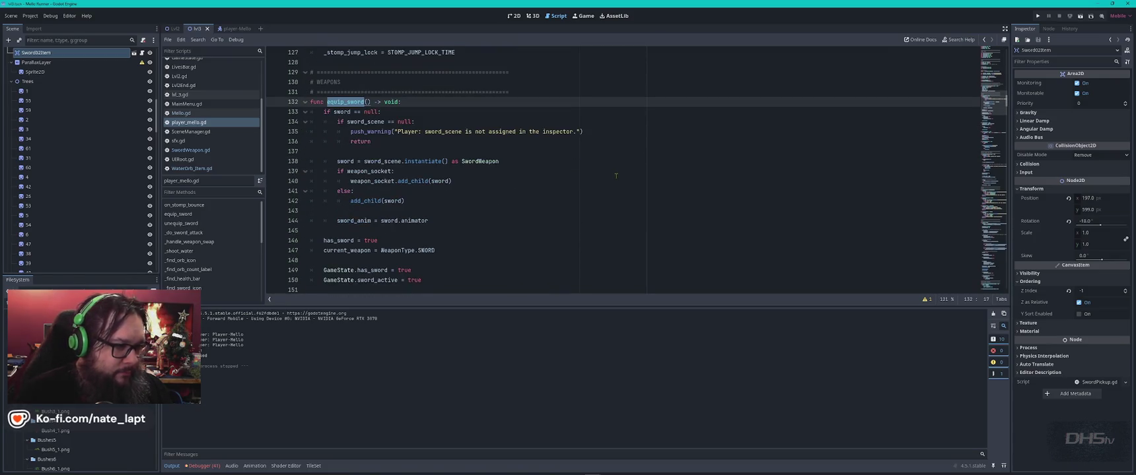
# Step: Compare the script with ChatGPT's code and select its force-draw-order lines
pyautogui.hotkey('alt', 'Tab')
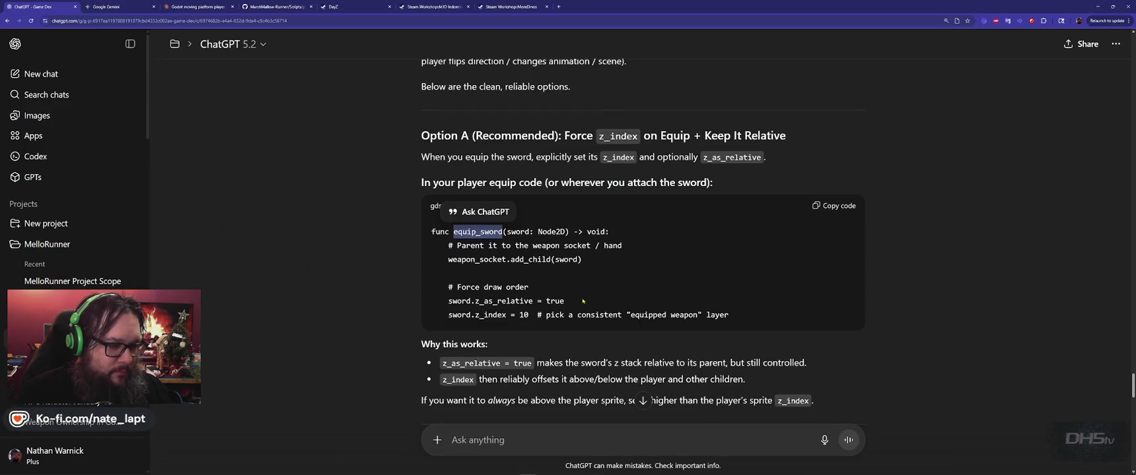
pyautogui.hotkey('alt', 'Tab')
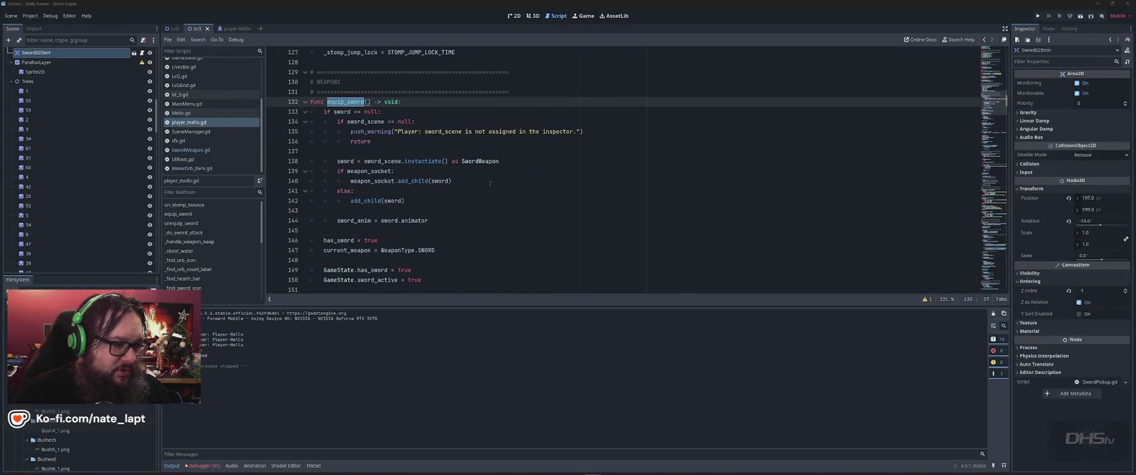
pyautogui.hotkey('alt', 'Tab')
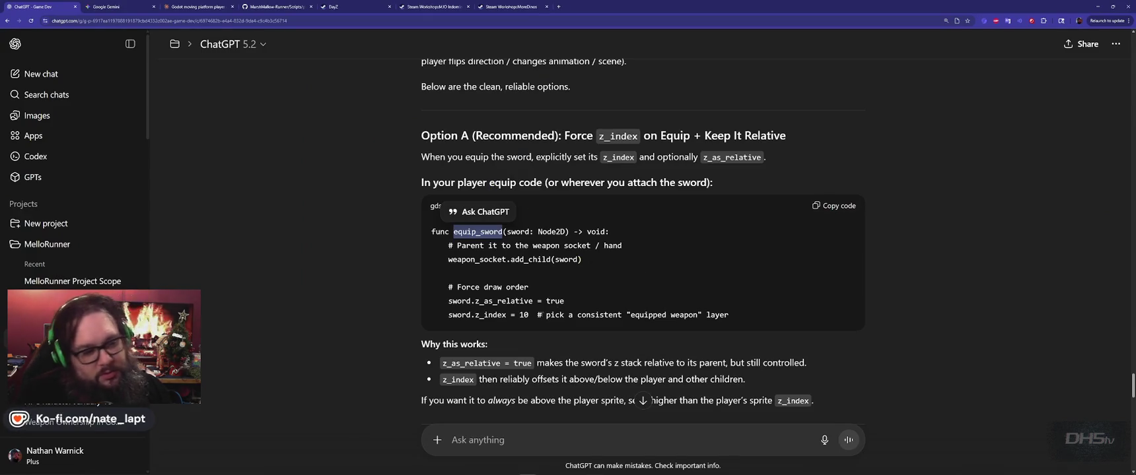
pyautogui.moveTo(433, 274)
pyautogui.mouseDown()
pyautogui.moveTo(561, 307)
pyautogui.moveTo(760, 306)
pyautogui.mouseUp()
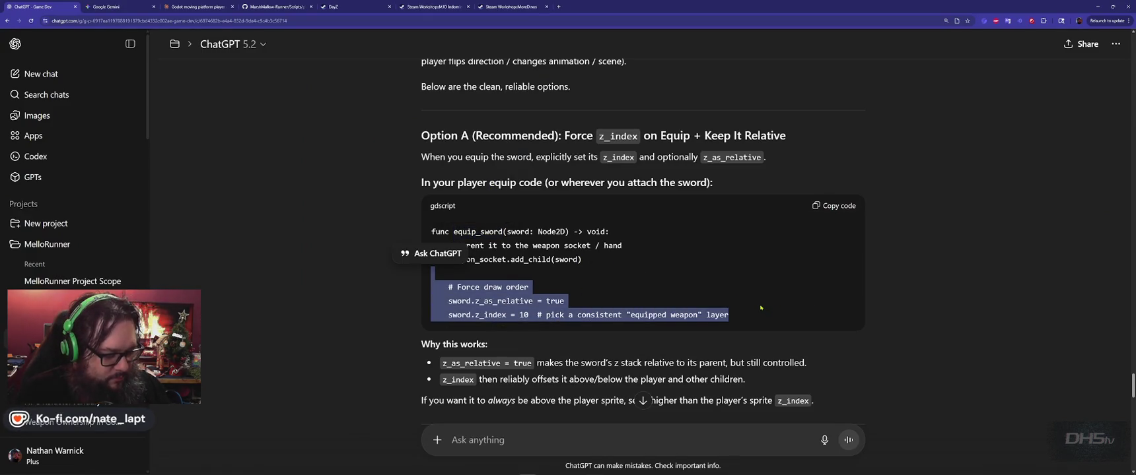
# Step: Paste the copied force-draw-order lines under add_child(sword) in equip_sword
pyautogui.hotkey('ctrl', 'c')
pyautogui.hotkey('alt', 'Tab')
pyautogui.click(433, 201)
pyautogui.hotkey('ctrl', 'v')
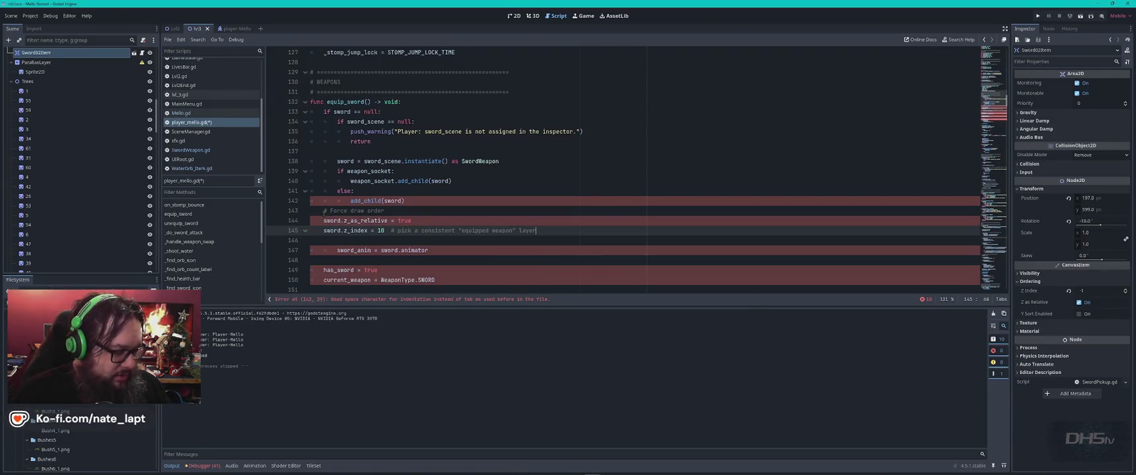
# Step: Align the pasted z_as_relative and z_index = 10 lines' indentation, then run the game
pyautogui.moveTo(324, 211); pyautogui.dragTo(446, 240)
pyautogui.press('Tab')
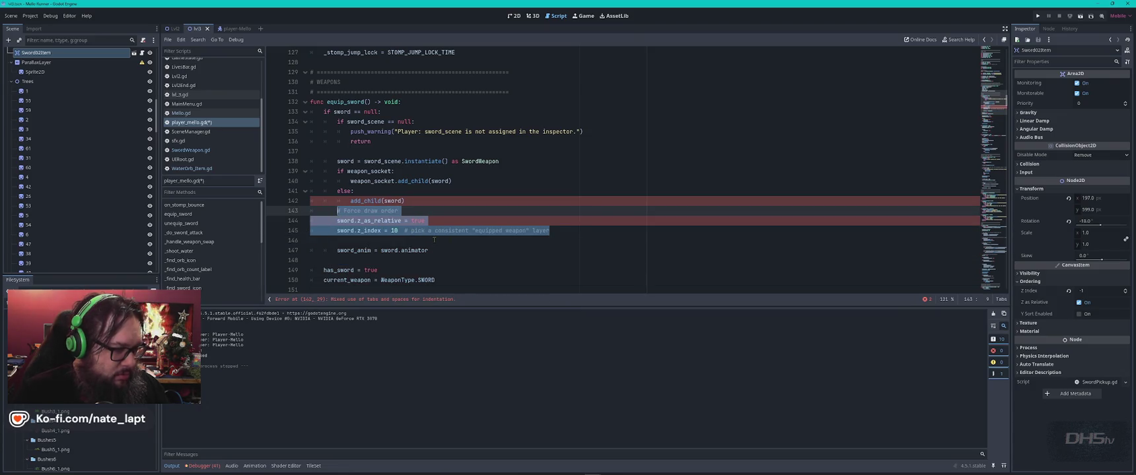
pyautogui.press('Tab')
pyautogui.press('Tab')
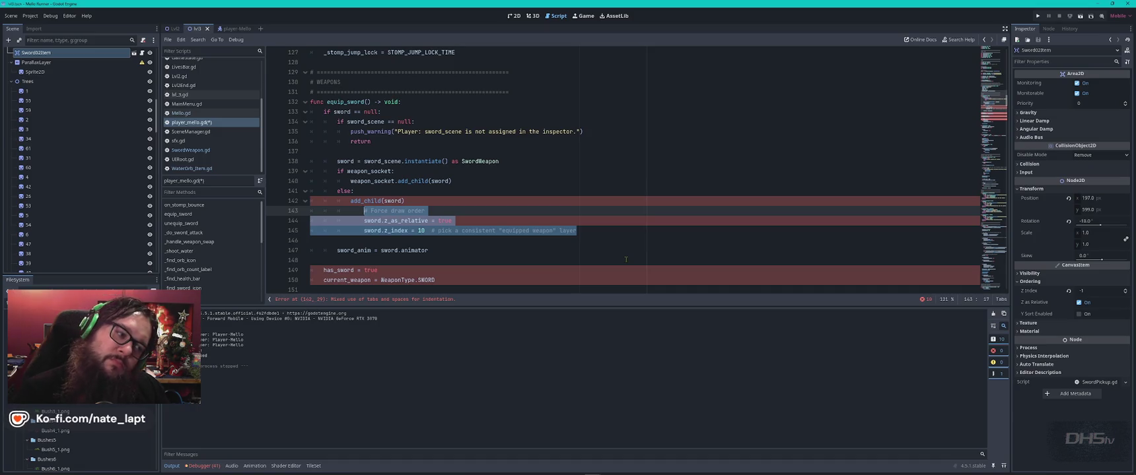
pyautogui.hotkey('shift', 'Tab')
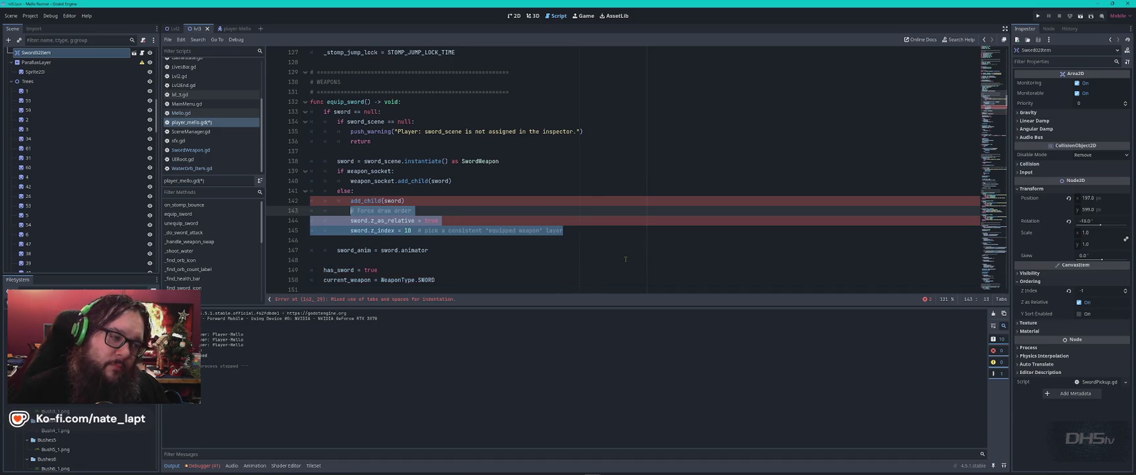
pyautogui.press('Down')
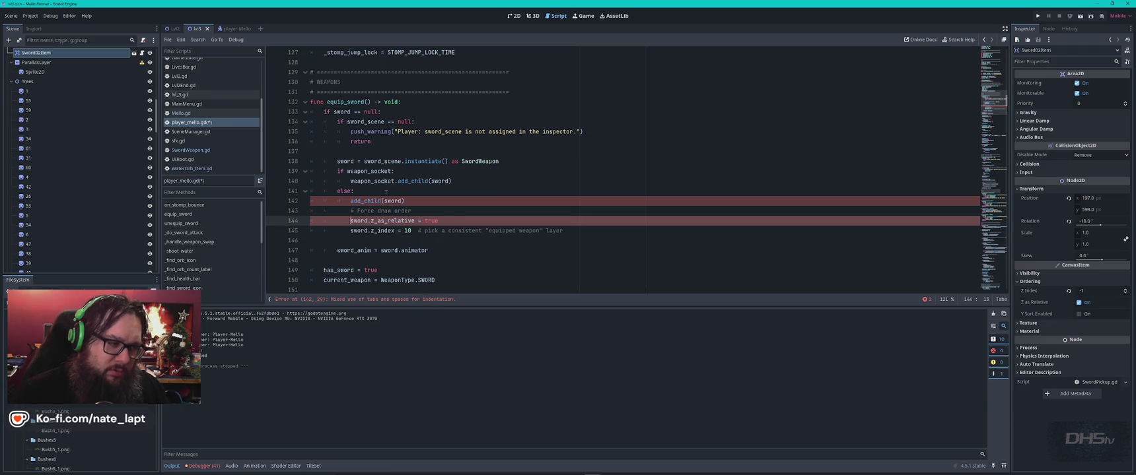
pyautogui.press('BackSpace')
pyautogui.press('BackSpace')
pyautogui.press('BackSpace')
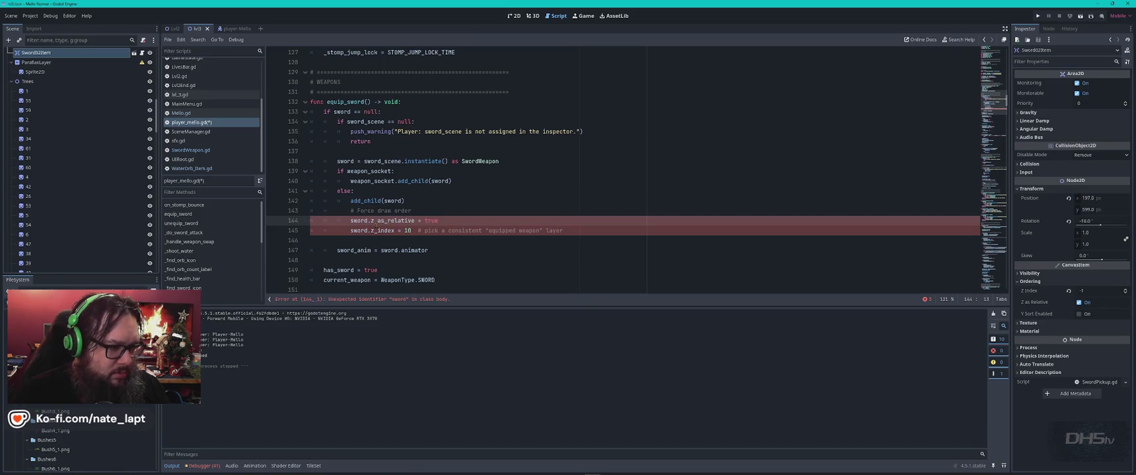
pyautogui.moveTo(350, 231); pyautogui.dragTo(310, 231)
pyautogui.press('Tab')
pyautogui.press('Tab')
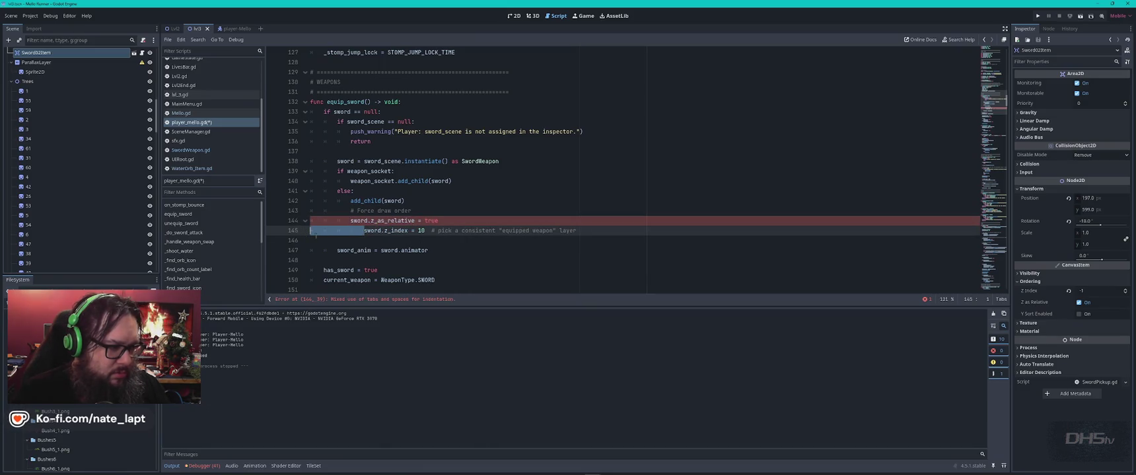
pyautogui.press('BackSpace')
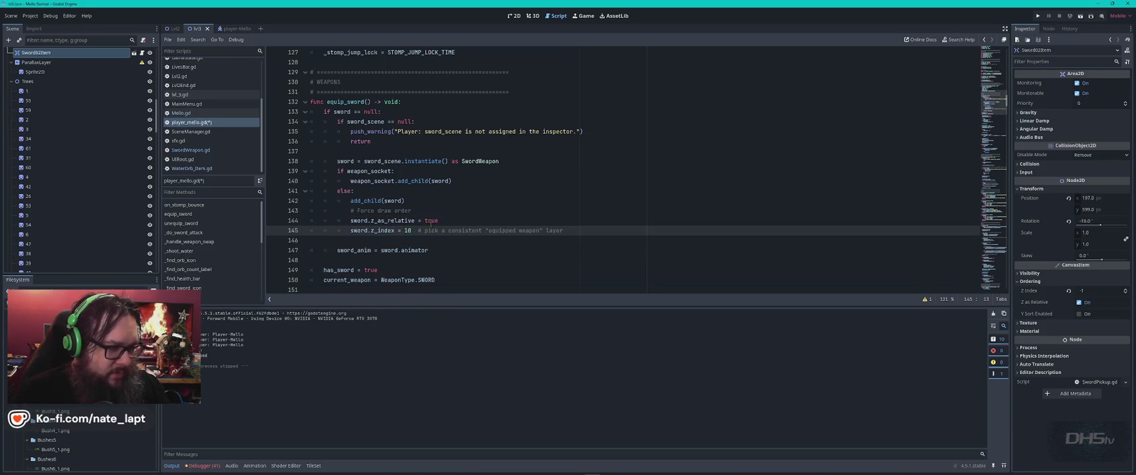
pyautogui.press('Up')
pyautogui.press('Up')
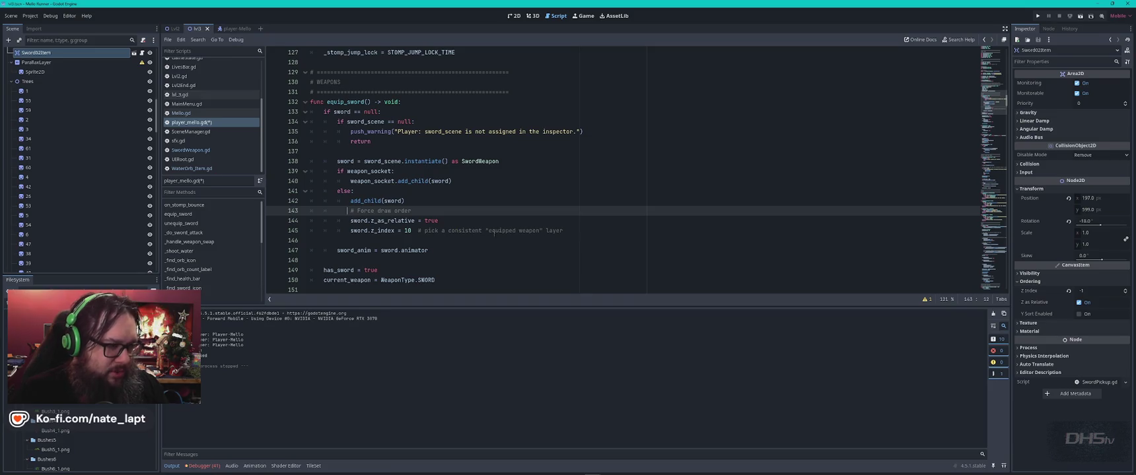
pyautogui.press('F5')
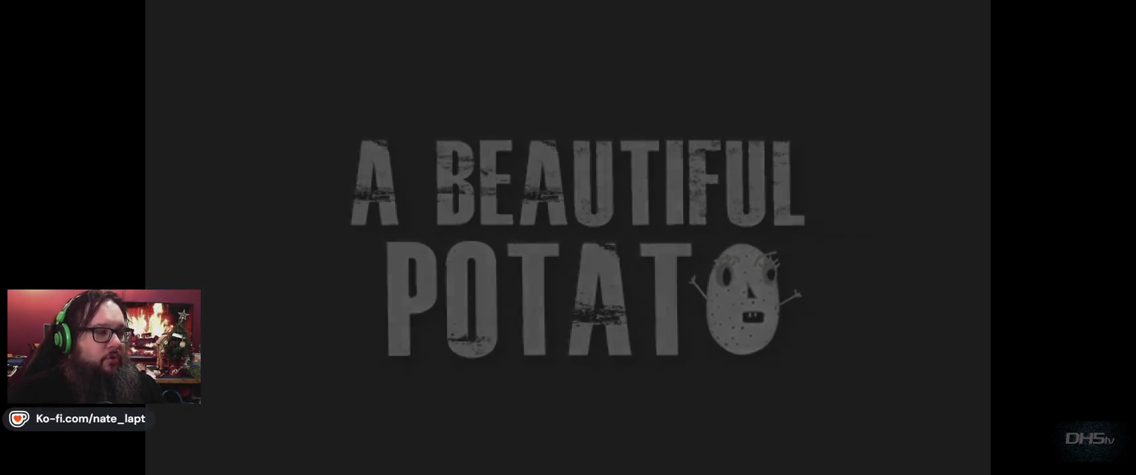
# Step: Start the game, grab the sword, run left and right, swing left, then stop the game
pyautogui.press('Return')
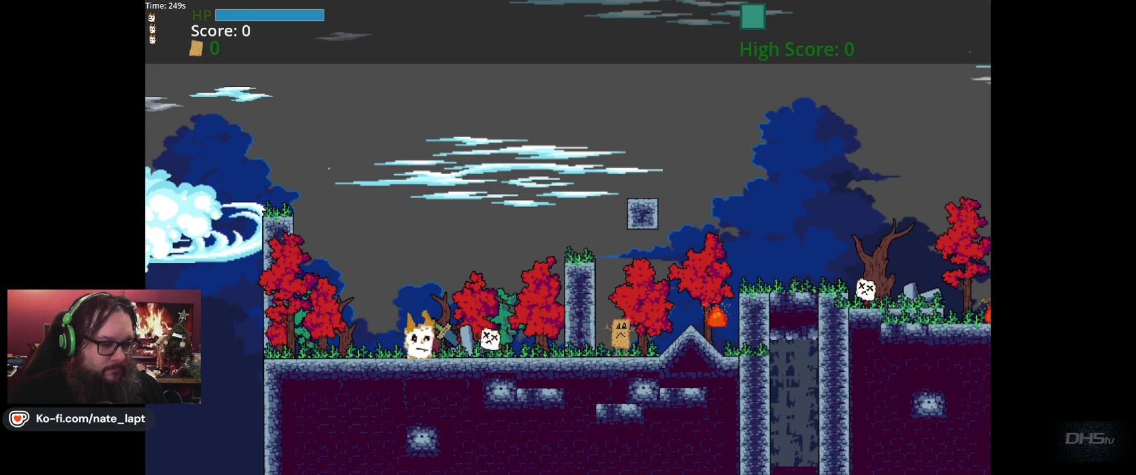
pyautogui.press('Right')
pyautogui.press('Left')
pyautogui.press('Right')
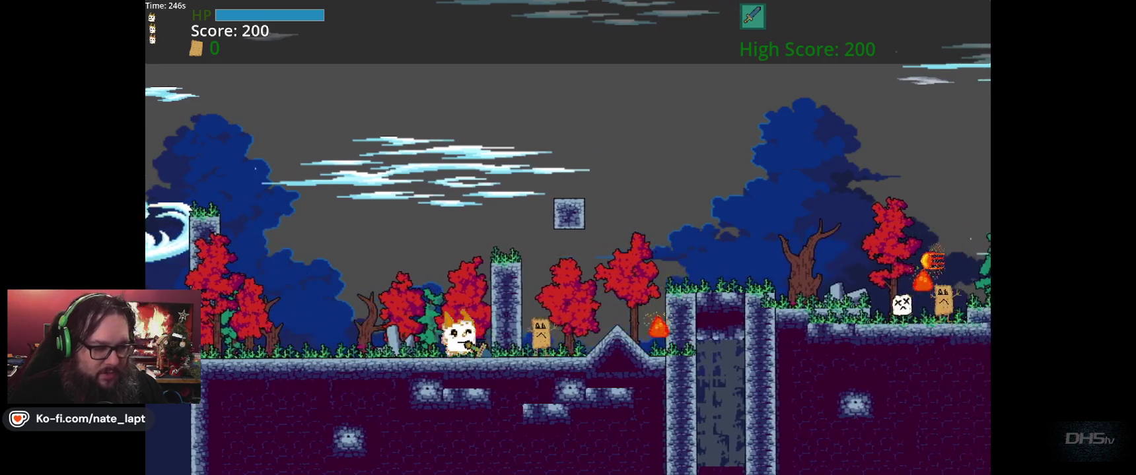
pyautogui.press('Left')
pyautogui.press('x')
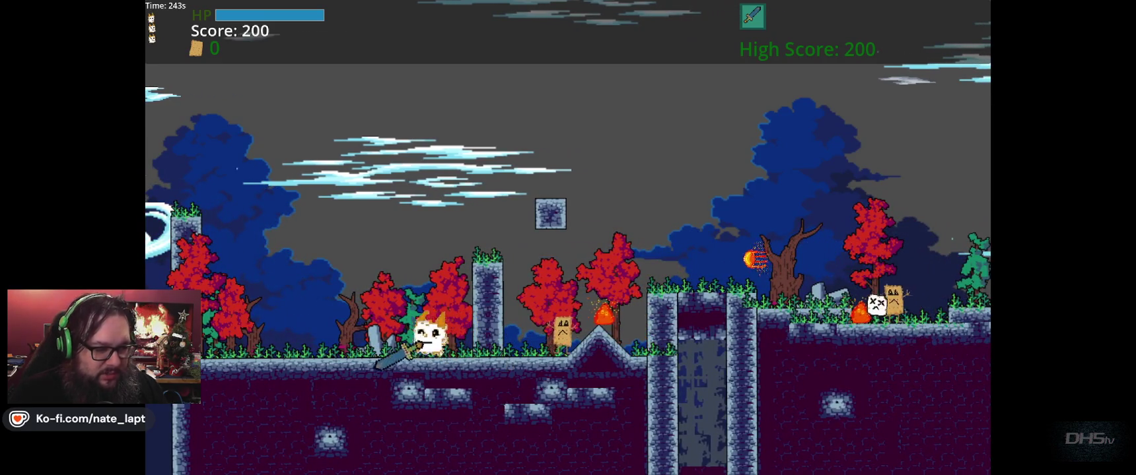
pyautogui.press('F8')
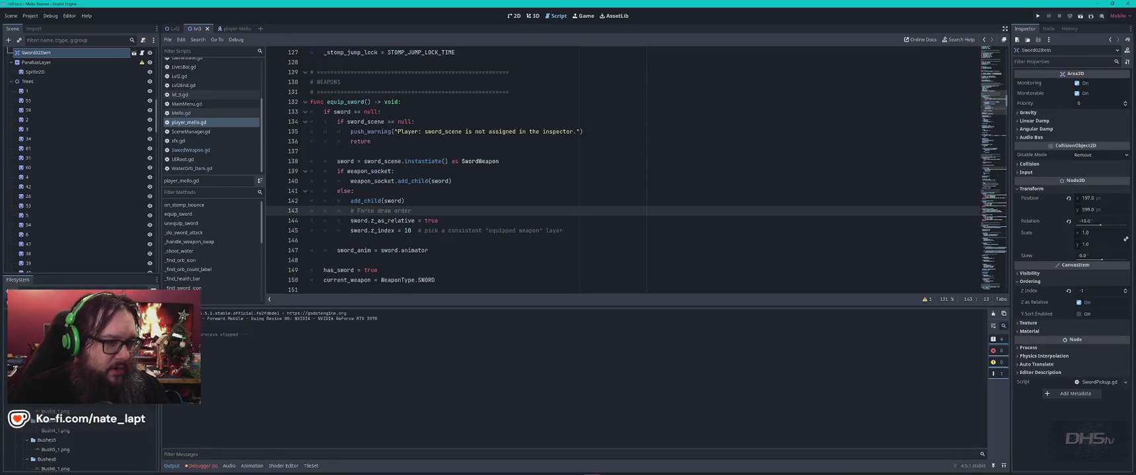
# Step: Return to the 2D level view and select the TileMapLayerOverlay layer
pyautogui.click(513, 15)
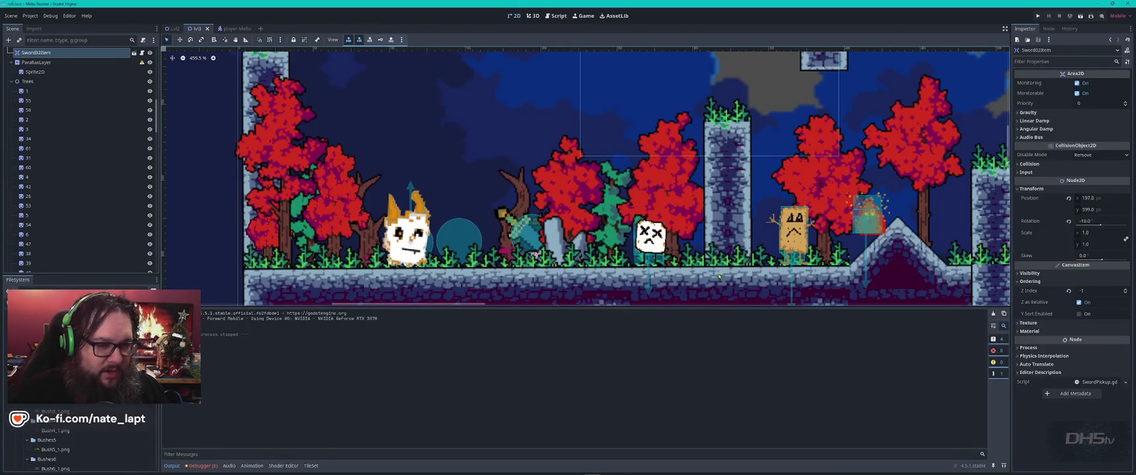
pyautogui.click(719, 277)
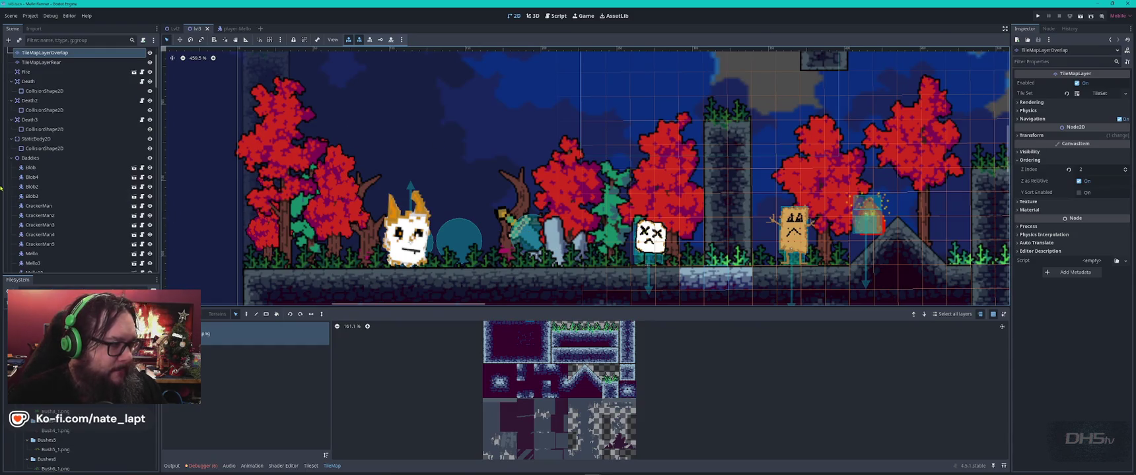
pyautogui.scroll(3, 56, 180)
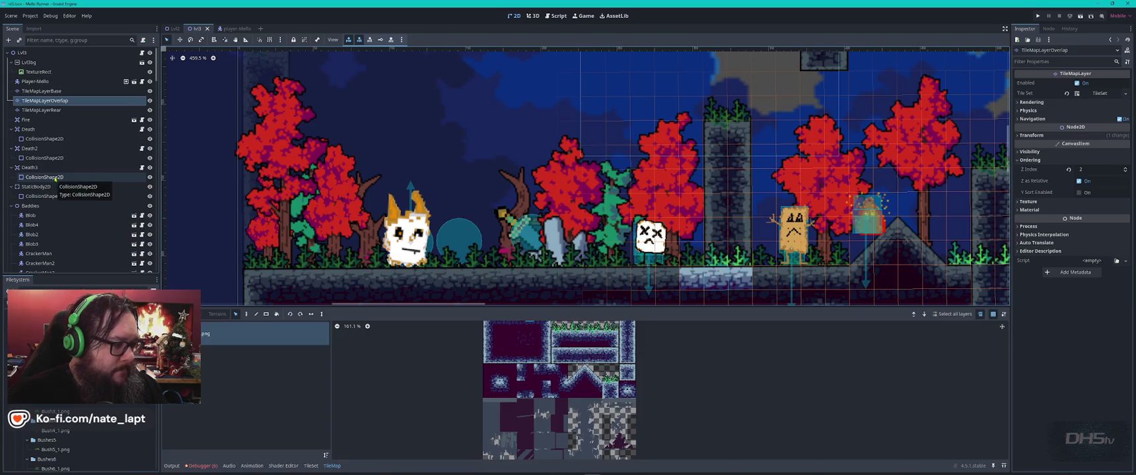
pyautogui.scroll(-5, 79, 439)
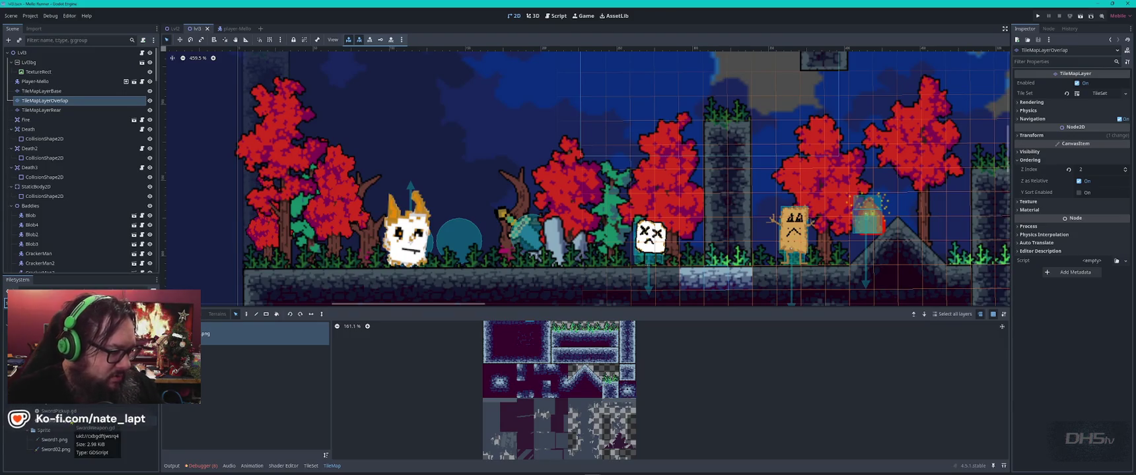
# Step: Set the Sword02 root node's Z Index to 310 and save the scene
pyautogui.doubleClick(52, 401)
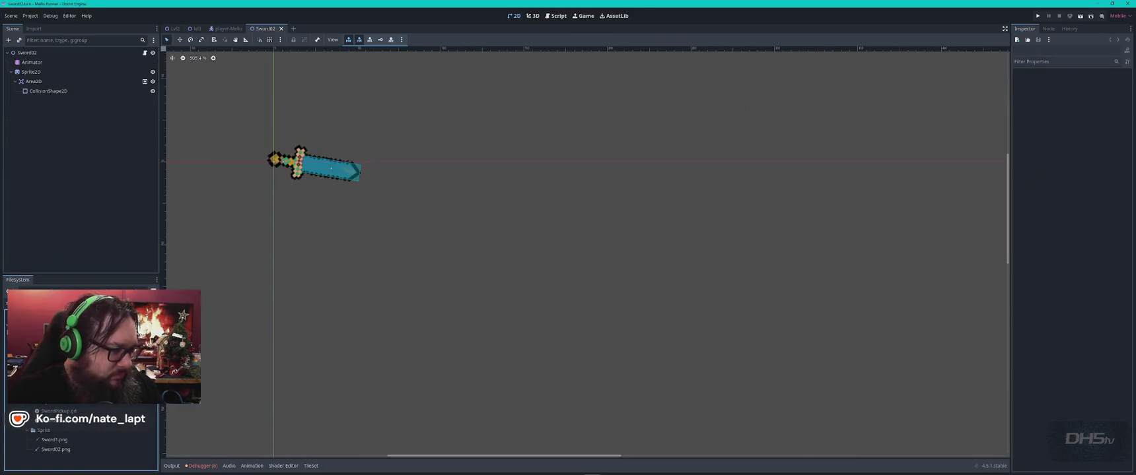
pyautogui.click(28, 52)
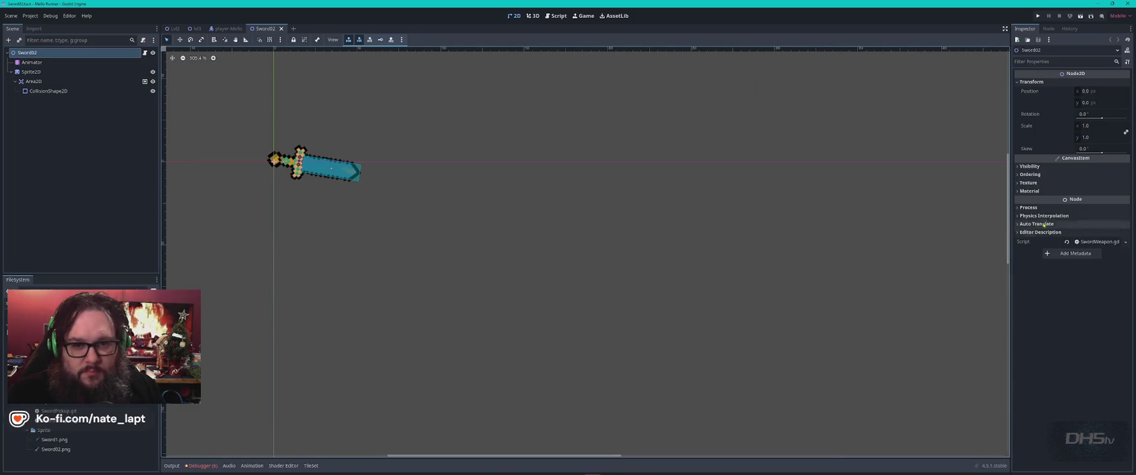
pyautogui.click(1019, 175)
pyautogui.moveTo(1105, 189); pyautogui.dragTo(1120, 188)
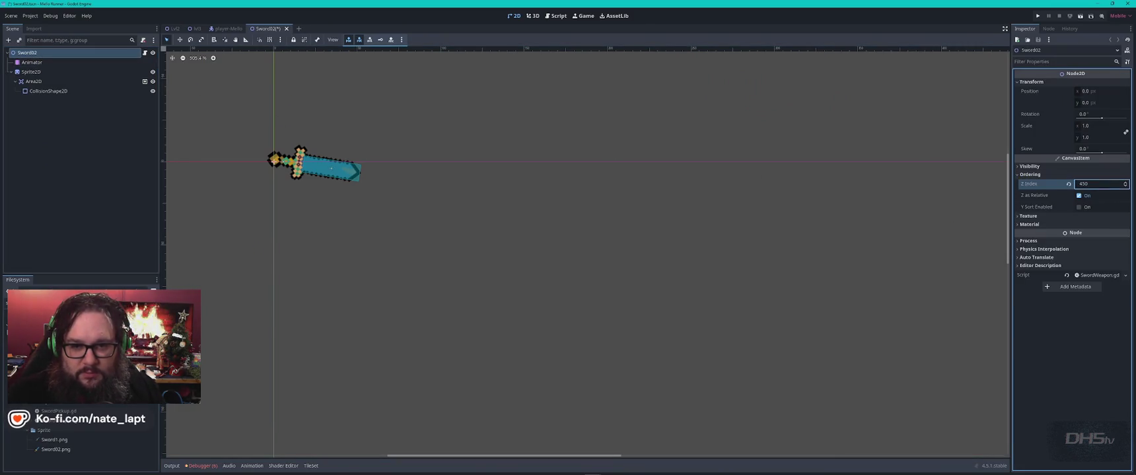
pyautogui.hotkey('ctrl', 's')
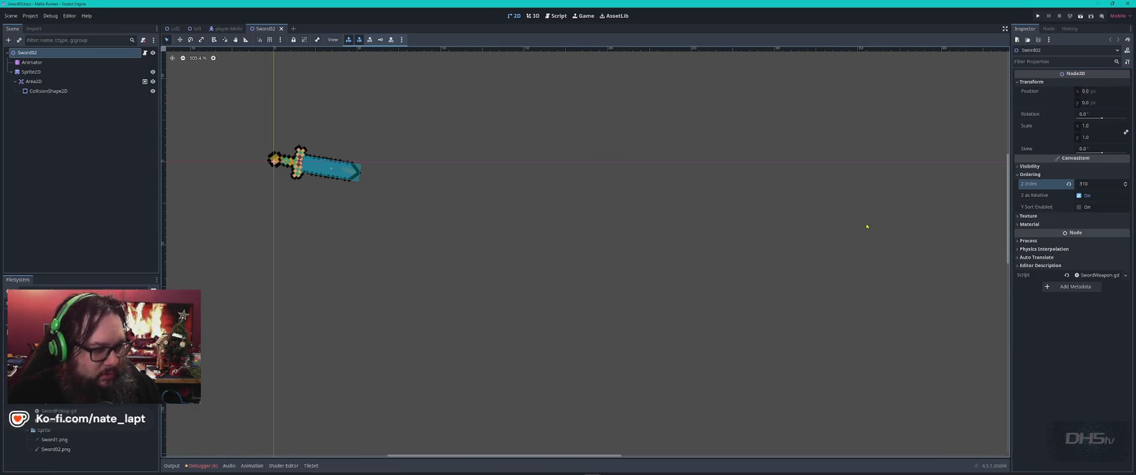
# Step: Run the game, walk right and left with the sword, then stop it
pyautogui.press('F5')
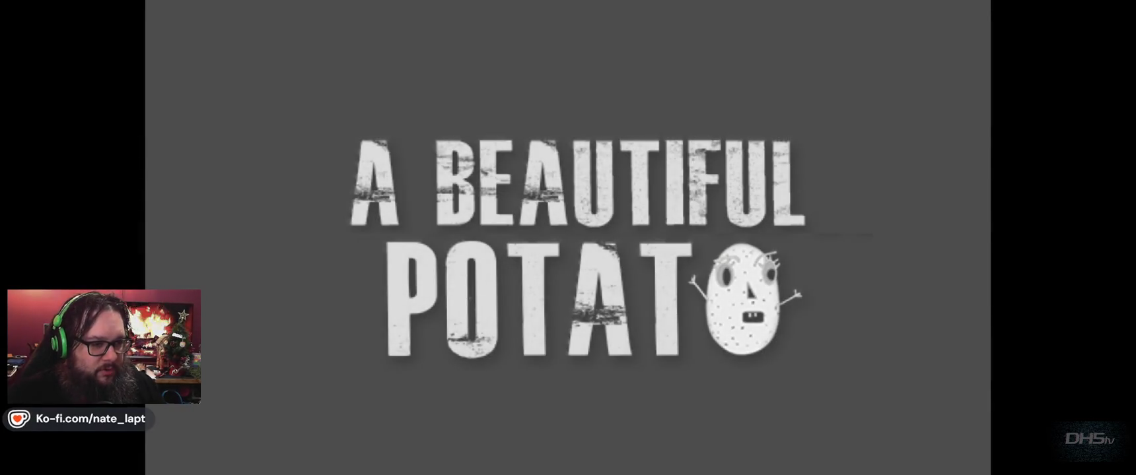
pyautogui.press('Return')
pyautogui.press('Right')
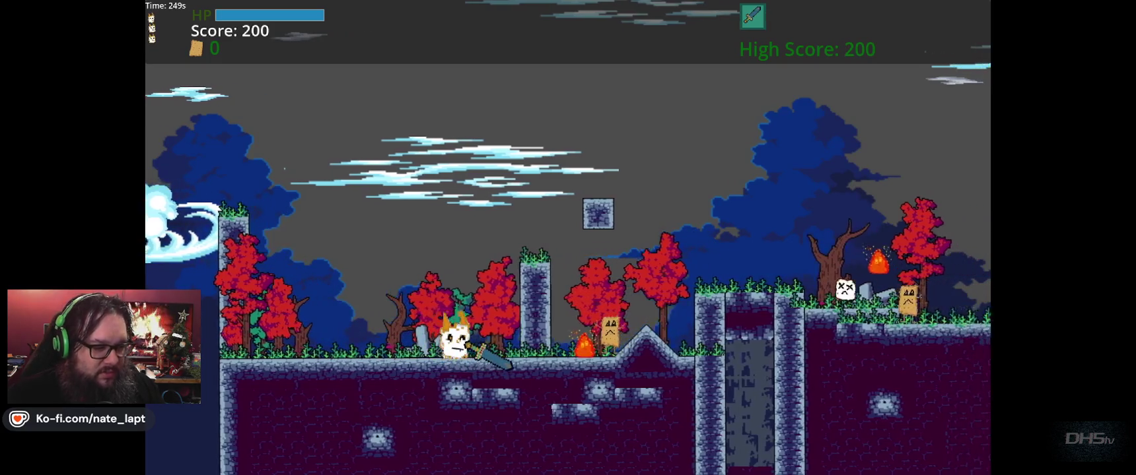
pyautogui.press('Left')
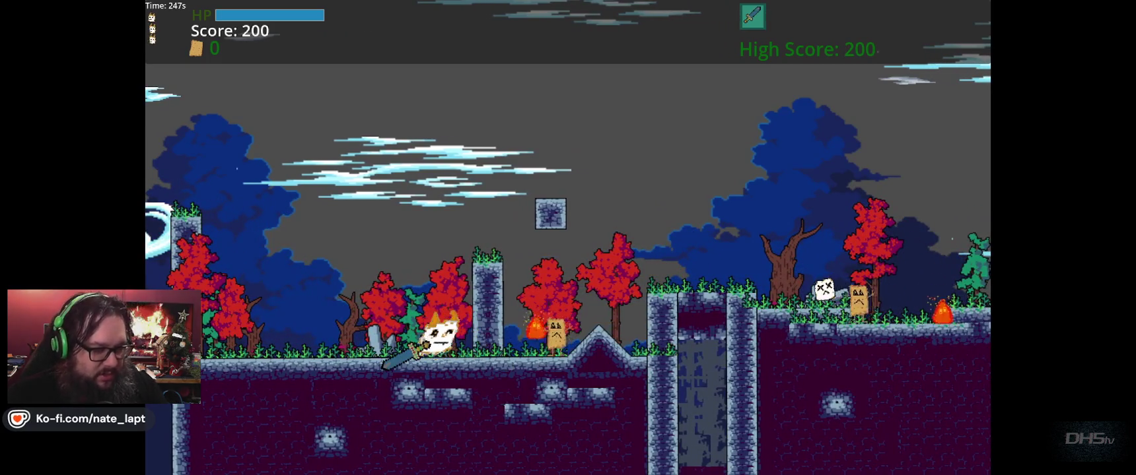
pyautogui.press('F8')
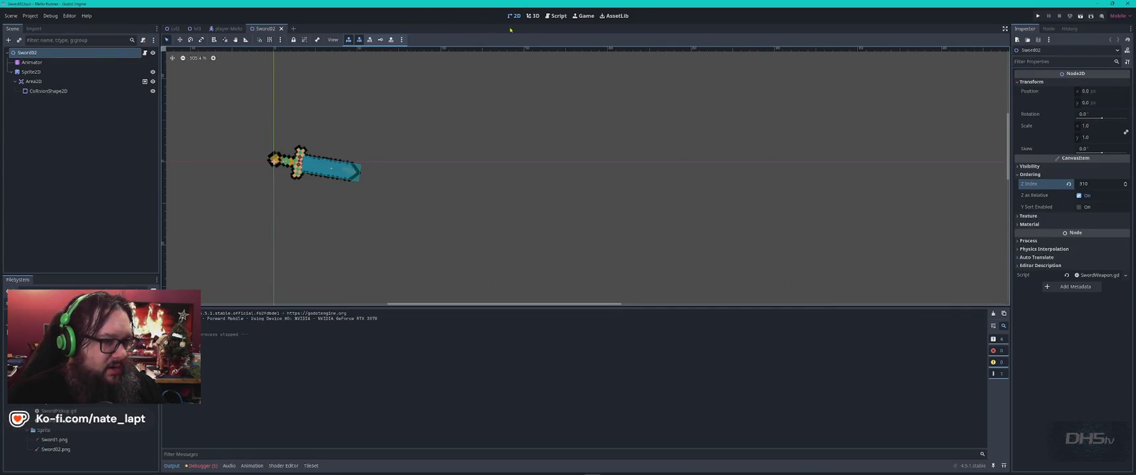
# Step: Delete the z_as_relative and z_index = 10 lines from equip_sword and rerun the game
pyautogui.click(556, 16)
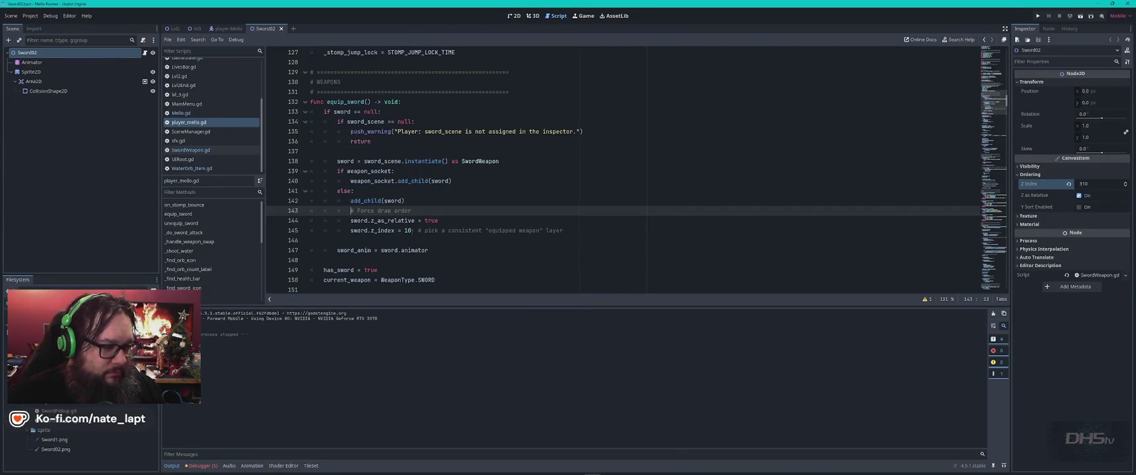
pyautogui.moveTo(408, 202); pyautogui.dragTo(598, 228)
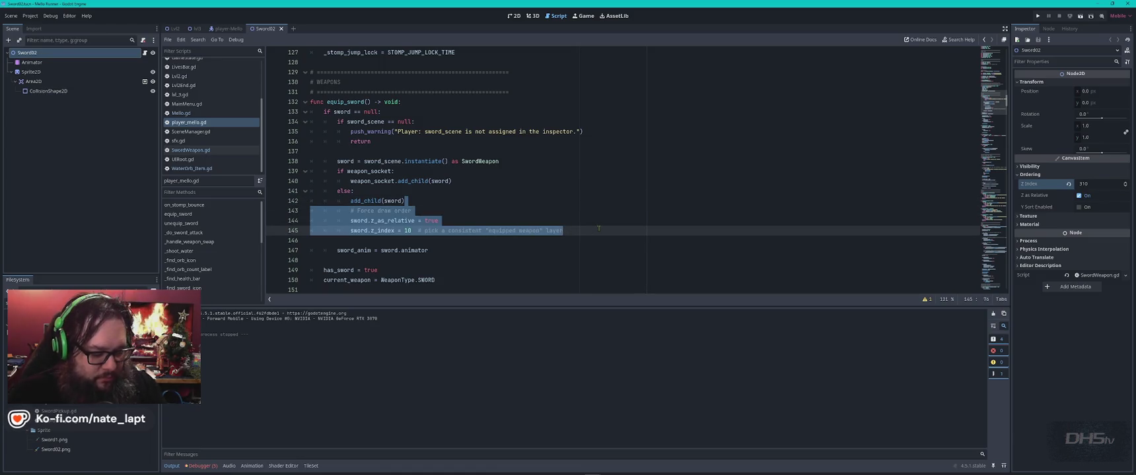
pyautogui.press('BackSpace')
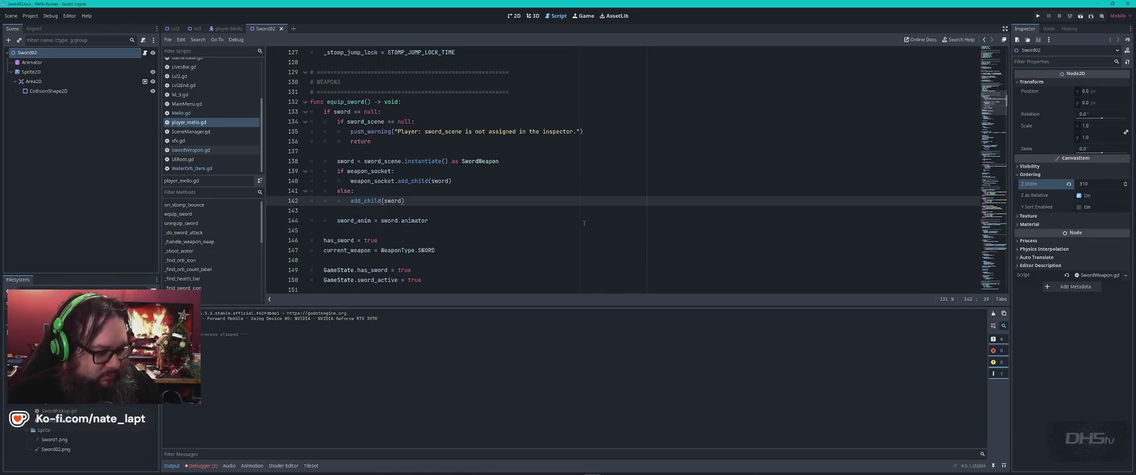
pyautogui.press('F5')
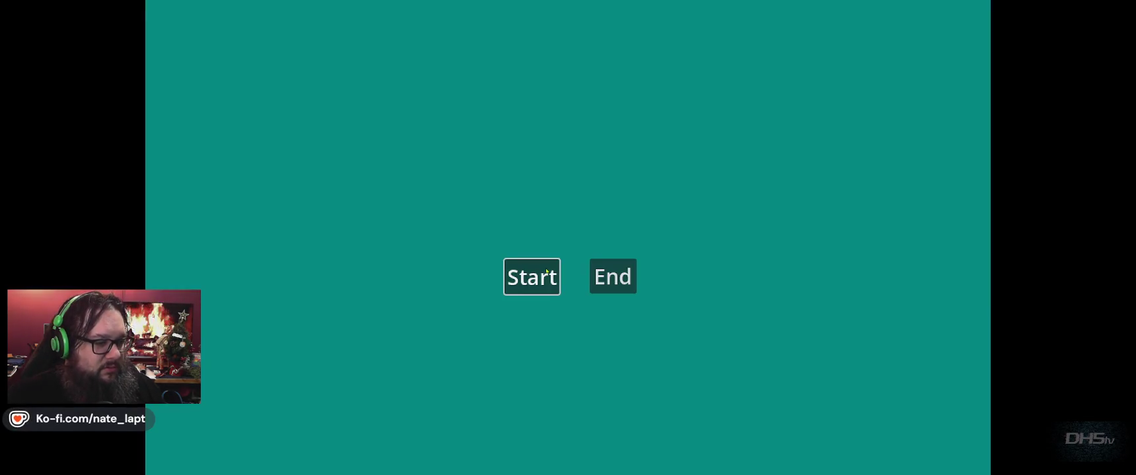
# Step: Start the game from its menu, step away and back, and resume play
pyautogui.click(547, 272)
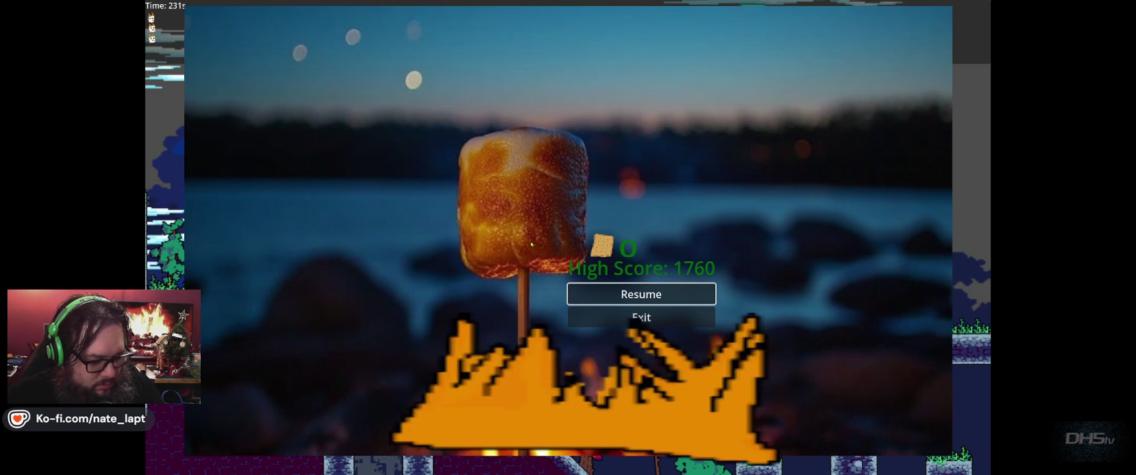
pyautogui.hotkey('alt', 'Tab')
pyautogui.hotkey('alt', 'Tab')
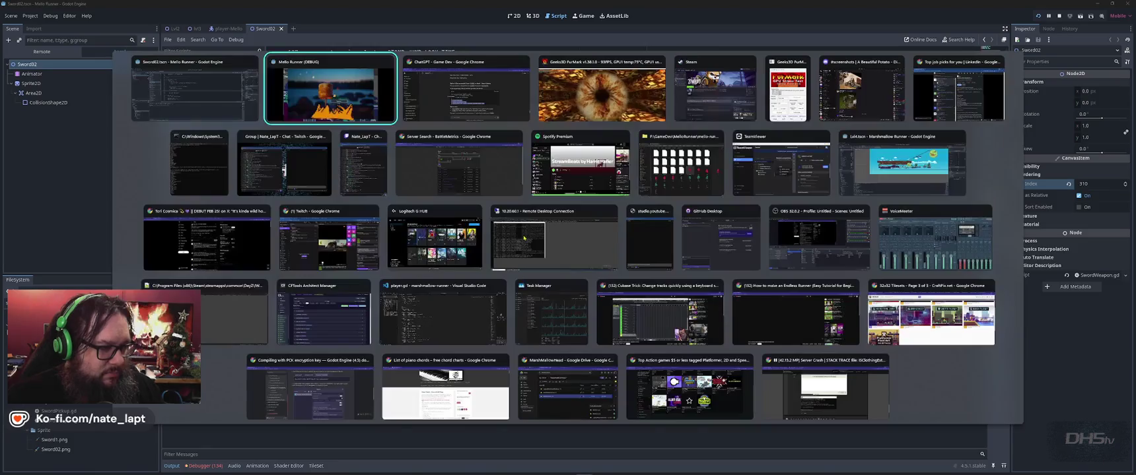
pyautogui.hotkey('alt', 'Tab')
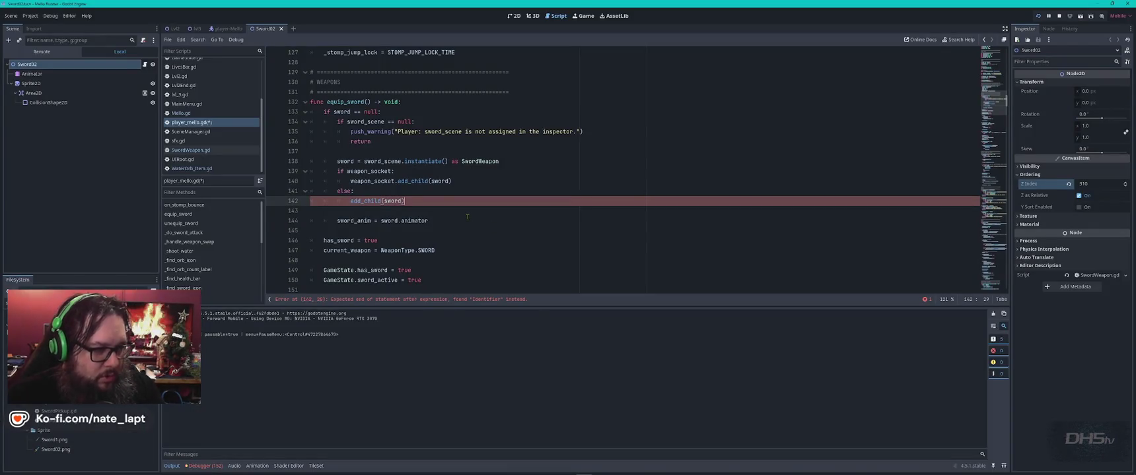
pyautogui.hotkey('alt', 'Tab')
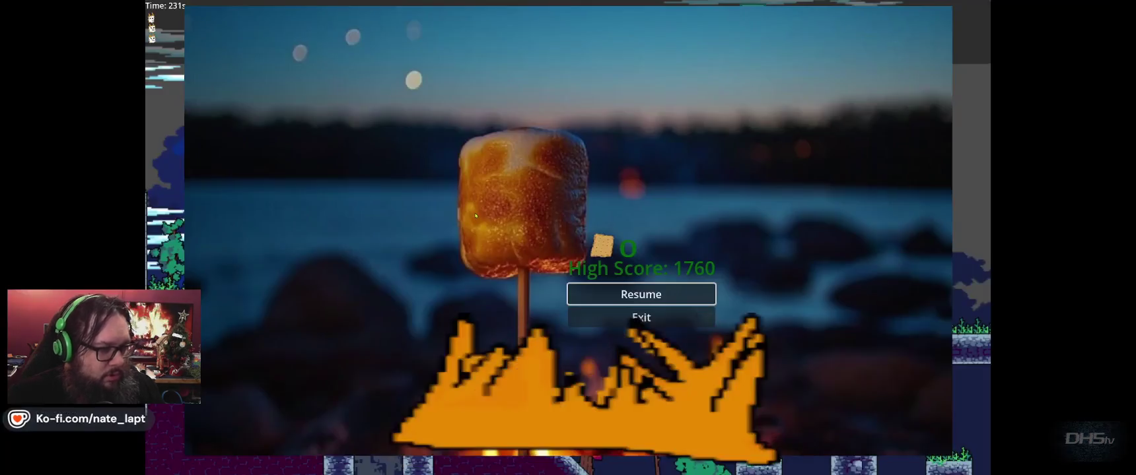
pyautogui.press('Escape')
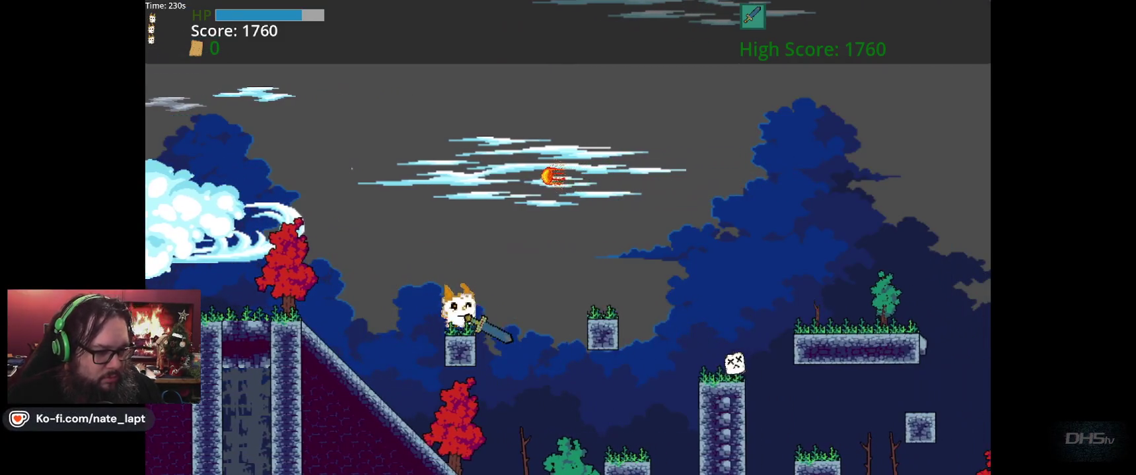
# Step: Run and jump rightward across the platforms until falling into a pit, then close the game
pyautogui.press('Right')
pyautogui.press('space')
pyautogui.press('Right')
pyautogui.press('space')
pyautogui.press('space')
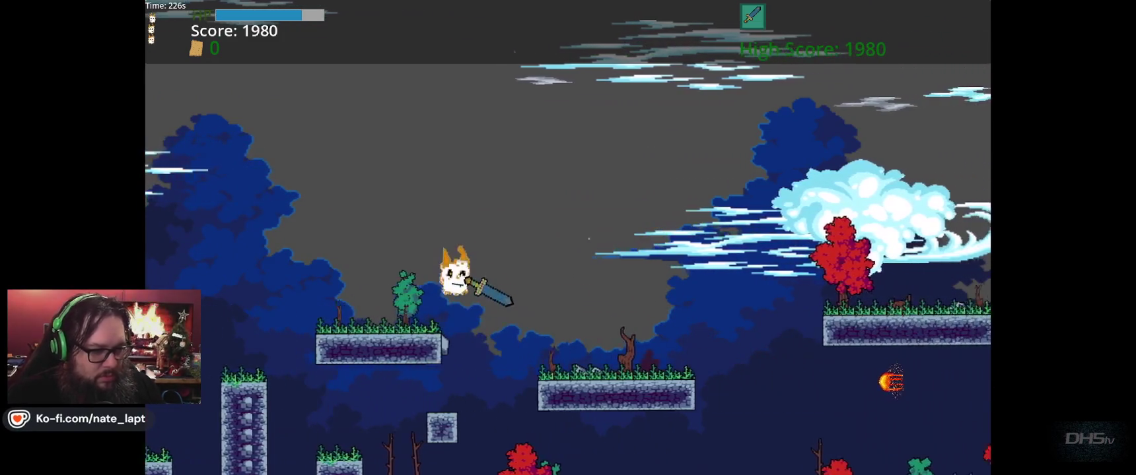
pyautogui.press('Right')
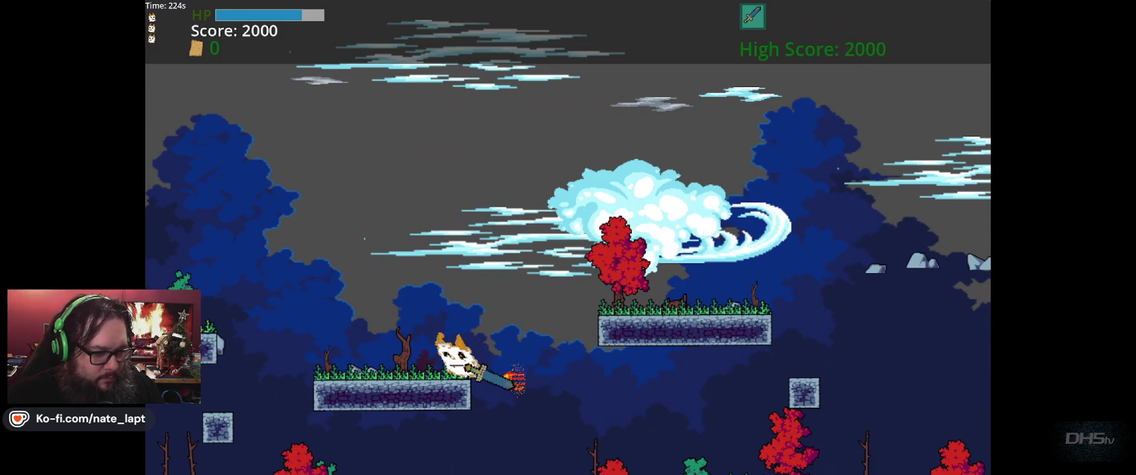
pyautogui.press('Right')
pyautogui.press('space')
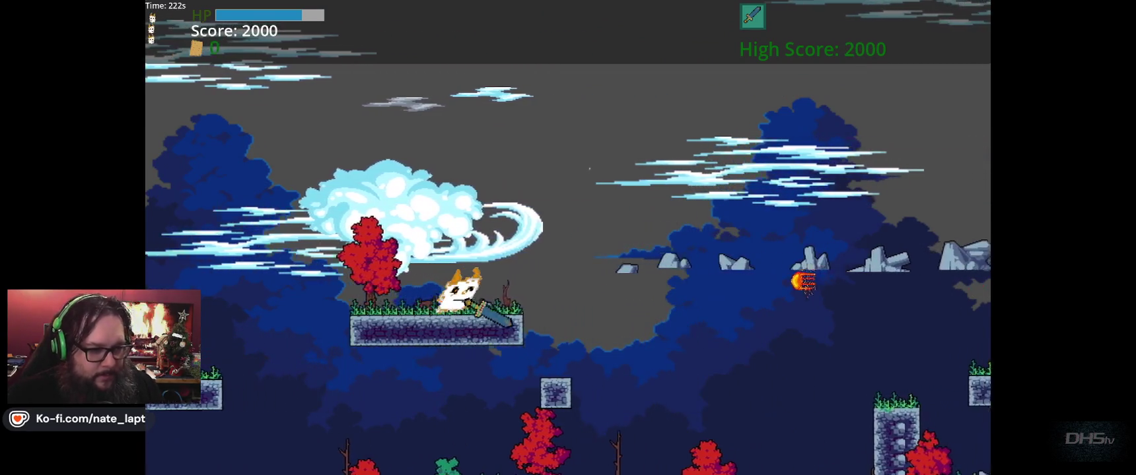
pyautogui.press('Right')
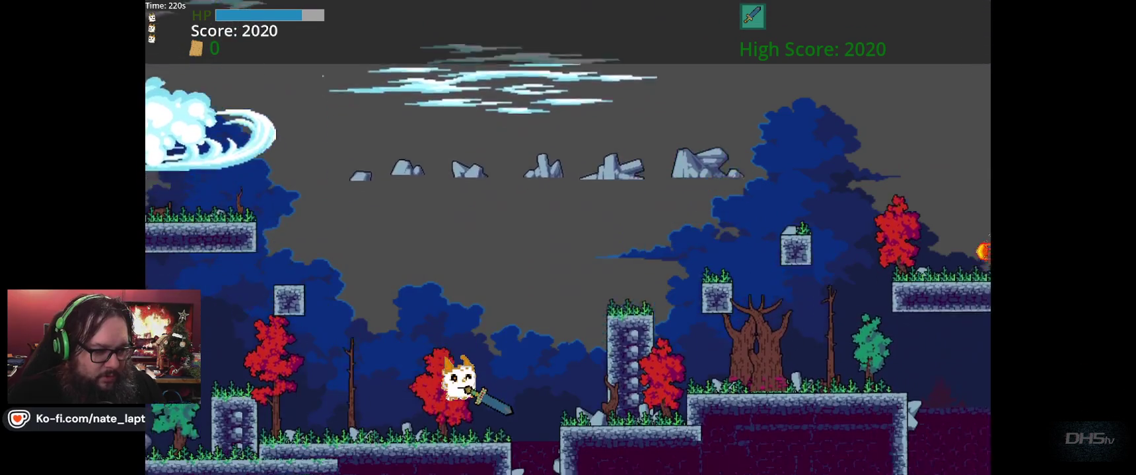
pyautogui.press('Right')
pyautogui.press('space')
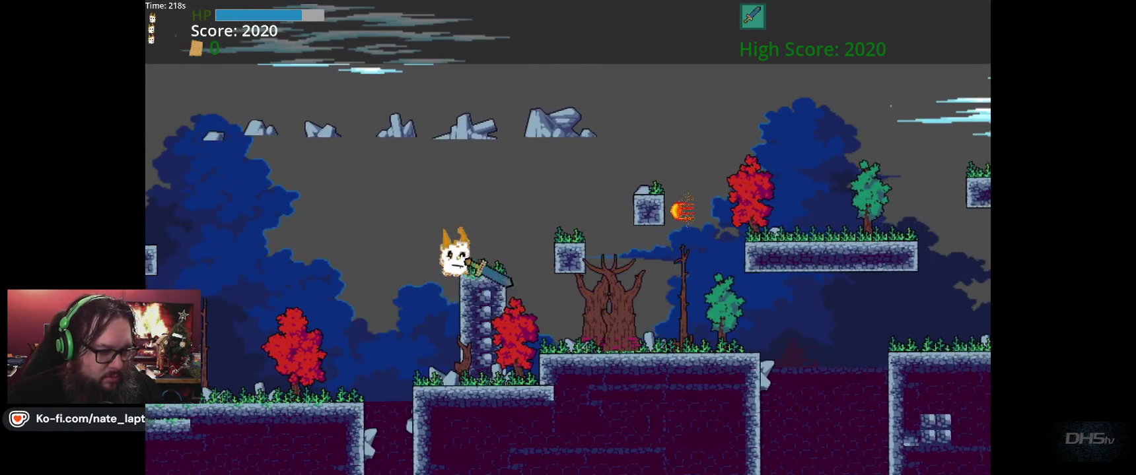
pyautogui.press('Right')
pyautogui.press('space')
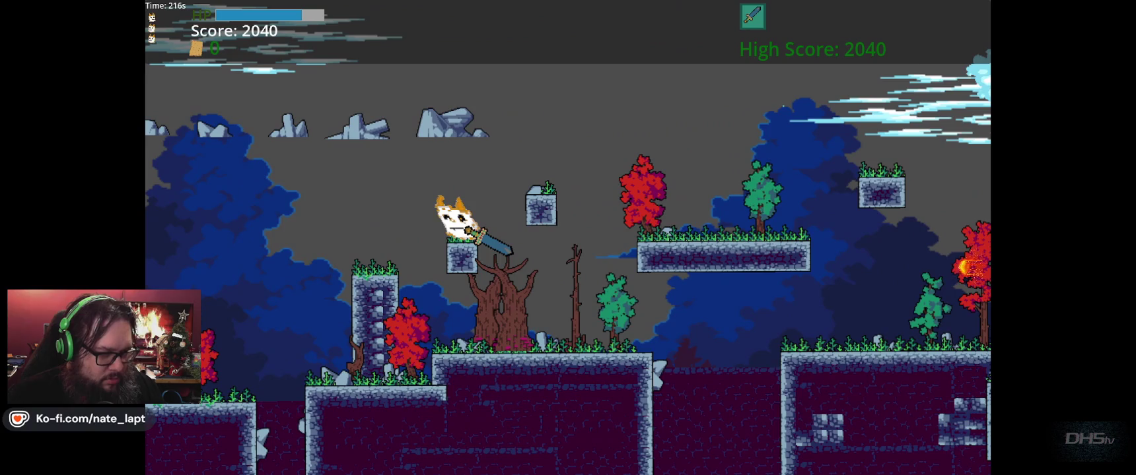
pyautogui.press('Right')
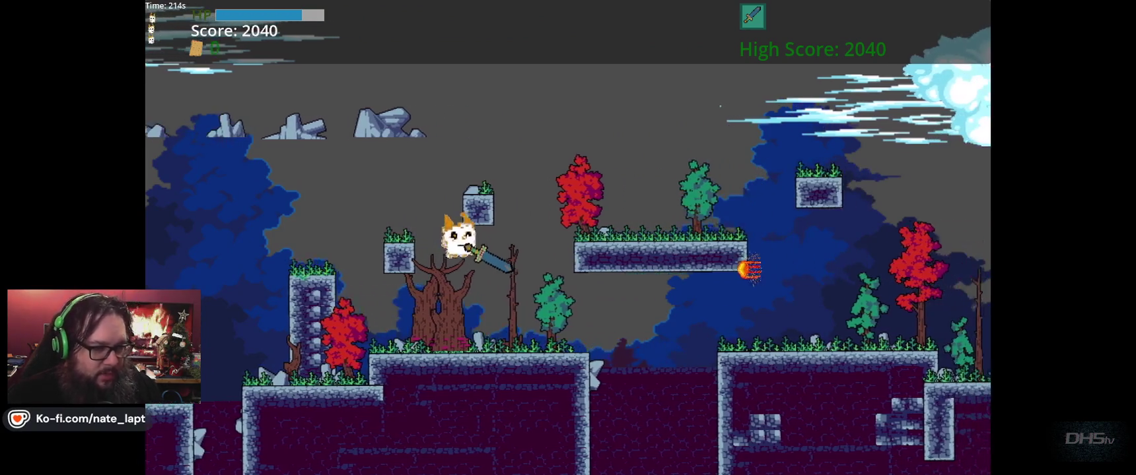
pyautogui.press('Right')
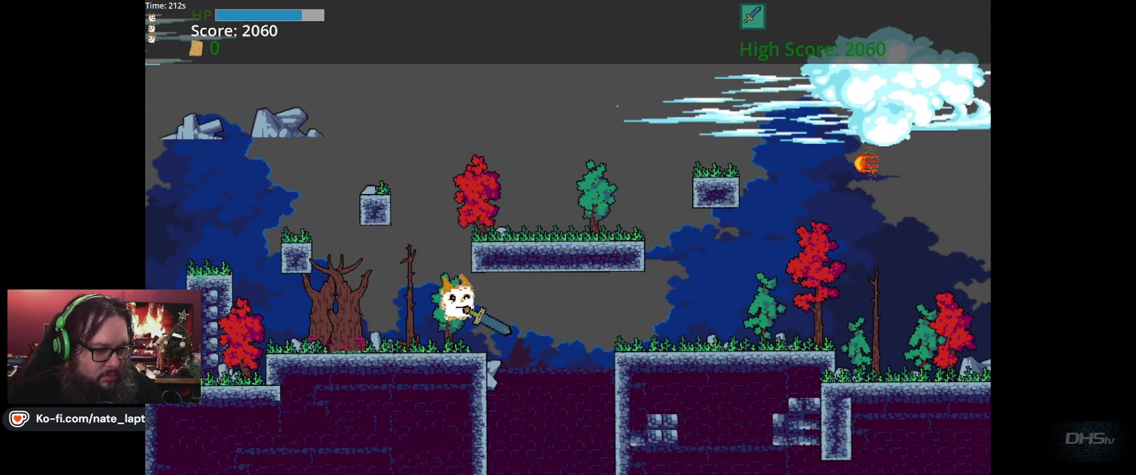
pyautogui.press('Right')
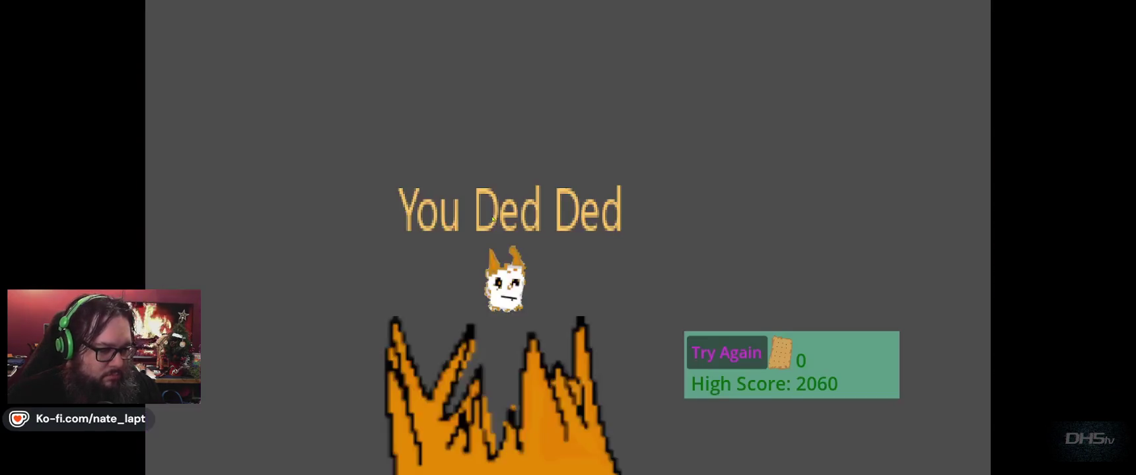
pyautogui.press('F8')
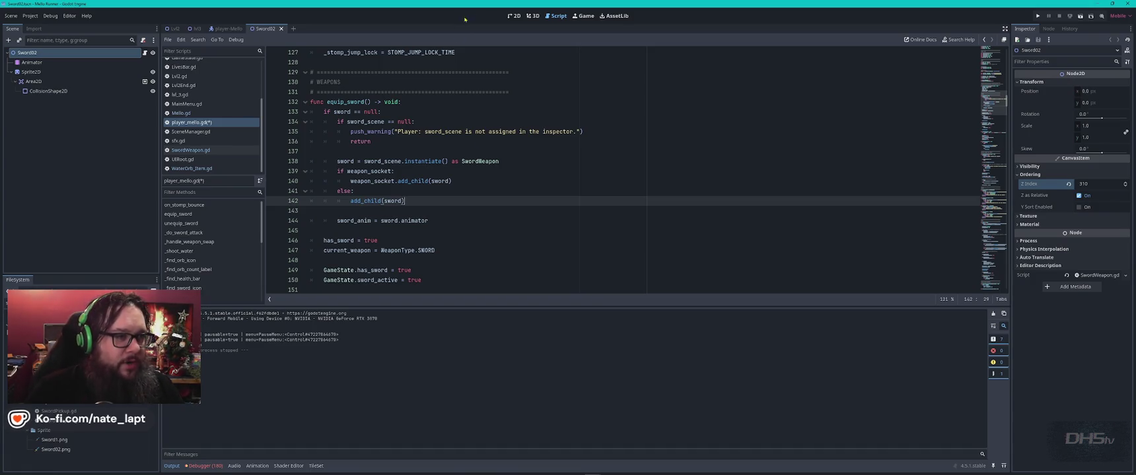
# Step: Close the Sword02 and player-Mello scene tabs and bring the level into view
pyautogui.click(513, 15)
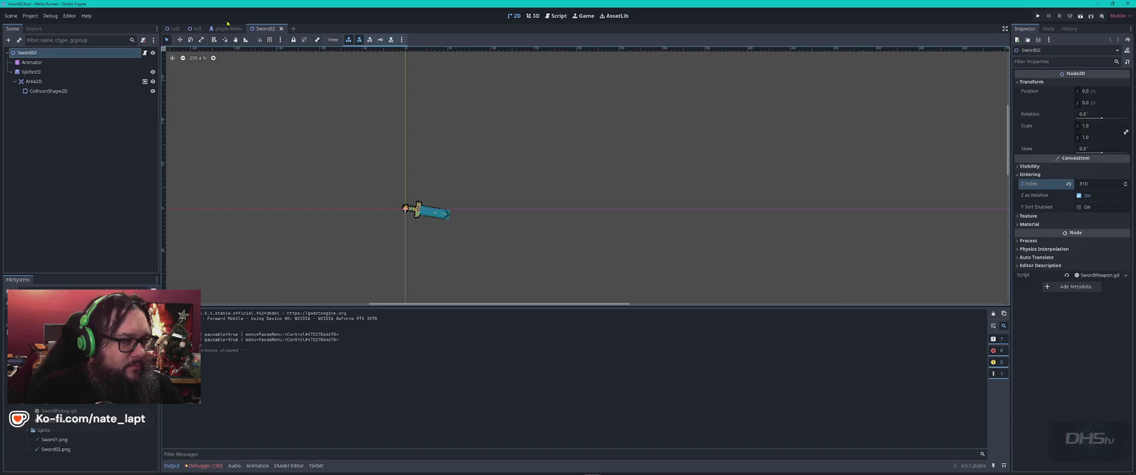
pyautogui.click(281, 29)
pyautogui.middleClick(214, 30)
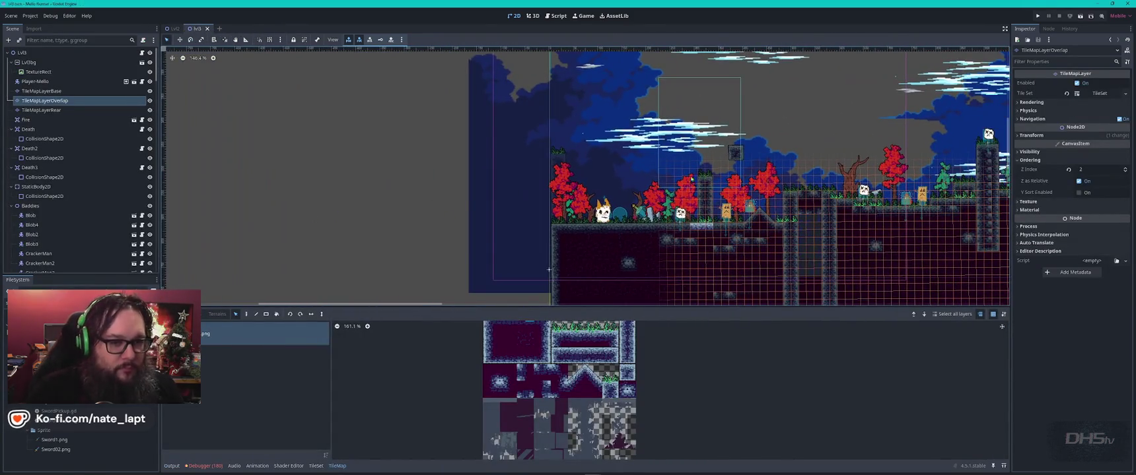
pyautogui.hscroll(5, 691, 179)
pyautogui.hscroll(5, 853, 231)
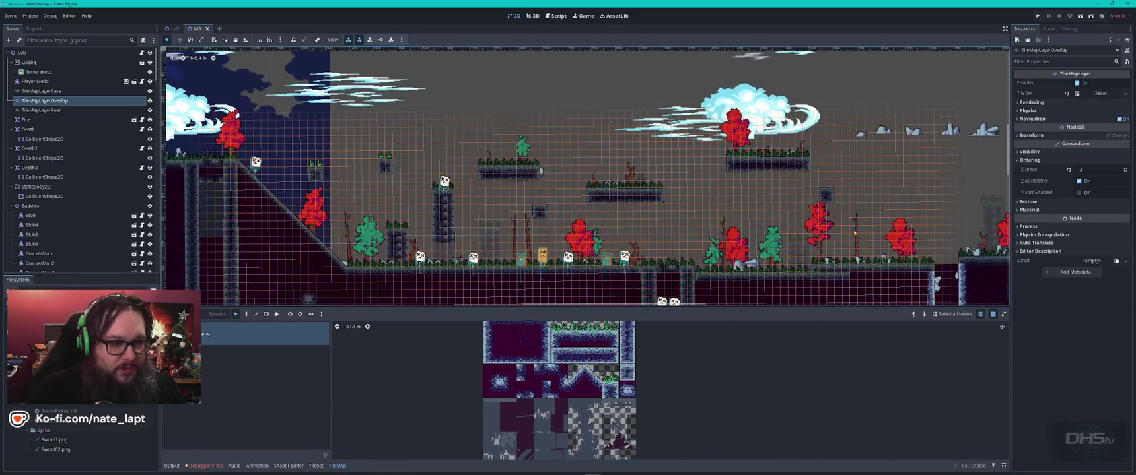
pyautogui.hscroll(10, 854, 232)
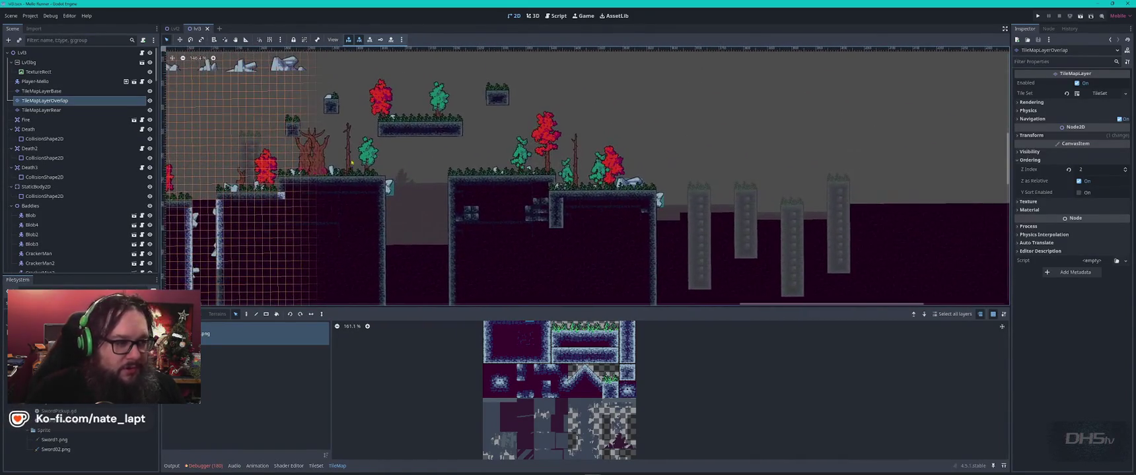
pyautogui.scroll(5, 357, 160)
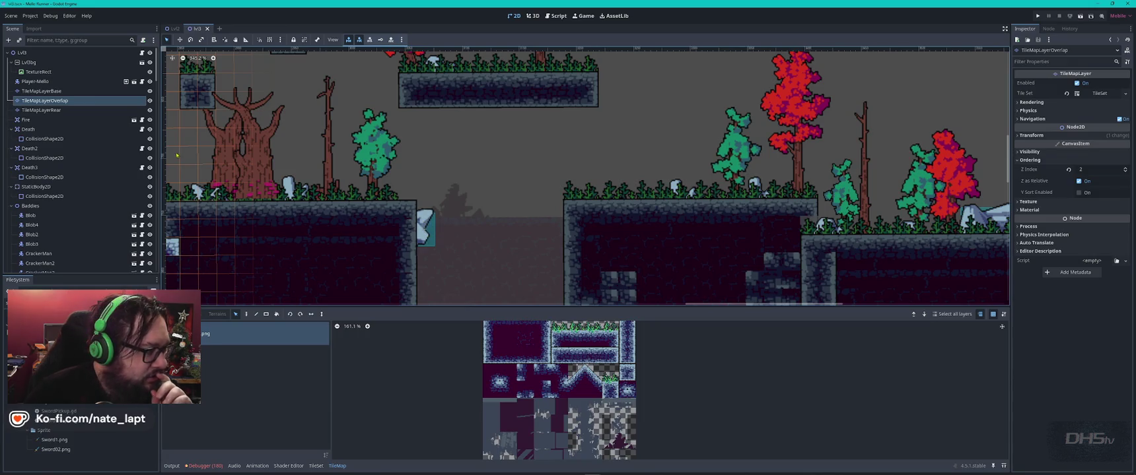
# Step: Select the rock spike Sprite2D 33 and nudge it down a few pixels
pyautogui.click(425, 234)
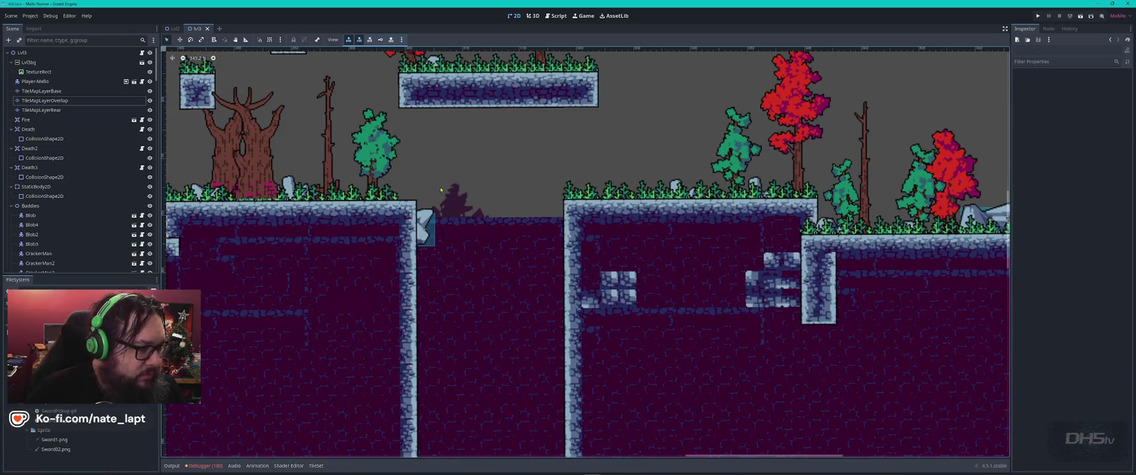
pyautogui.press('capslock')
pyautogui.click(436, 244)
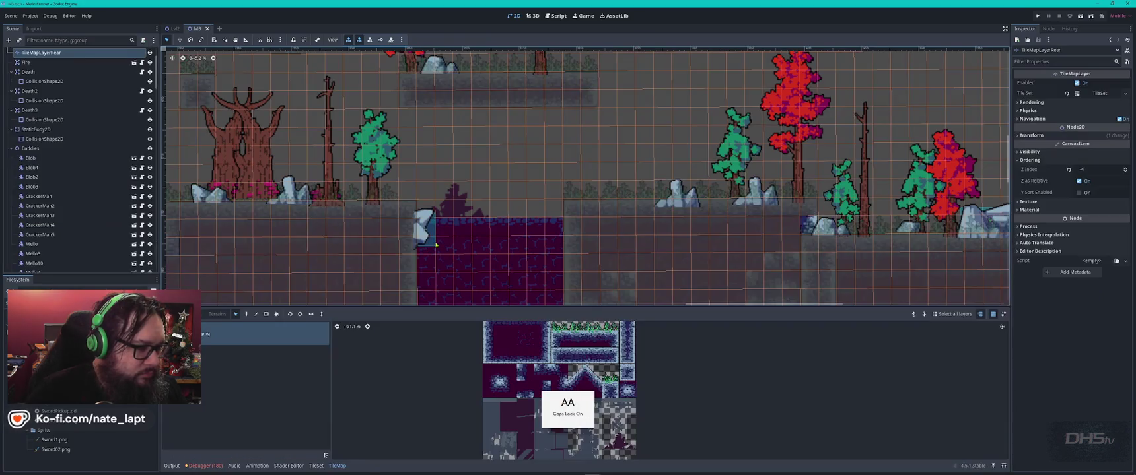
pyautogui.press('Escape')
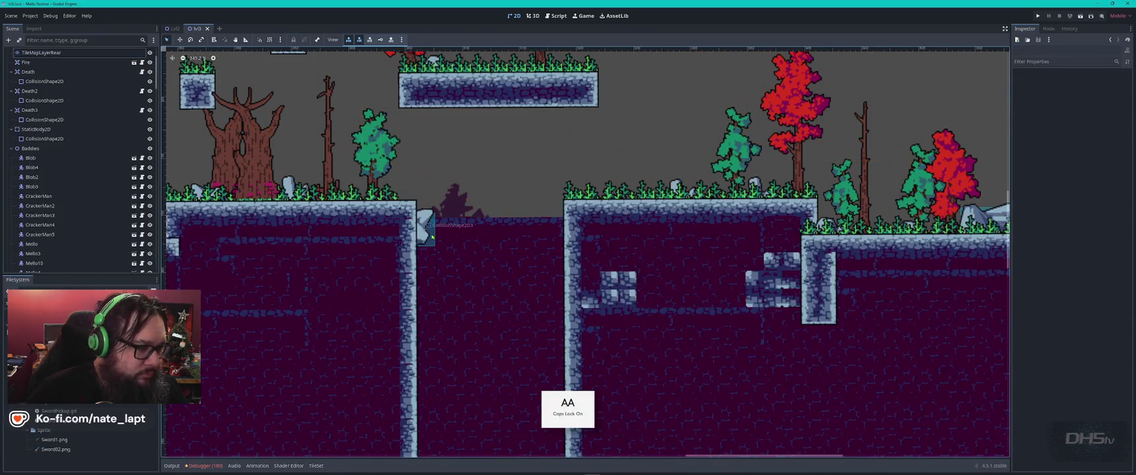
pyautogui.click(432, 237)
pyautogui.press('capslock')
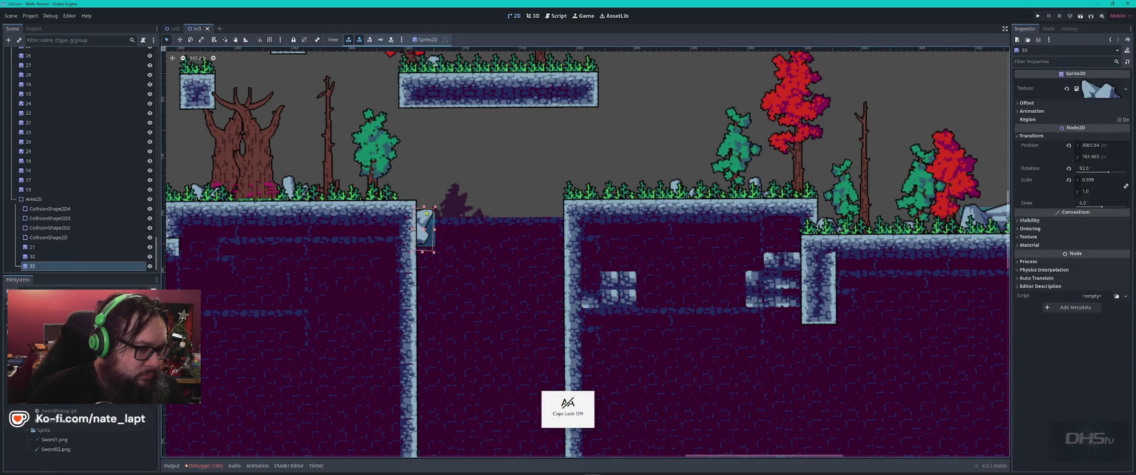
pyautogui.press('Down')
pyautogui.press('Down')
pyautogui.press('Down')
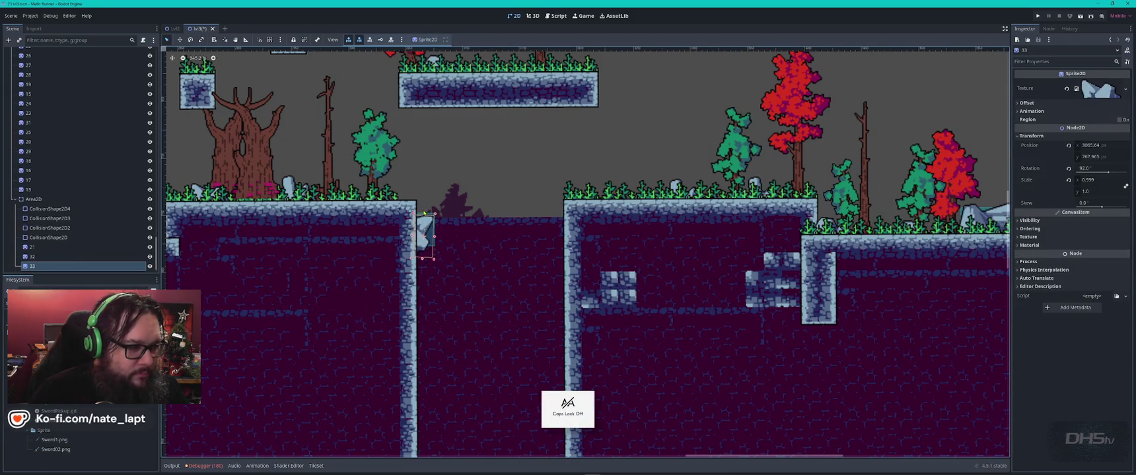
# Step: Nudge CollisionShape2D3 down to match the rock spike, then deselect it
pyautogui.click(425, 216)
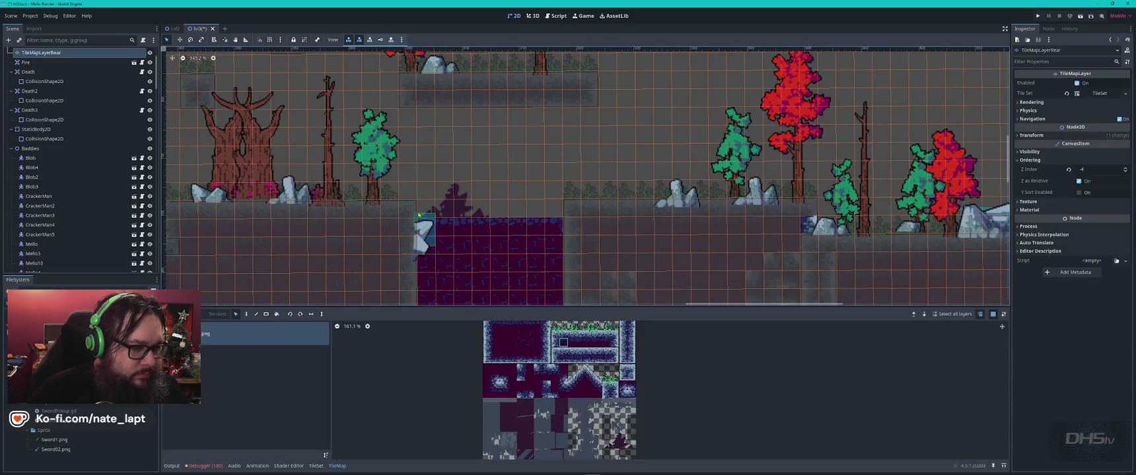
pyautogui.click(426, 216)
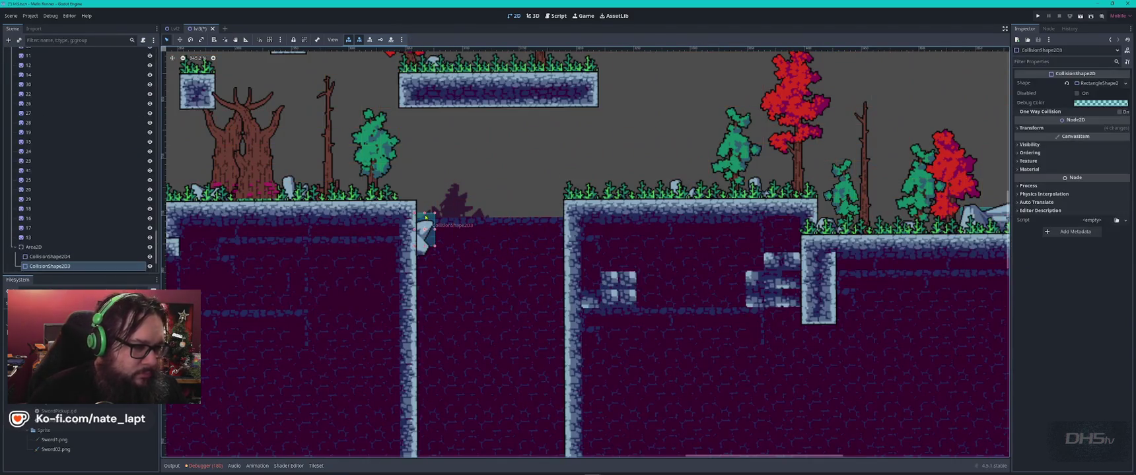
pyautogui.press('Down')
pyautogui.click(451, 130)
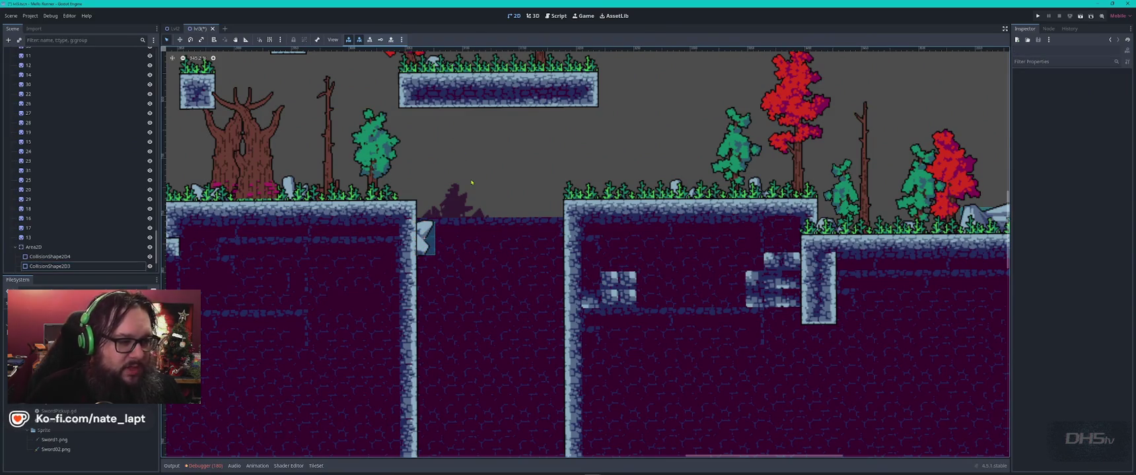
# Step: Playtest the level with F6, moving right and swinging the sword, then restart the run
pyautogui.press('F6')
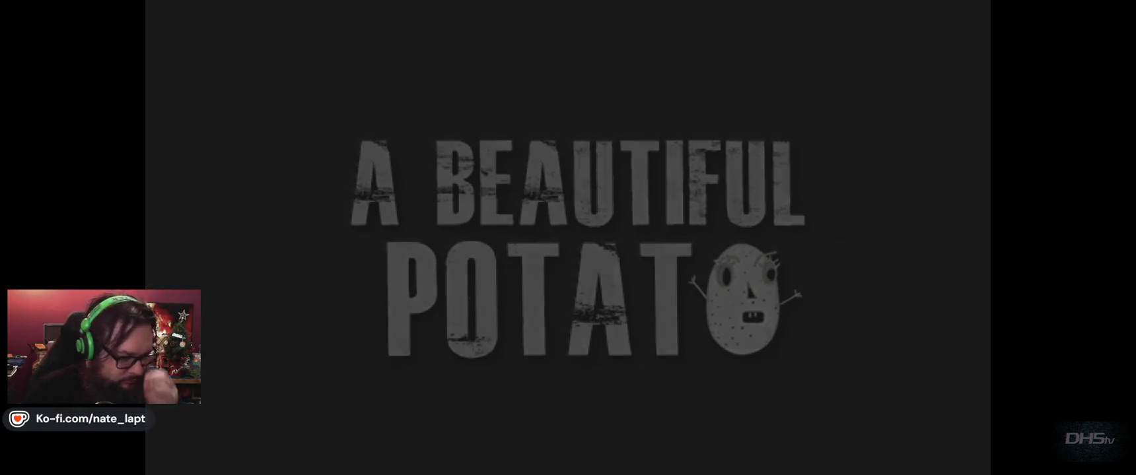
pyautogui.press('Return')
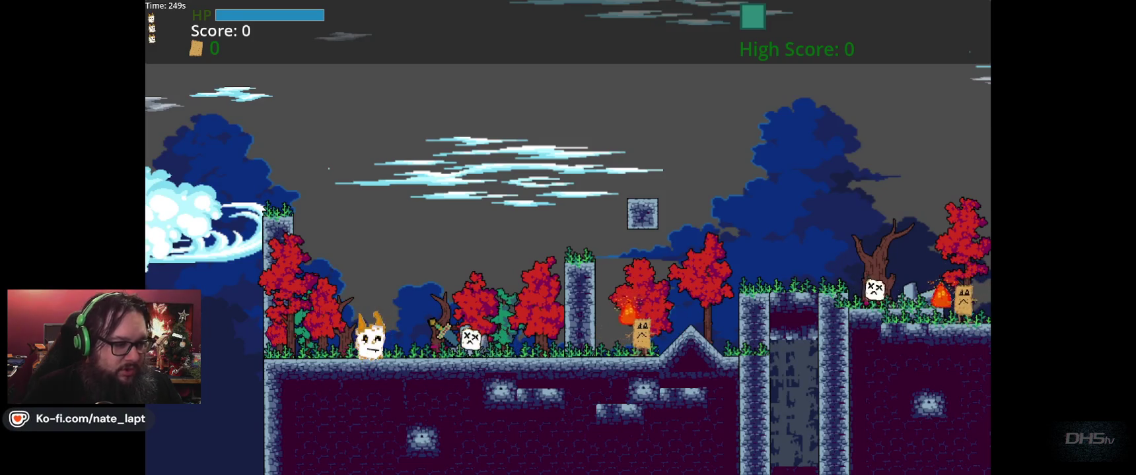
pyautogui.press('Right')
pyautogui.press('x')
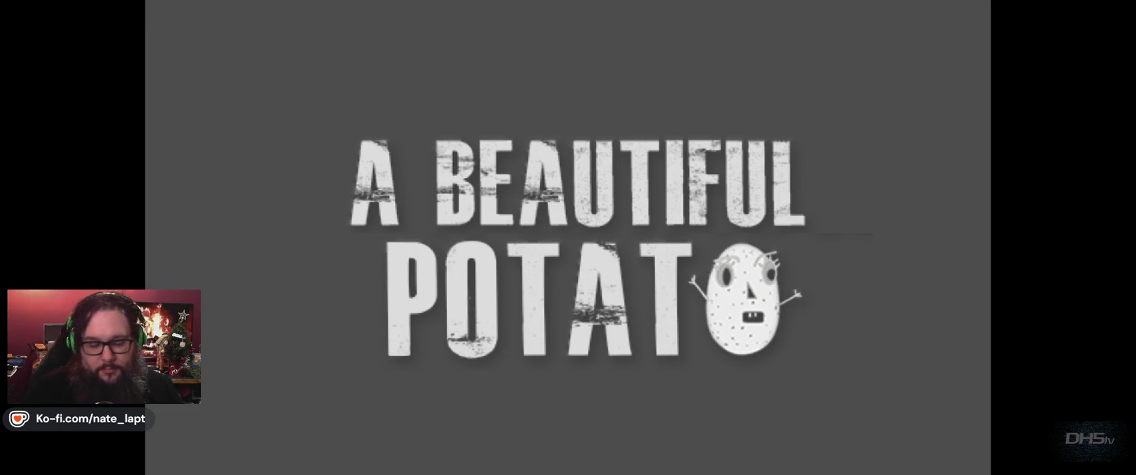
pyautogui.press('Return')
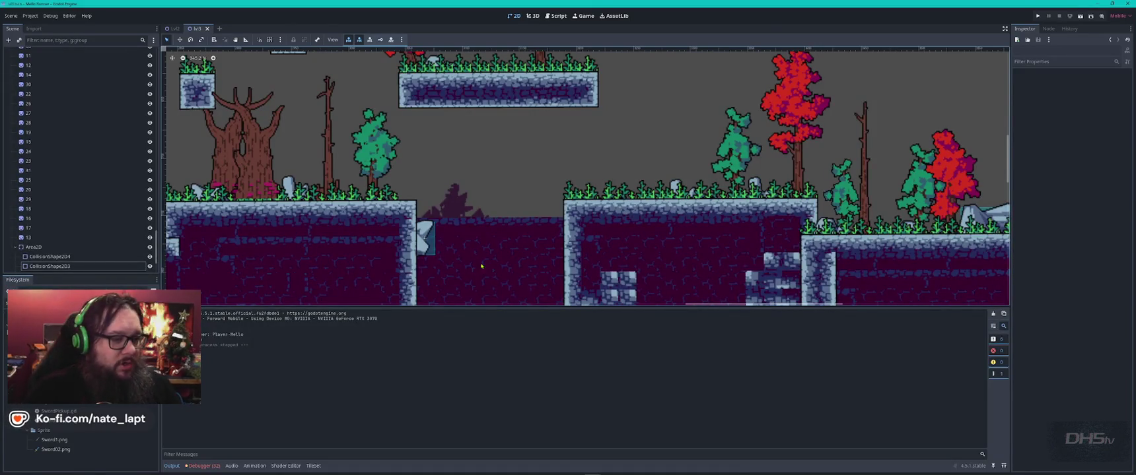
# Step: Undo the last change made to rock sprite 27 beside the wall
pyautogui.scroll(-5, 481, 267)
pyautogui.scroll(8, 323, 261)
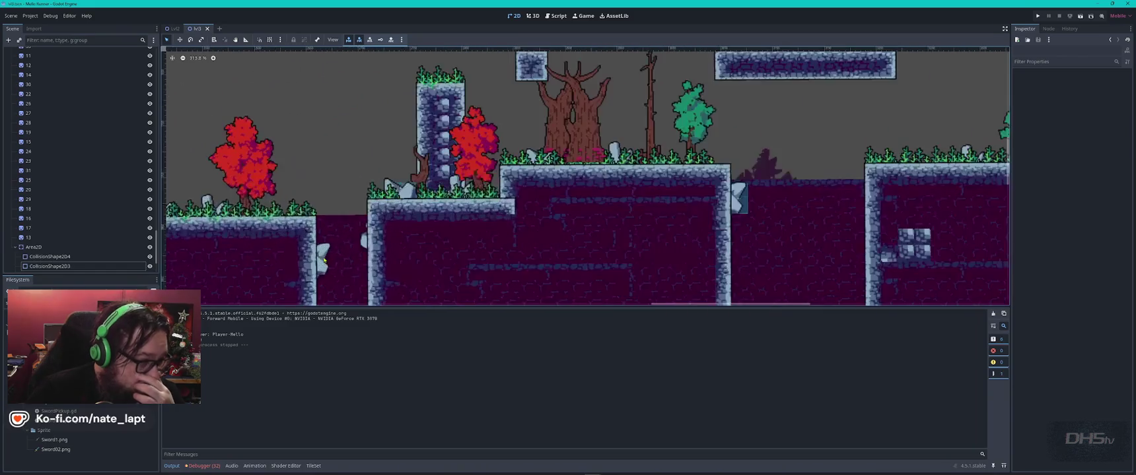
pyautogui.click(319, 257)
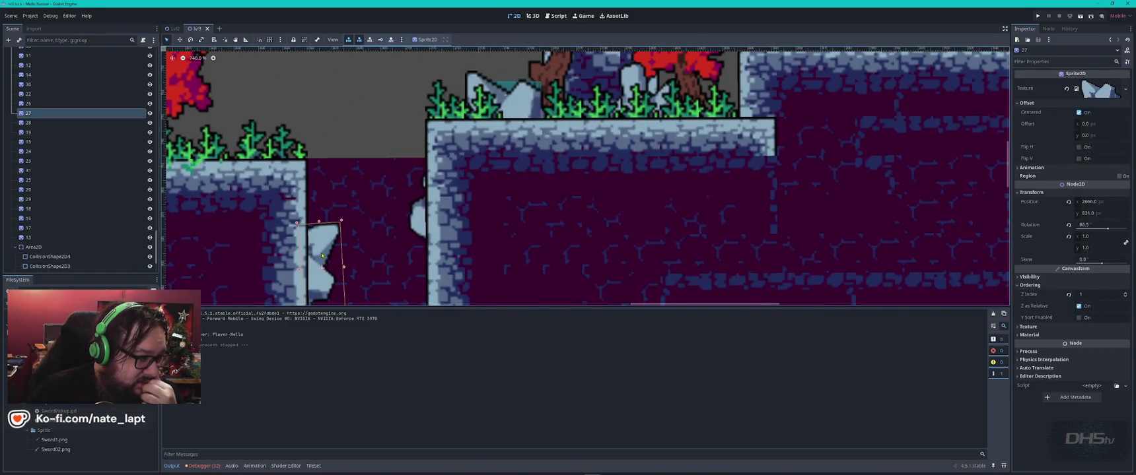
pyautogui.scroll(2, 362, 200)
pyautogui.scroll(4, 367, 204)
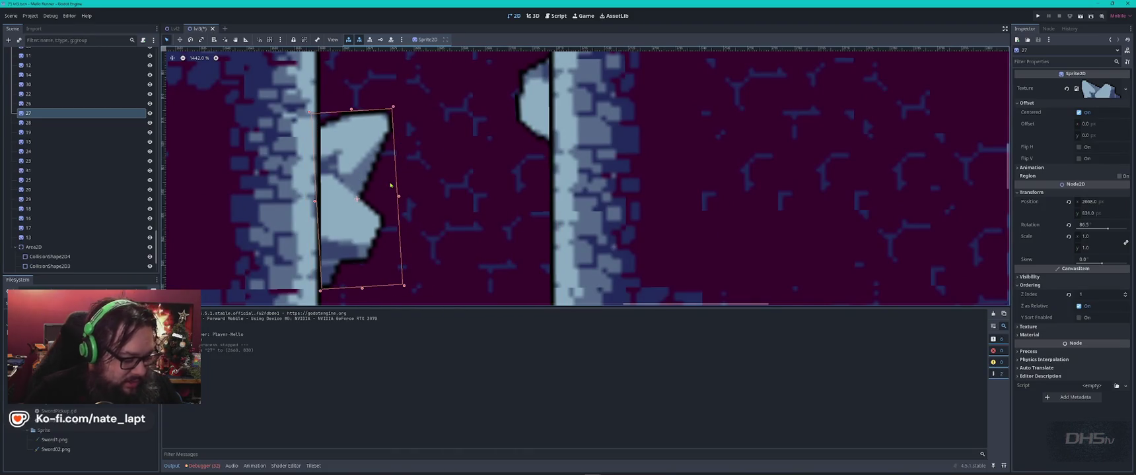
pyautogui.hotkey('ctrl', 'z')
# Step: Check the existing CollisionShape2D nodes and the rotated rock sprite 27
pyautogui.scroll(-3, 66, 198)
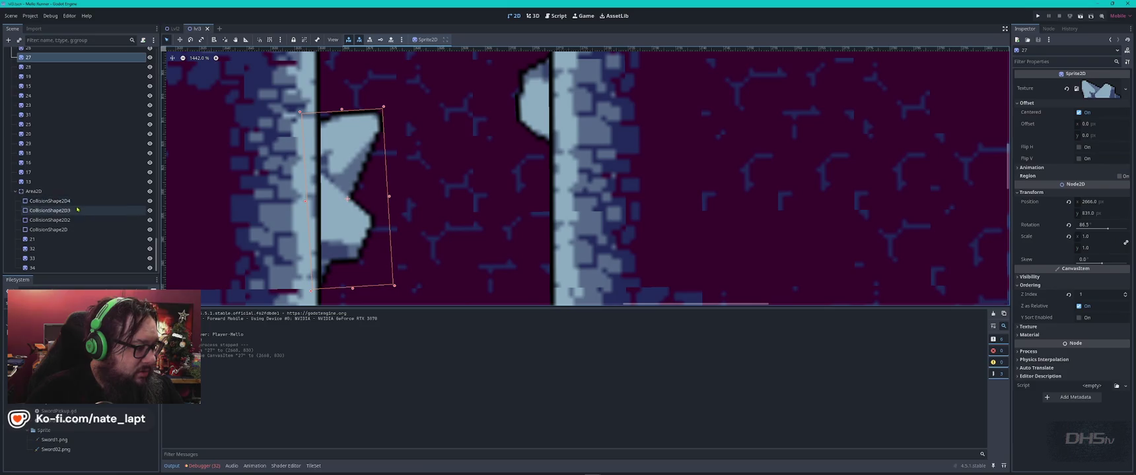
pyautogui.click(66, 202)
pyautogui.click(68, 230)
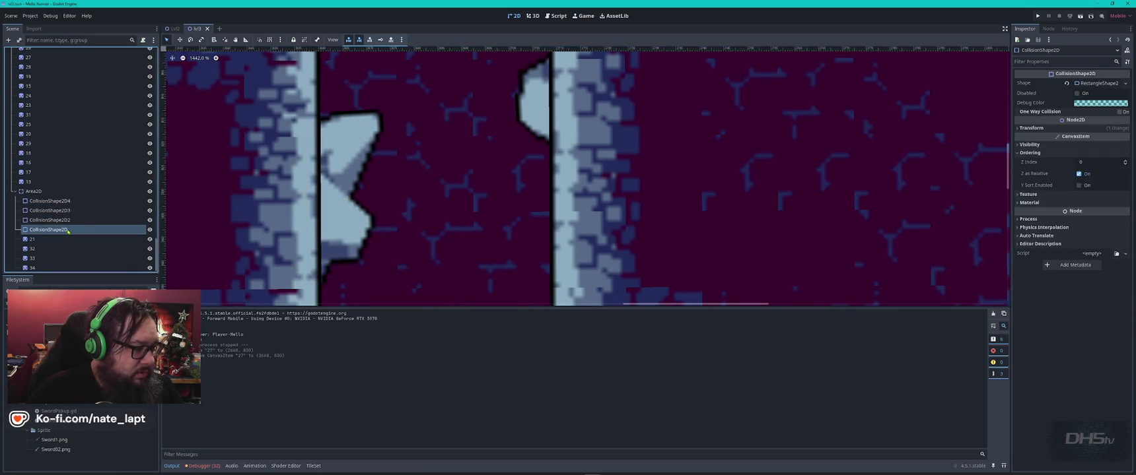
pyautogui.scroll(-3, 391, 196)
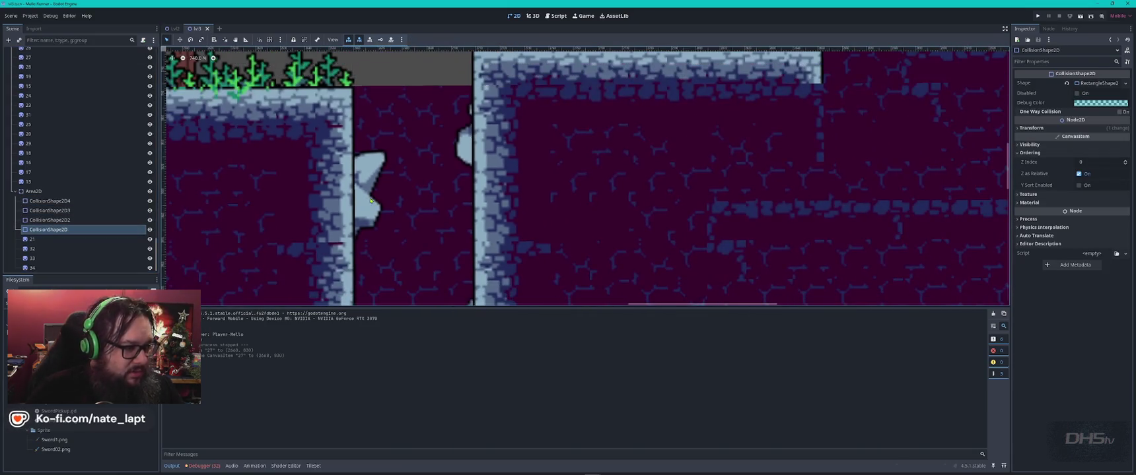
pyautogui.click(363, 196)
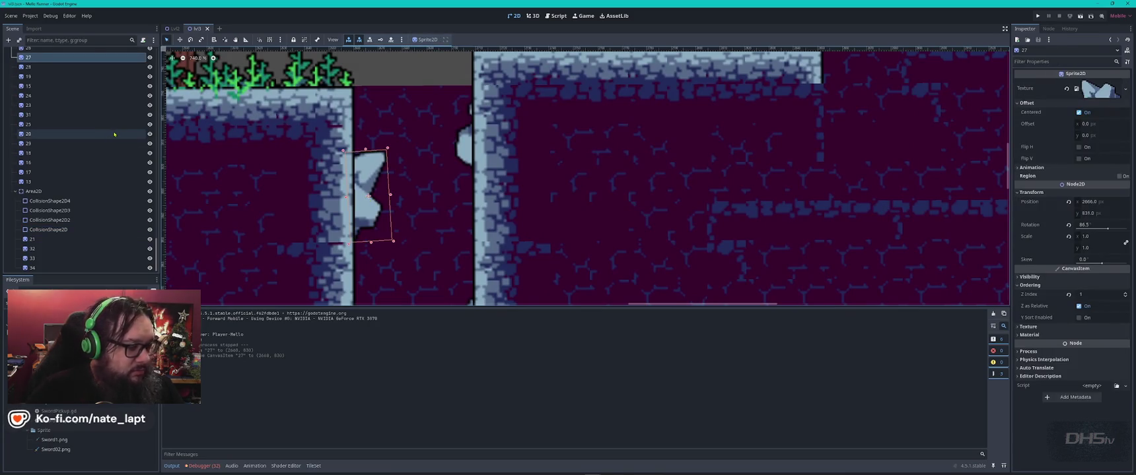
pyautogui.scroll(10, 79, 158)
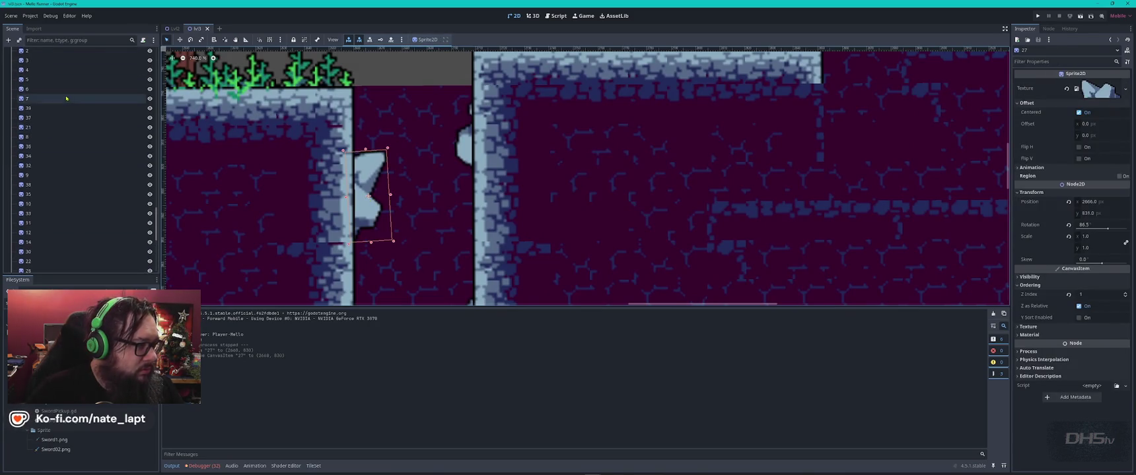
# Step: Add a new CollisionShape2D node from the Stones group by searching 'coll'
pyautogui.click(40, 199)
pyautogui.hotkey('ctrl', 'a')
pyautogui.write('coll')
pyautogui.press('Return')
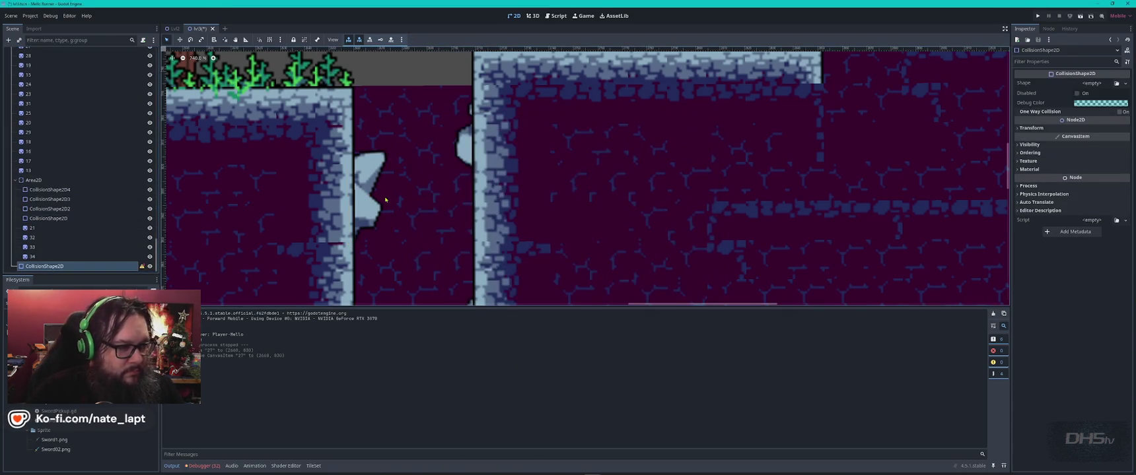
pyautogui.scroll(-8, 385, 197)
pyautogui.scroll(-7, 385, 196)
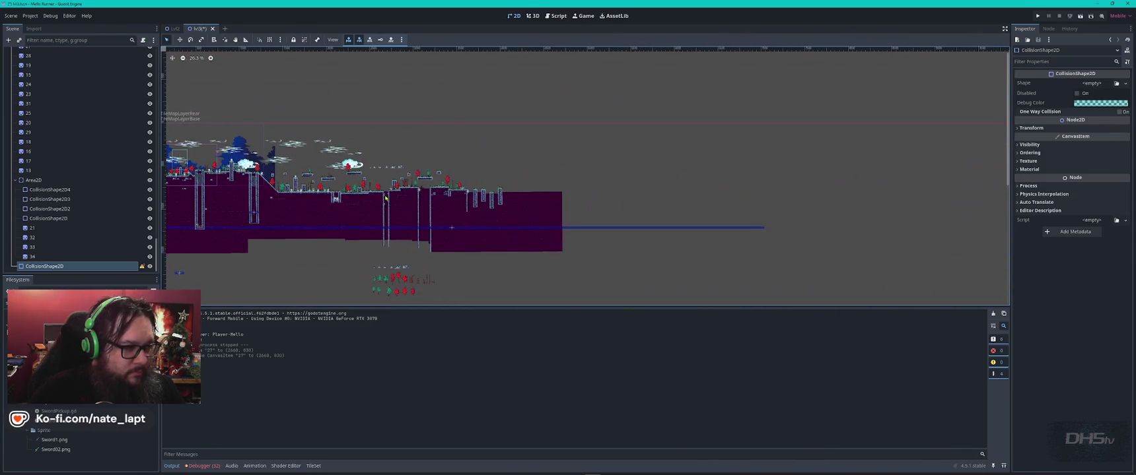
pyautogui.scroll(11, 297, 142)
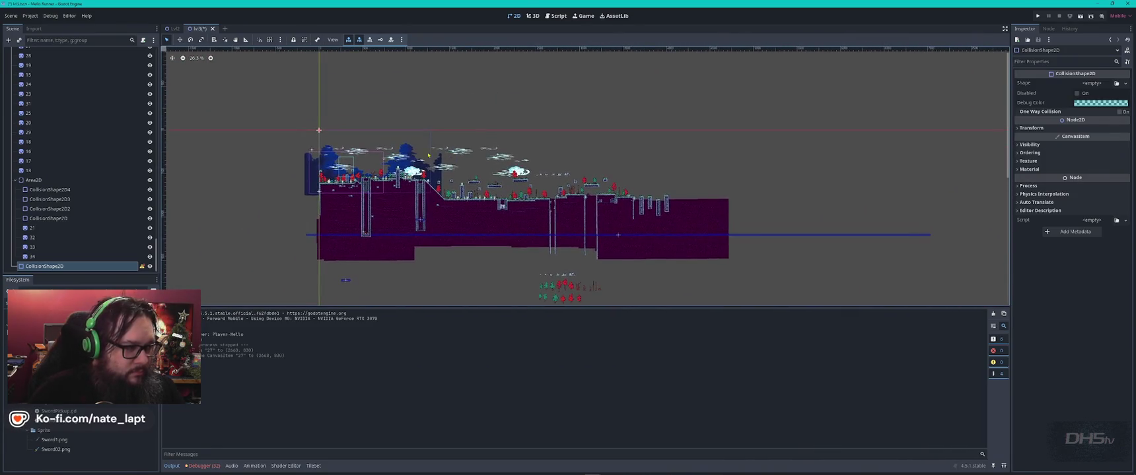
pyautogui.scroll(12, 303, 140)
pyautogui.scroll(20, 458, 182)
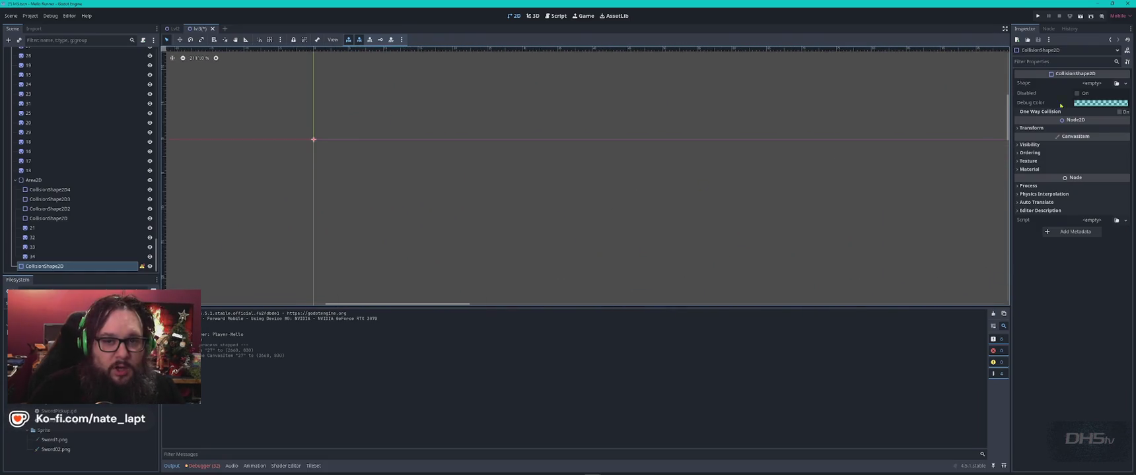
# Step: Give the new CollisionShape2D a rectangle shape and drag it into the level
pyautogui.click(1125, 83)
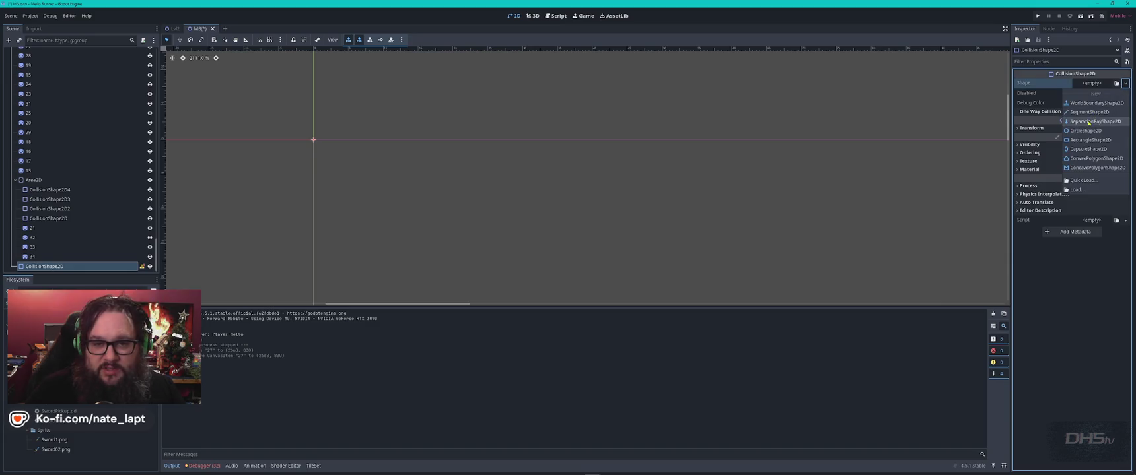
pyautogui.click(1091, 140)
pyautogui.scroll(-18, 912, 240)
pyautogui.moveTo(337, 152)
pyautogui.mouseDown()
pyautogui.moveTo(912, 240)
pyautogui.moveTo(933, 254)
pyautogui.moveTo(824, 228)
pyautogui.moveTo(814, 253)
pyautogui.mouseUp()
pyautogui.scroll(-10, 814, 253)
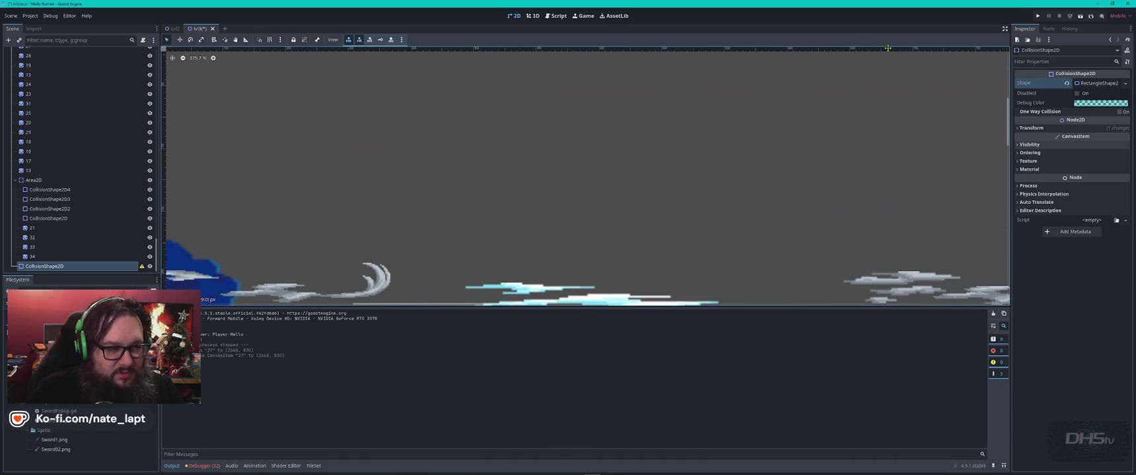
pyautogui.hscroll(10, 594, 297)
pyautogui.moveTo(450, 277)
pyautogui.mouseDown()
pyautogui.moveTo(515, 114)
pyautogui.moveTo(528, 145)
pyautogui.moveTo(765, 188)
pyautogui.moveTo(729, 86)
pyautogui.moveTo(683, 86)
pyautogui.moveTo(779, 92)
pyautogui.moveTo(360, 95)
pyautogui.moveTo(818, 217)
pyautogui.moveTo(807, 174)
pyautogui.mouseUp()
pyautogui.scroll(-10, 515, 114)
pyautogui.hscroll(5, 683, 86)
pyautogui.hscroll(5, 360, 95)
pyautogui.hscroll(5, 397, 105)
pyautogui.scroll(-3, 529, 139)
pyautogui.scroll(-2, 594, 156)
# Step: Move the collision rectangle across the level and down onto the ground
pyautogui.moveTo(893, 178); pyautogui.dragTo(561, 128)
pyautogui.hscroll(5, 726, 152)
pyautogui.scroll(4, 659, 147)
pyautogui.moveTo(643, 154)
pyautogui.mouseDown()
pyautogui.moveTo(664, 147)
pyautogui.moveTo(593, 203)
pyautogui.moveTo(596, 273)
pyautogui.moveTo(593, 236)
pyautogui.mouseUp()
pyautogui.scroll(3, 664, 146)
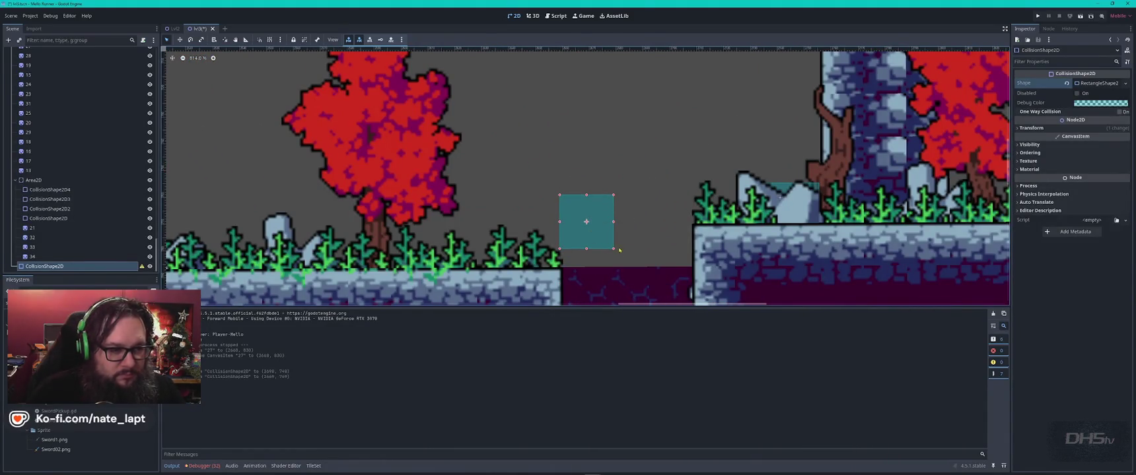
pyautogui.scroll(-5, 640, 264)
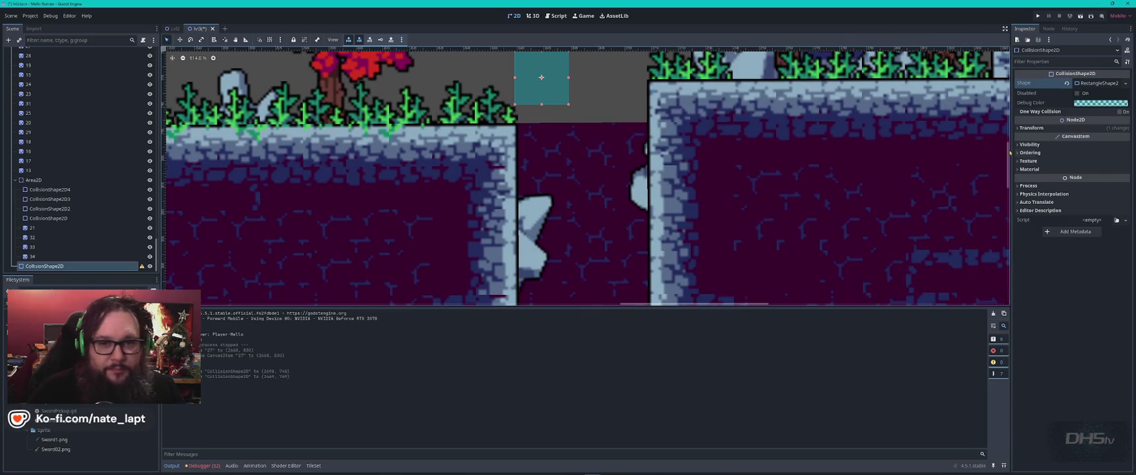
# Step: Set Z Index 280, fit the rectangle over the left-wall spike, and move it under Area2D
pyautogui.click(1030, 152)
pyautogui.moveTo(1109, 163); pyautogui.dragTo(1122, 163)
pyautogui.moveTo(560, 84)
pyautogui.mouseDown()
pyautogui.moveTo(560, 239)
pyautogui.moveTo(563, 229)
pyautogui.mouseUp()
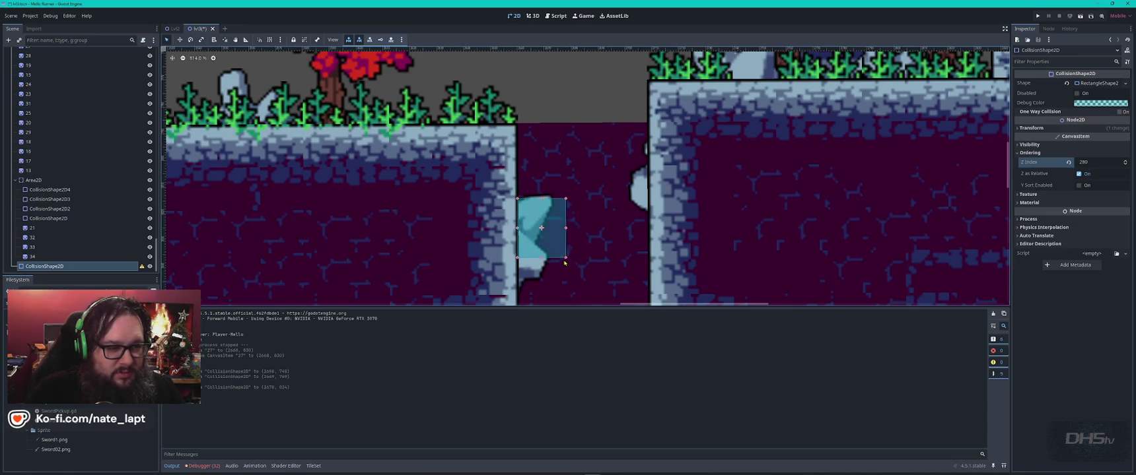
pyautogui.moveTo(564, 263); pyautogui.dragTo(546, 280)
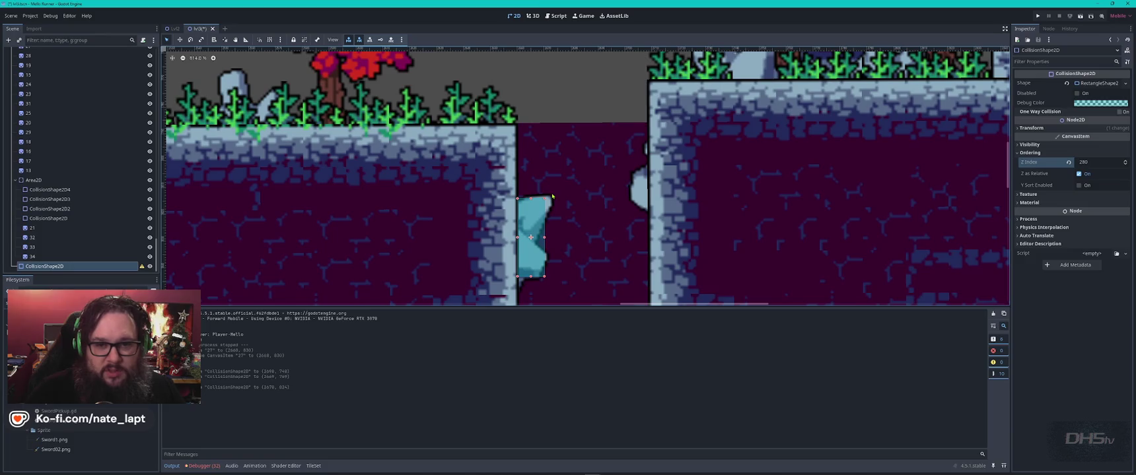
pyautogui.moveTo(109, 267)
pyautogui.mouseDown()
pyautogui.moveTo(58, 212)
pyautogui.moveTo(55, 185)
pyautogui.mouseUp()
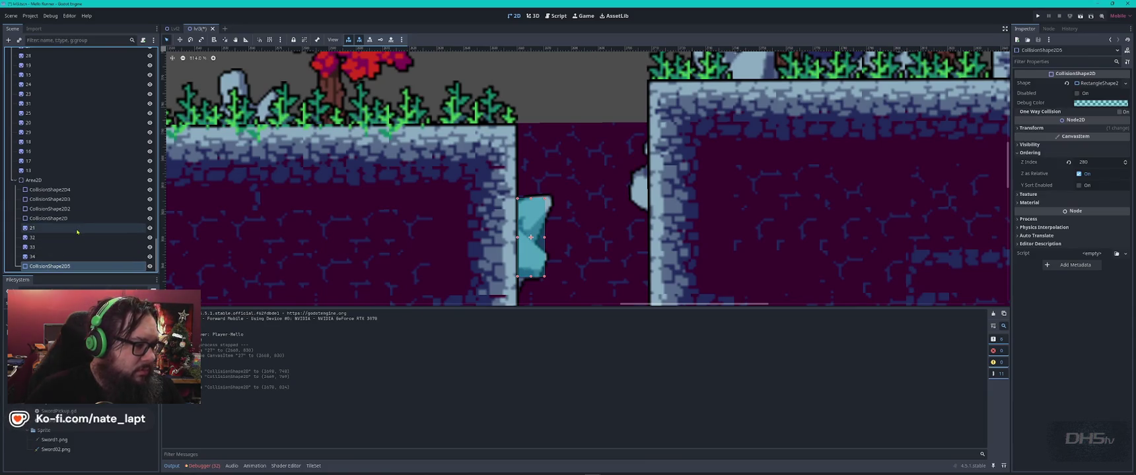
pyautogui.moveTo(54, 235); pyautogui.dragTo(53, 224)
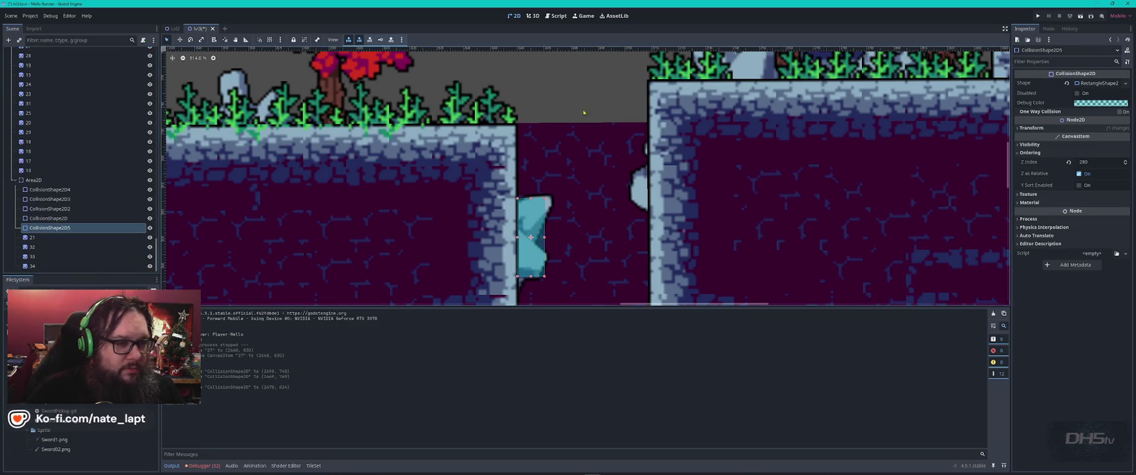
# Step: Save the scene, then copy the spike shape onto the right-wall spike with its own shortened rectangle
pyautogui.click(544, 250)
pyautogui.hotkey('ctrl', 's')
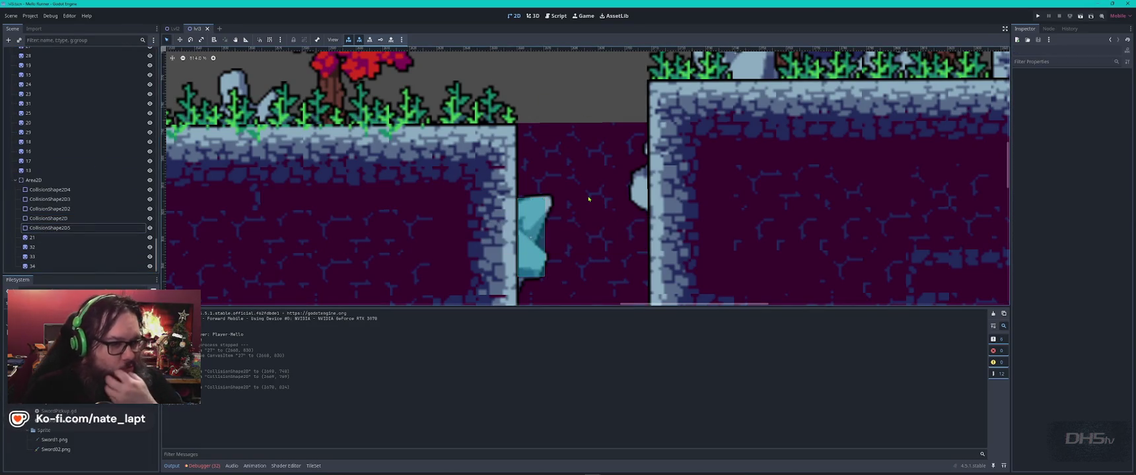
pyautogui.click(531, 222)
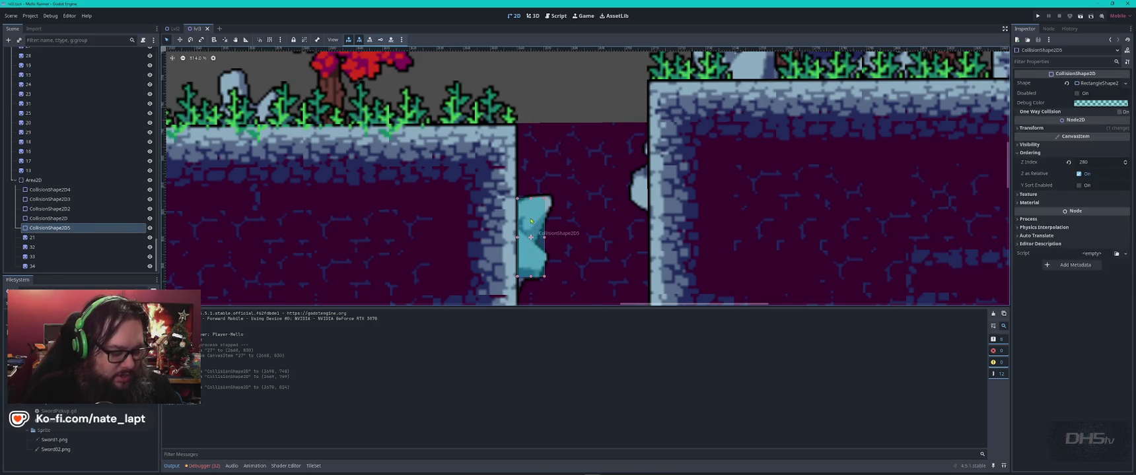
pyautogui.hotkey('ctrl', 'd')
pyautogui.moveTo(530, 221)
pyautogui.mouseDown()
pyautogui.moveTo(683, 168)
pyautogui.moveTo(640, 189)
pyautogui.mouseUp()
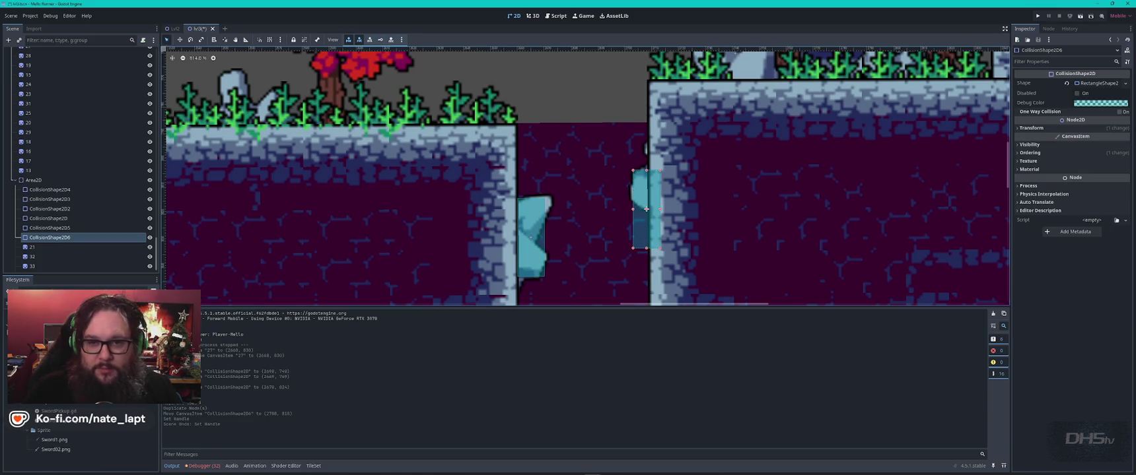
pyautogui.click(1125, 83)
pyautogui.click(1096, 215)
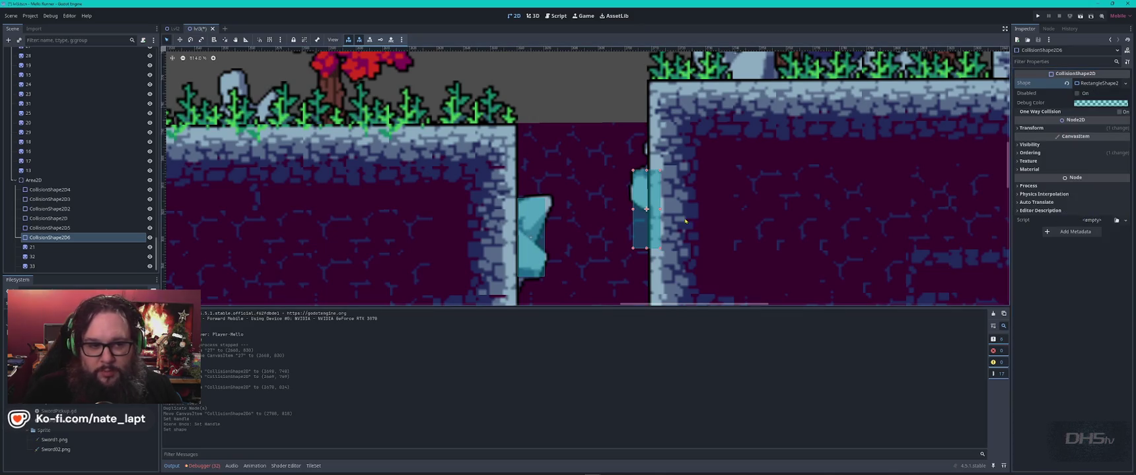
pyautogui.moveTo(645, 238); pyautogui.dragTo(643, 204)
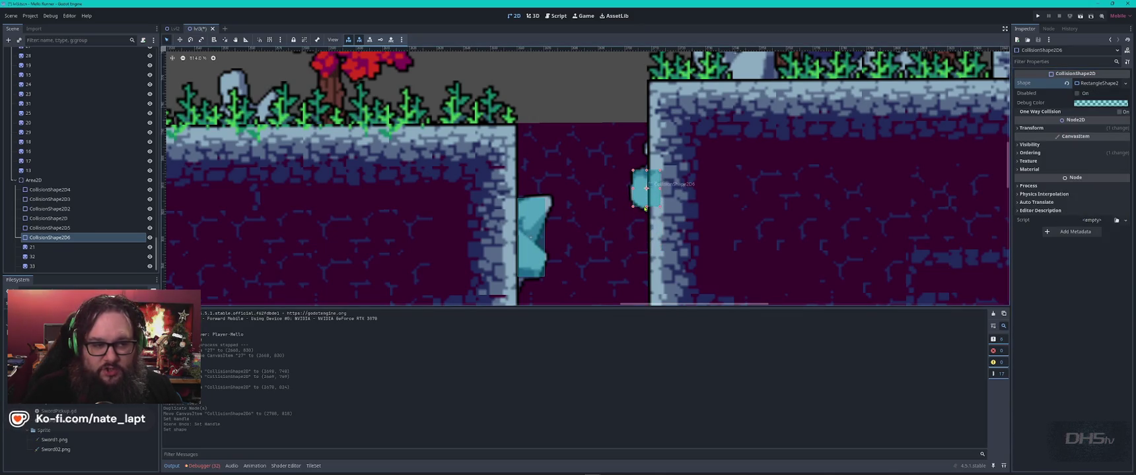
# Step: Duplicate the shape onto the lower right-wall spike with a new, trimmed rectangle
pyautogui.scroll(-5, 600, 245)
pyautogui.scroll(3, 604, 93)
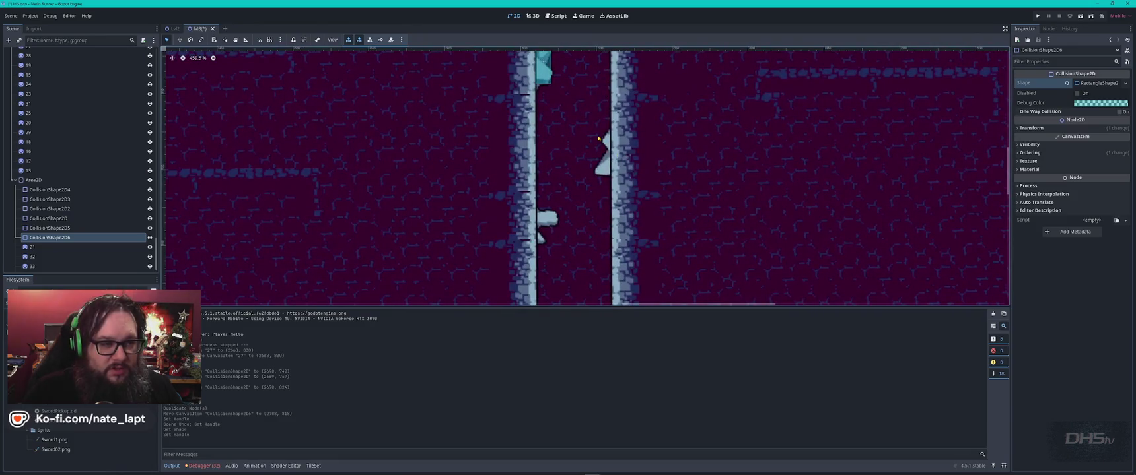
pyautogui.scroll(3, 581, 136)
pyautogui.click(551, 134)
pyautogui.hotkey('ctrl', 'd')
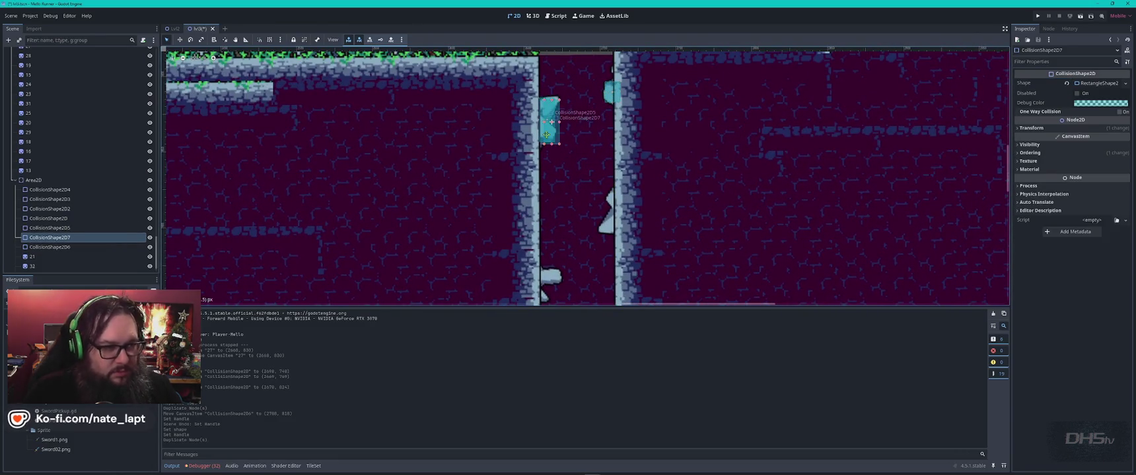
pyautogui.moveTo(551, 135); pyautogui.dragTo(602, 225)
pyautogui.click(1125, 85)
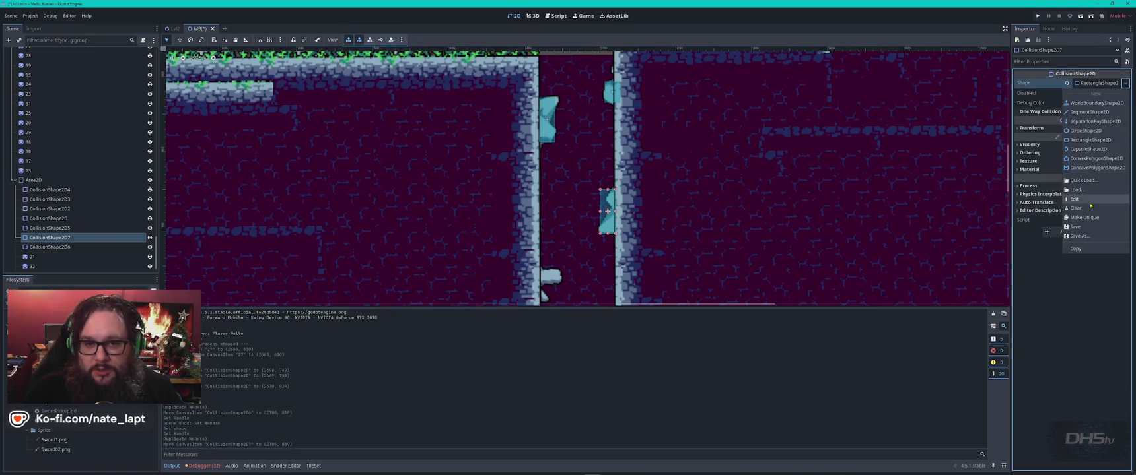
pyautogui.click(1096, 213)
pyautogui.scroll(4, 632, 216)
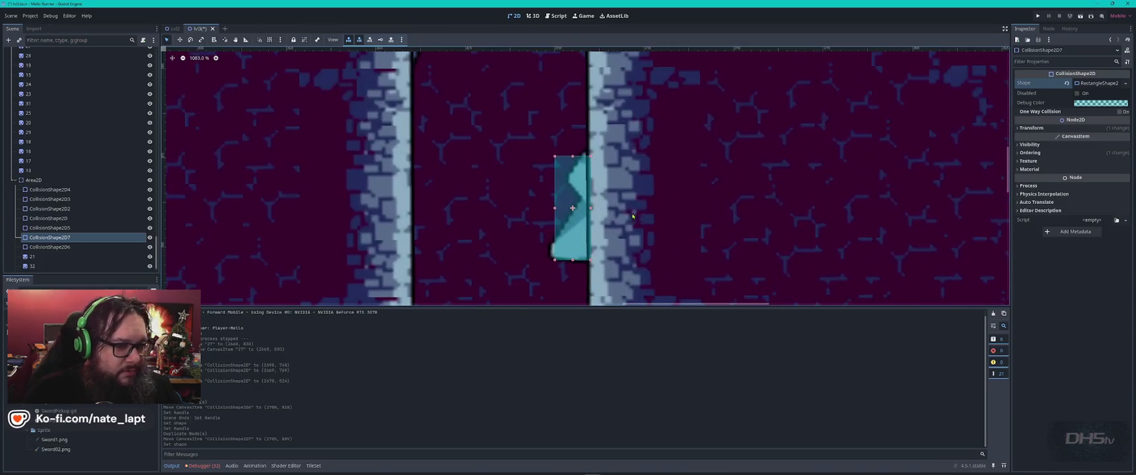
pyautogui.moveTo(556, 157); pyautogui.dragTo(558, 167)
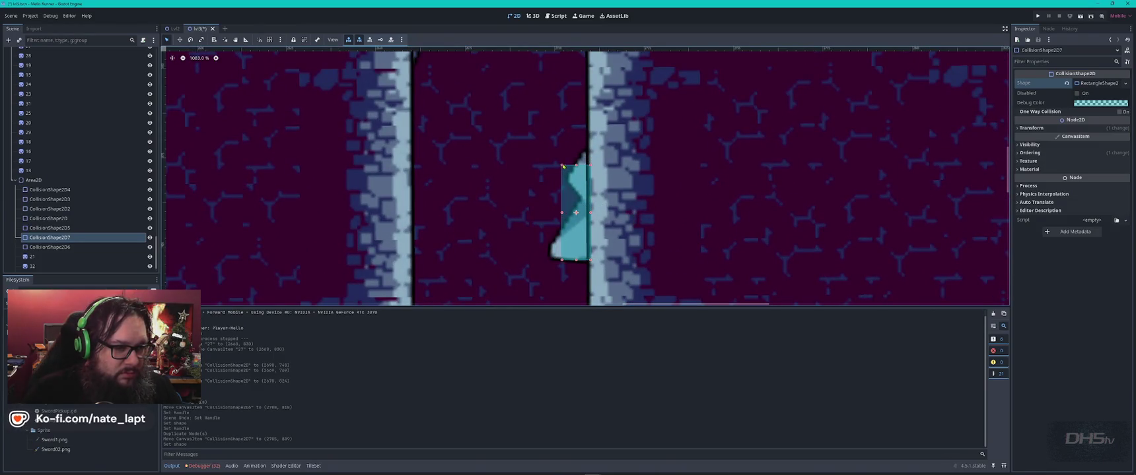
# Step: Duplicate the latest shape and reshape it over the left-wall spike
pyautogui.scroll(-2, 522, 171)
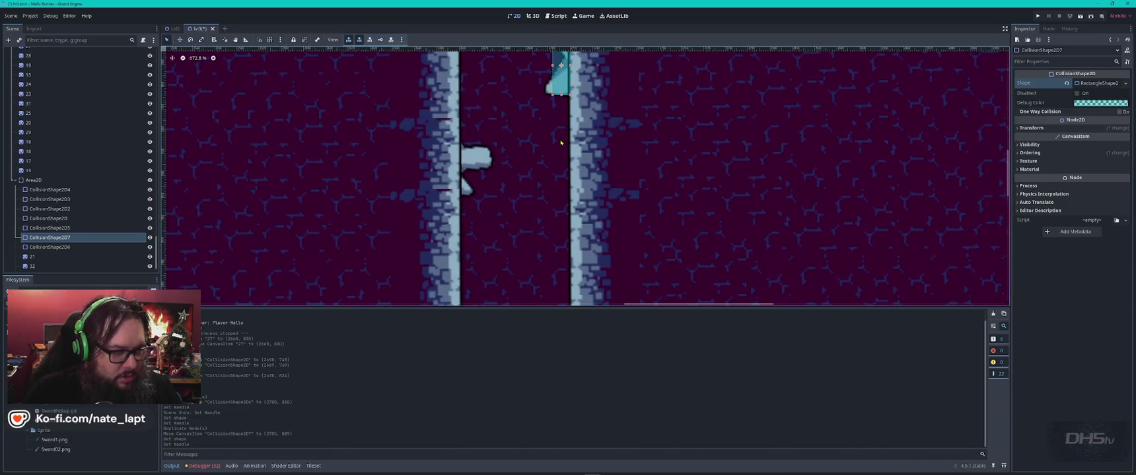
pyautogui.hotkey('ctrl', 'd')
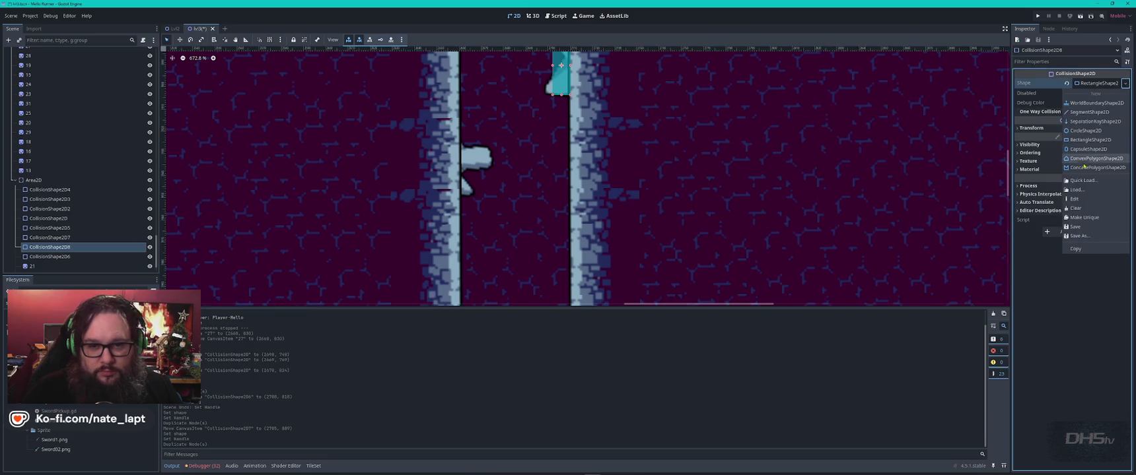
pyautogui.moveTo(552, 94)
pyautogui.mouseDown()
pyautogui.moveTo(463, 201)
pyautogui.moveTo(490, 170)
pyautogui.mouseUp()
# Step: Erase the upper pillar tiles on the base tile layer
pyautogui.click(490, 171)
pyautogui.scroll(-6, 490, 171)
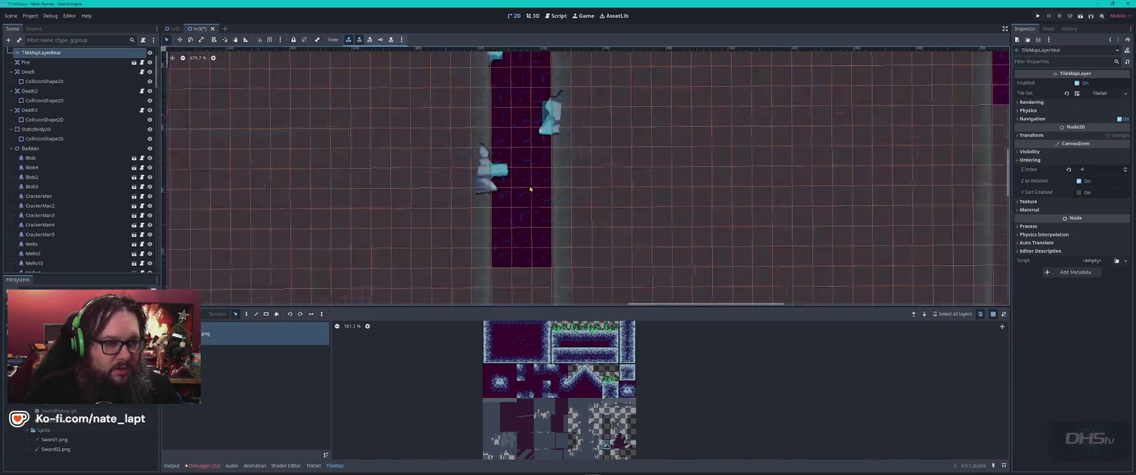
pyautogui.click(538, 77)
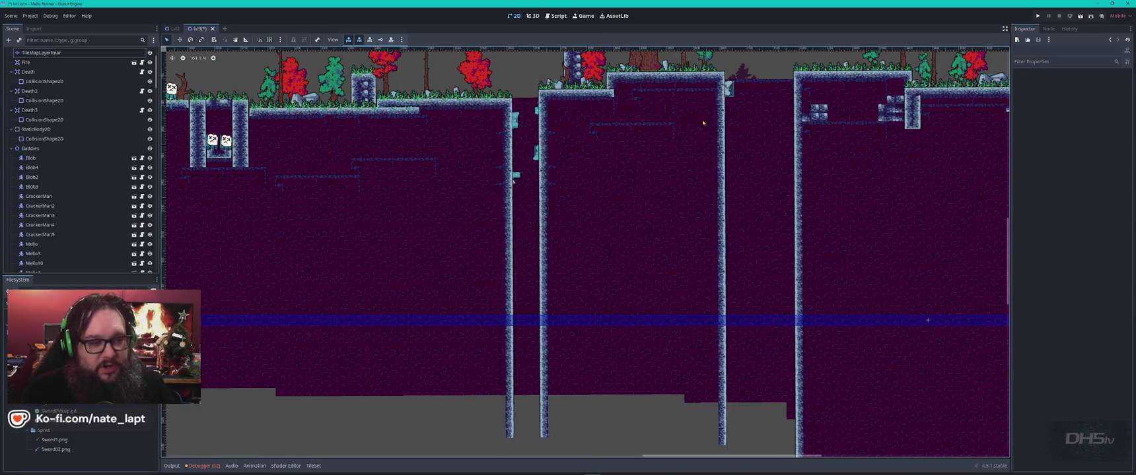
pyautogui.scroll(5, 567, 224)
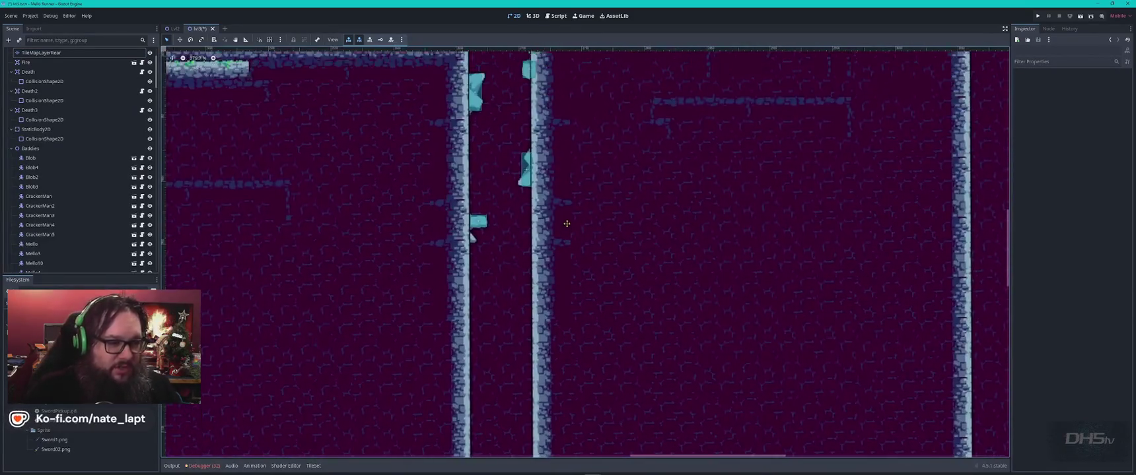
pyautogui.click(532, 250)
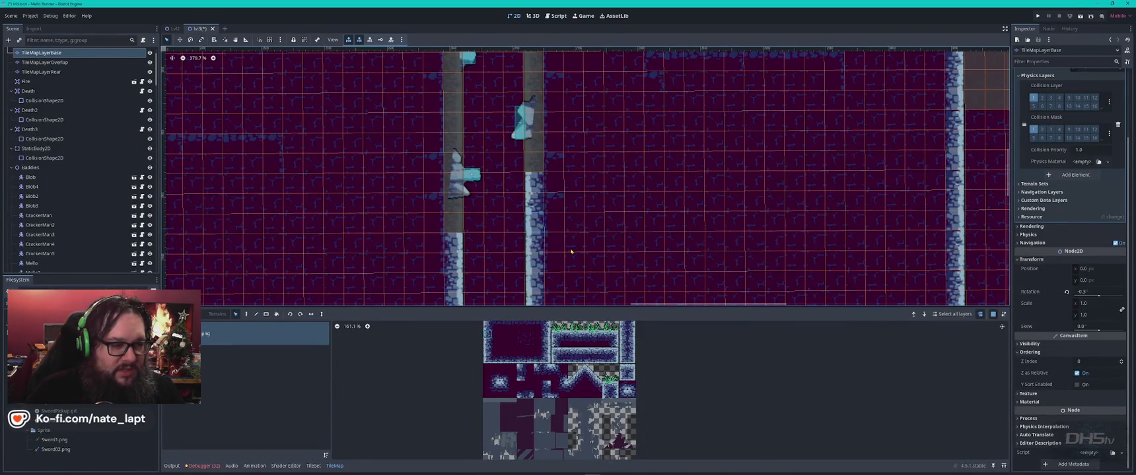
pyautogui.scroll(-4, 571, 251)
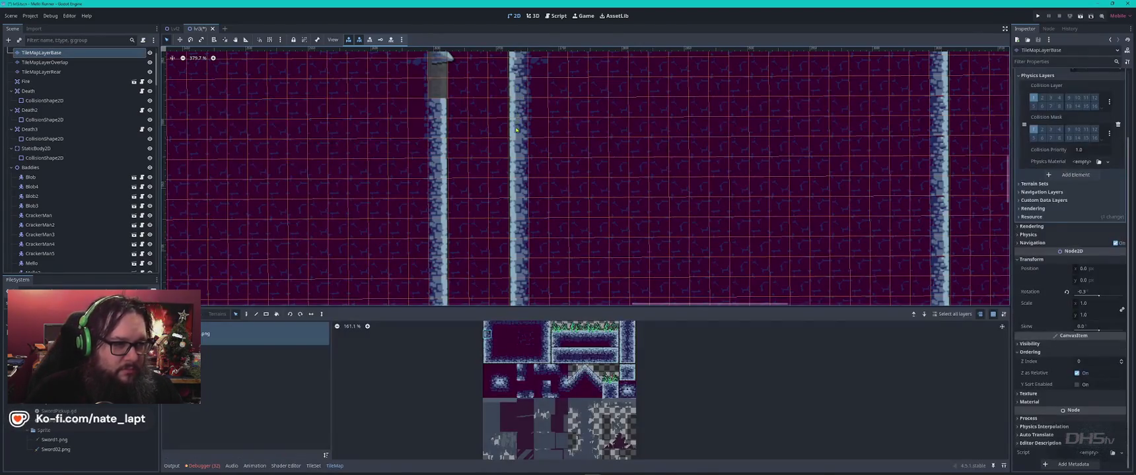
pyautogui.click(512, 160)
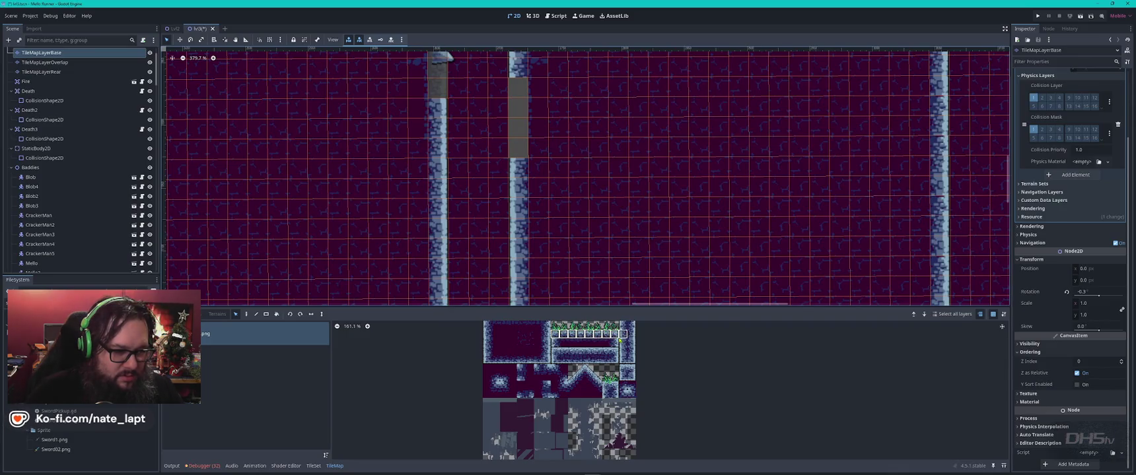
# Step: Stamp a grassy stone platform and paint the room's top ledge row
pyautogui.click(579, 167)
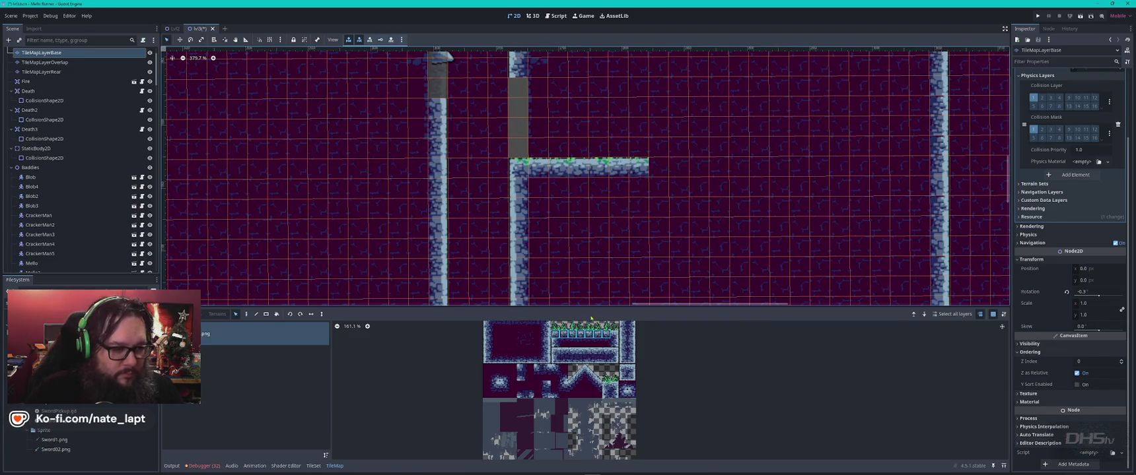
pyautogui.moveTo(559, 361); pyautogui.dragTo(618, 365)
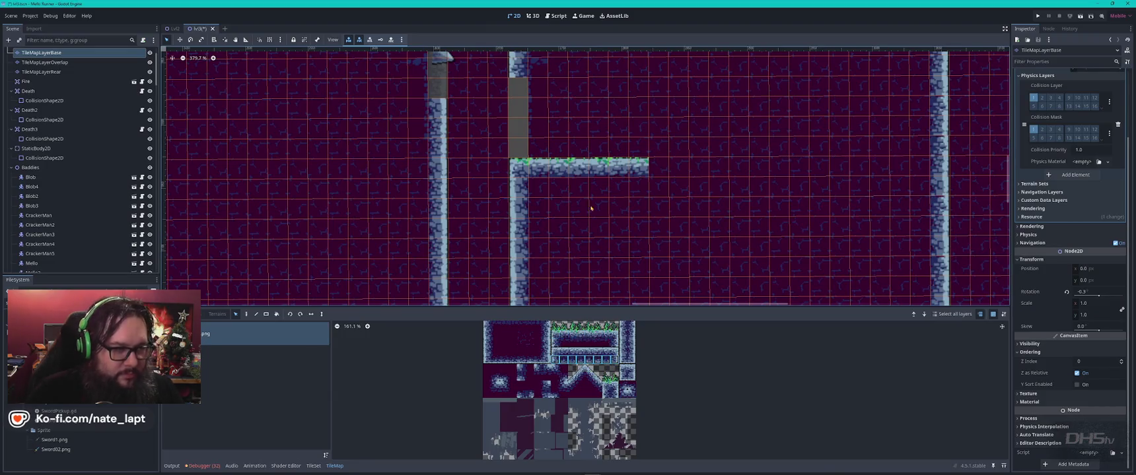
pyautogui.click(587, 74)
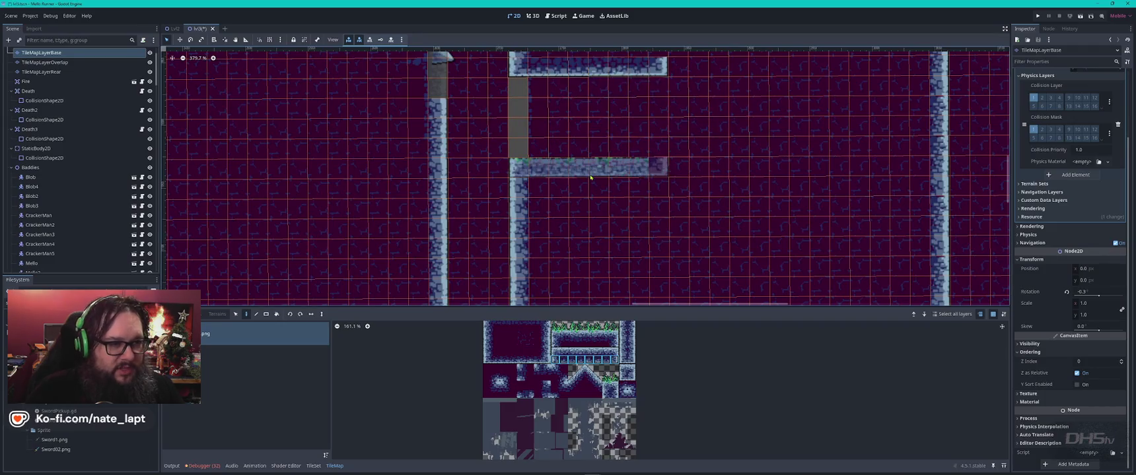
pyautogui.press('Escape')
# Step: Paint the room's right wall column, top-right corner tile and grassy corner ledge tile
pyautogui.click(638, 196)
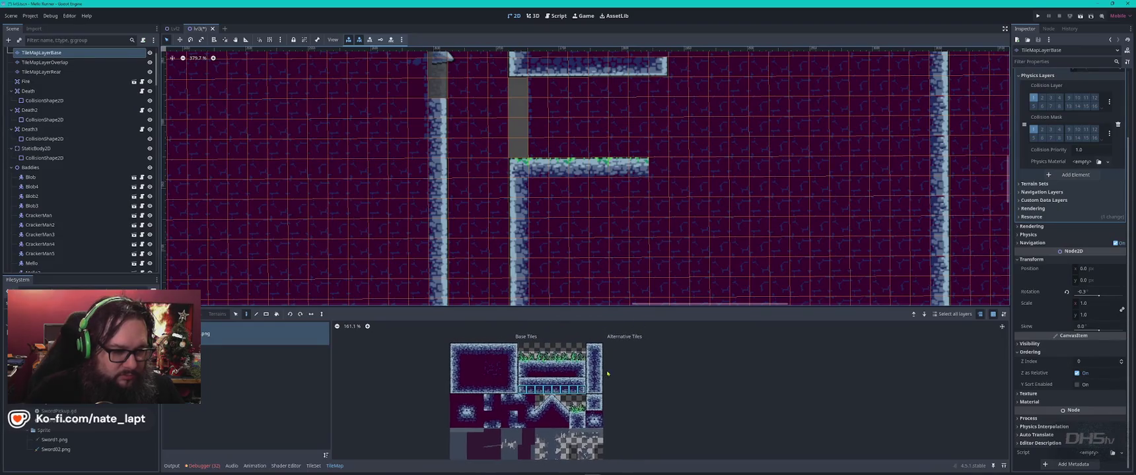
pyautogui.moveTo(600, 394); pyautogui.dragTo(598, 353)
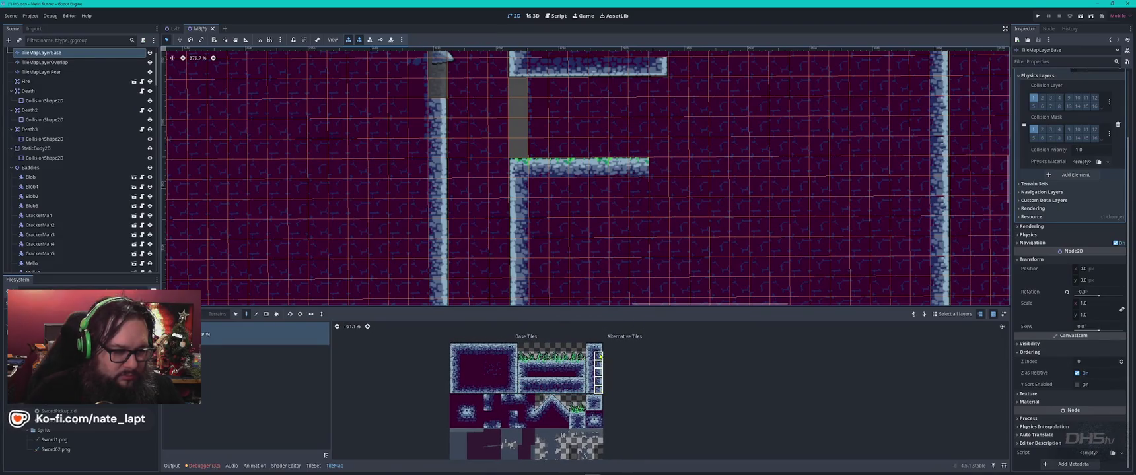
pyautogui.click(656, 136)
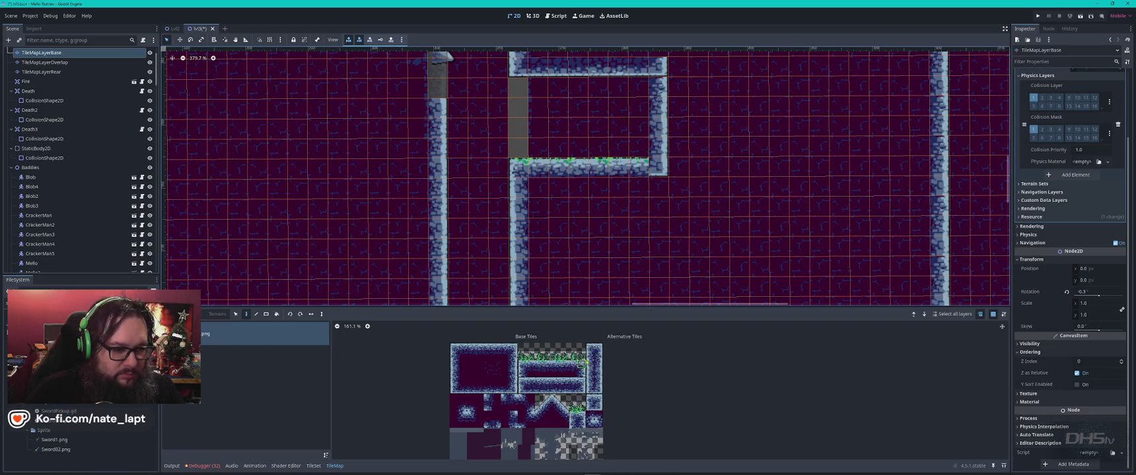
pyautogui.click(581, 364)
pyautogui.click(666, 65)
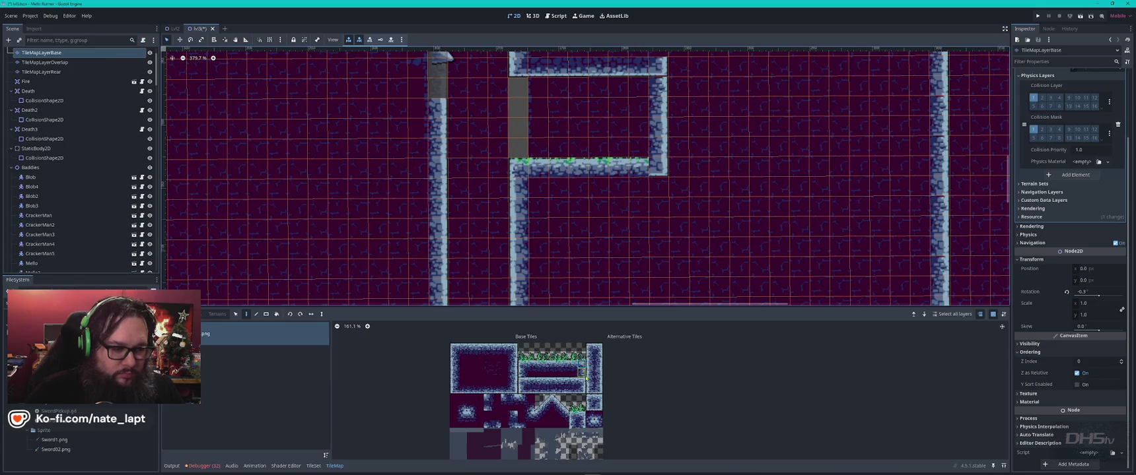
pyautogui.click(659, 167)
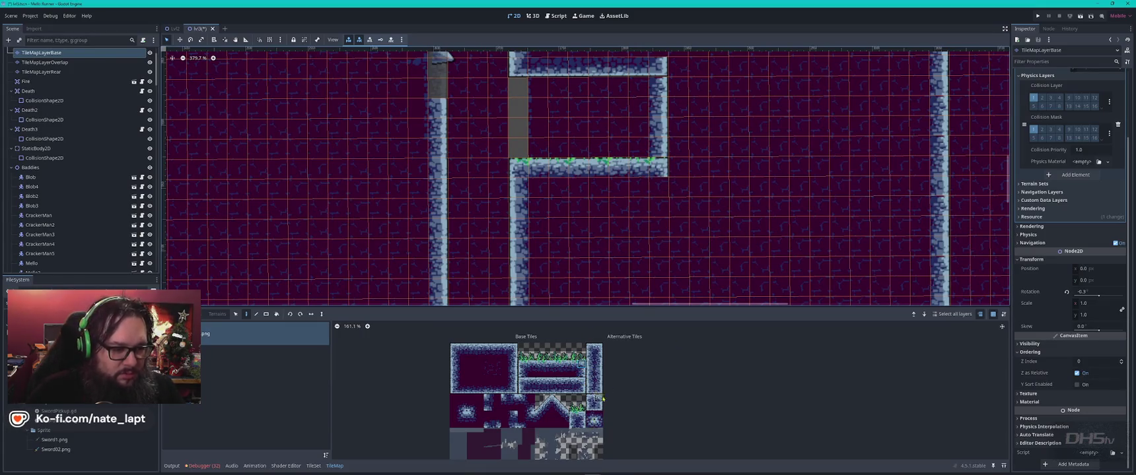
# Step: Cover the leftover grey column with background tiles on the base layer
pyautogui.moveTo(590, 363); pyautogui.dragTo(589, 385)
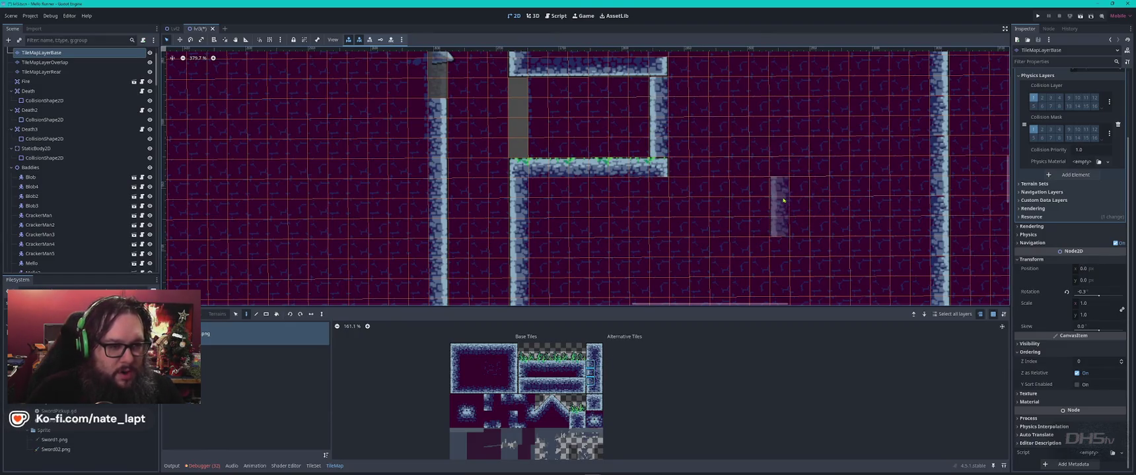
pyautogui.press('Escape')
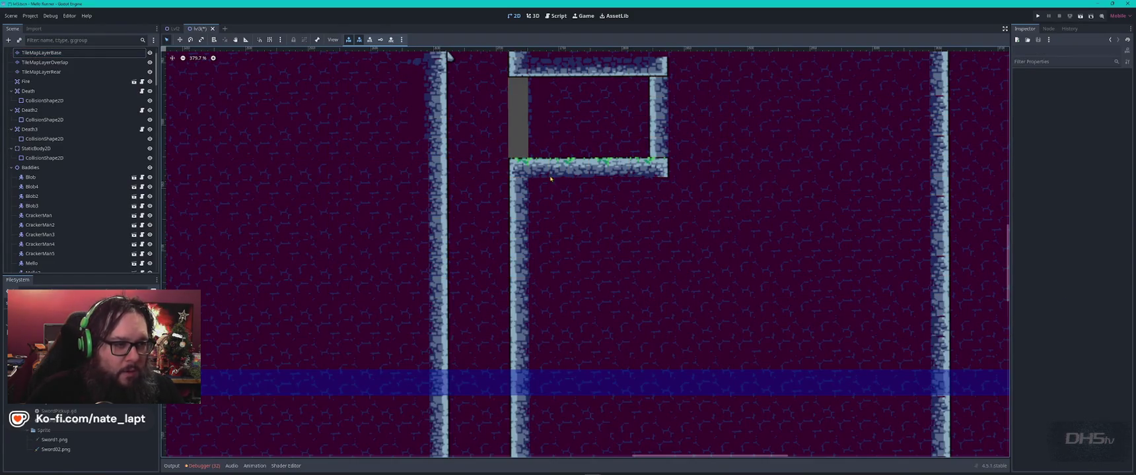
pyautogui.click(534, 102)
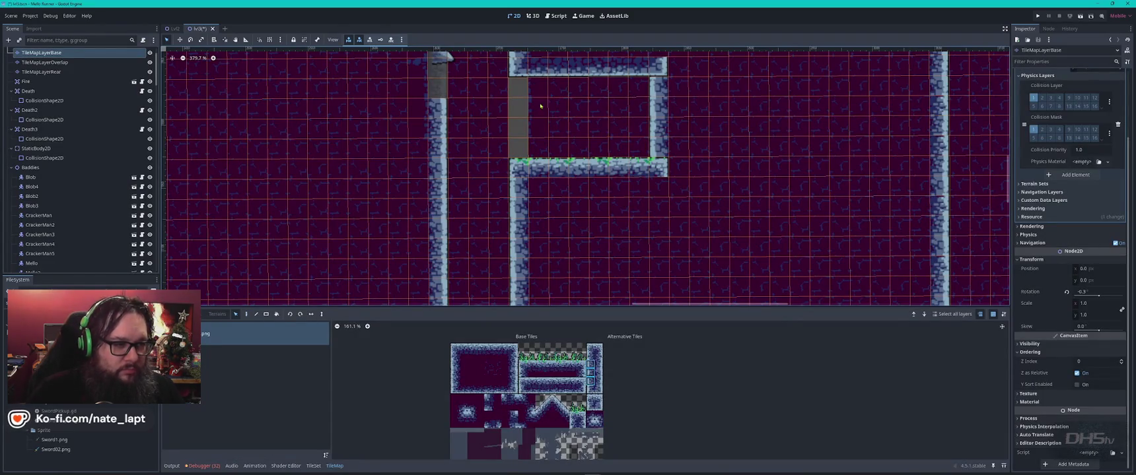
pyautogui.keyDown('ctrl'); pyautogui.click(541, 140); pyautogui.keyUp('ctrl')
pyautogui.click(520, 141)
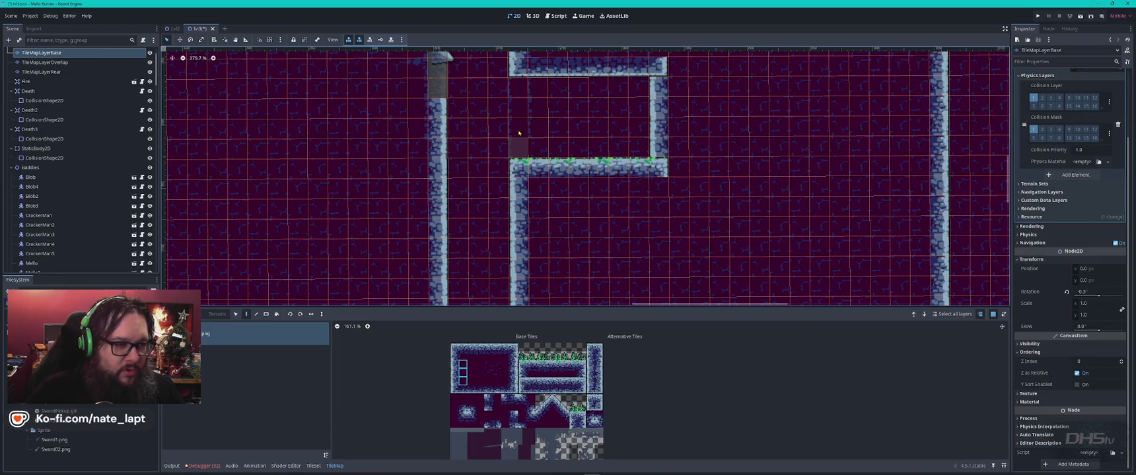
pyautogui.press('Escape')
pyautogui.scroll(2, 551, 128)
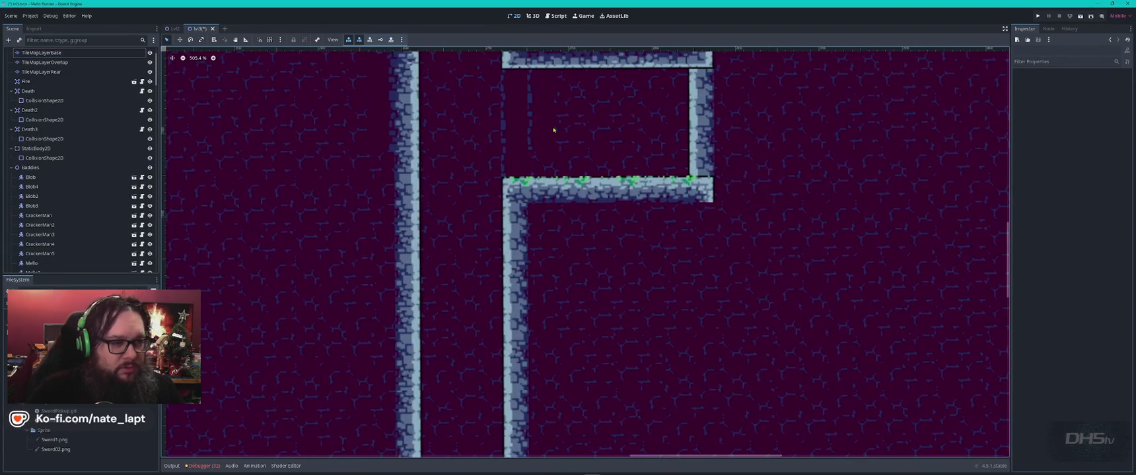
# Step: Duplicate CollisionShape2D8 to the ledge's left end and make its shape unique
pyautogui.moveTo(552, 127)
pyautogui.mouseDown()
pyautogui.moveTo(519, 247)
pyautogui.moveTo(499, 223)
pyautogui.mouseUp()
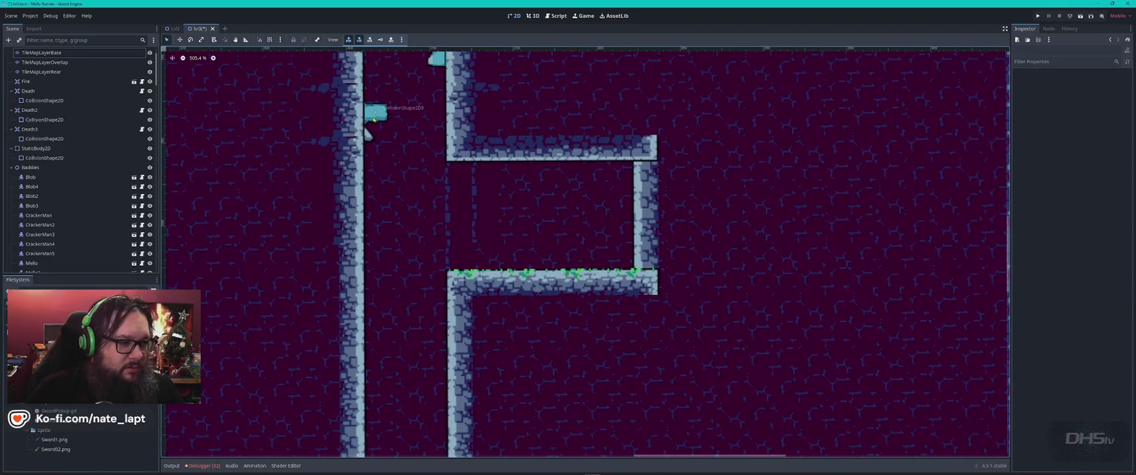
pyautogui.click(373, 117)
pyautogui.hotkey('ctrl', 'd')
pyautogui.moveTo(375, 112); pyautogui.dragTo(438, 280)
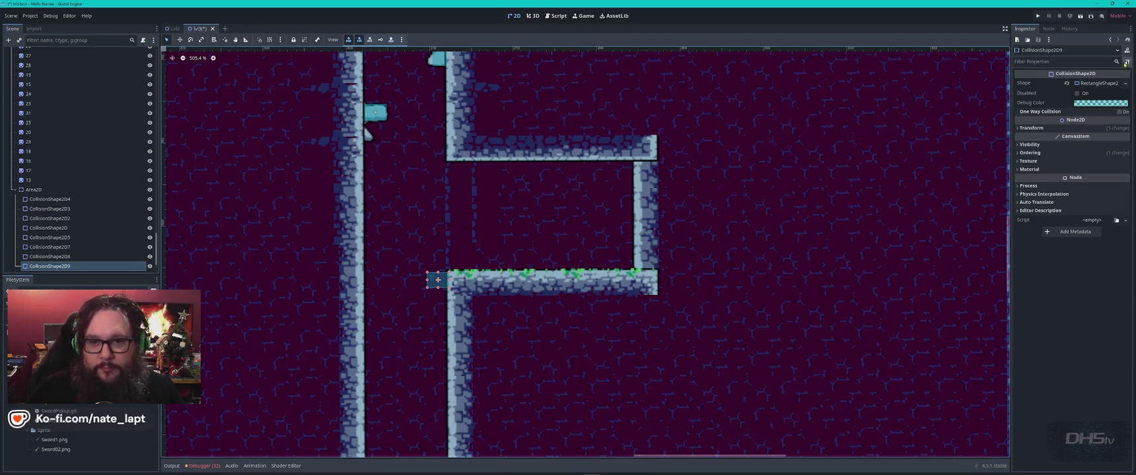
pyautogui.click(1125, 83)
pyautogui.click(1069, 223)
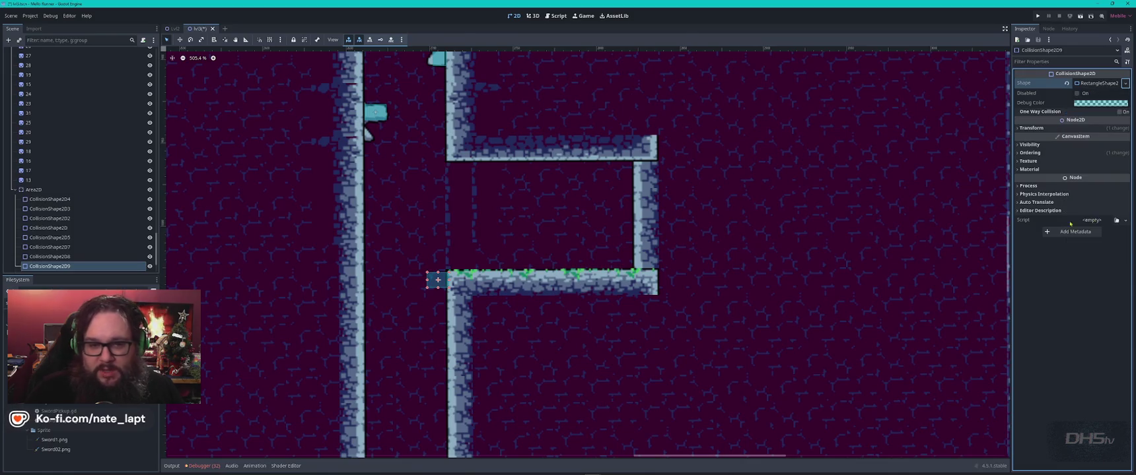
# Step: Nudge rock sprite 29 into place and duplicate it, keeping the copy
pyautogui.click(368, 138)
pyautogui.moveTo(369, 139)
pyautogui.mouseDown()
pyautogui.moveTo(507, 194)
pyautogui.moveTo(447, 228)
pyautogui.mouseUp()
pyautogui.hotkey('ctrl', 'd')
pyautogui.press('Delete')
pyautogui.press('Return')
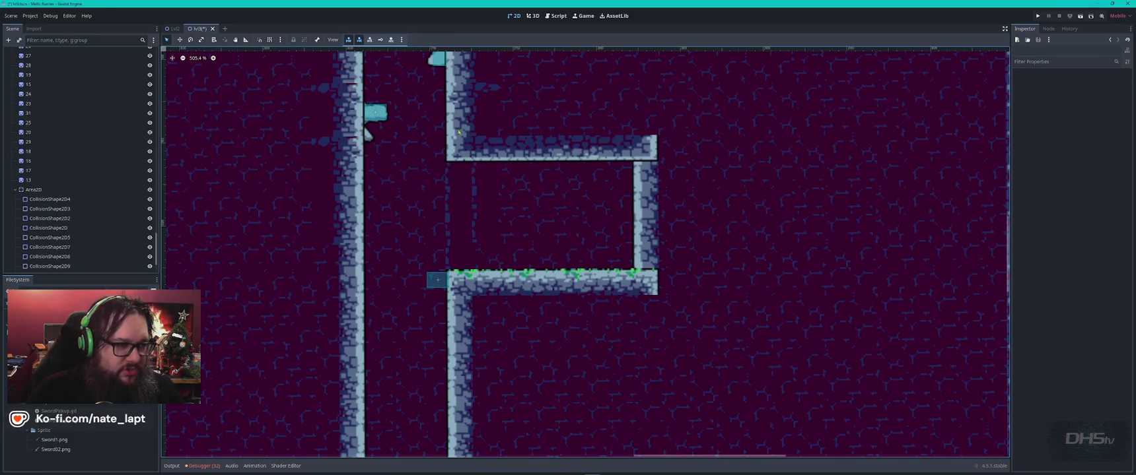
pyautogui.scroll(-3, 482, 255)
pyautogui.scroll(5, 482, 255)
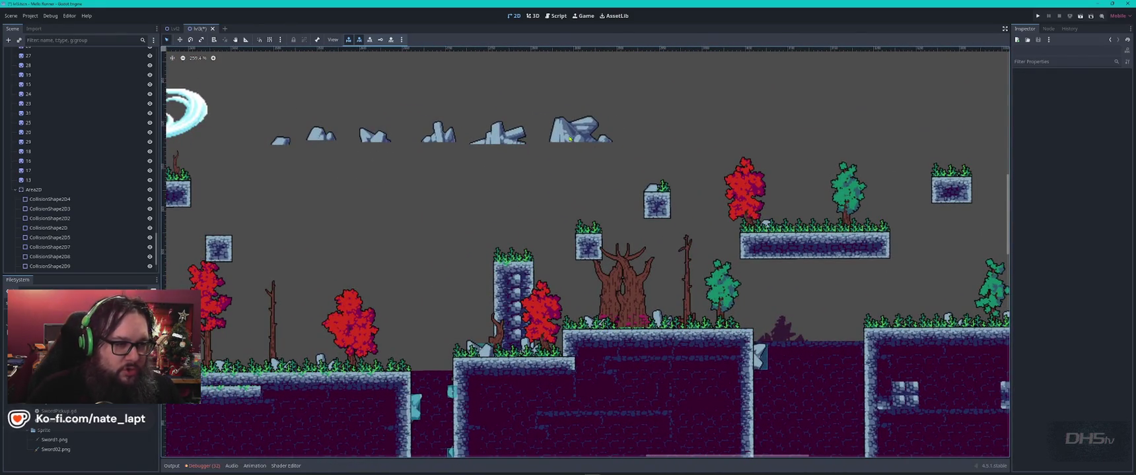
# Step: Move the copied rock sprite 40 against the ledge's left end
pyautogui.click(569, 139)
pyautogui.moveTo(569, 138)
pyautogui.mouseDown()
pyautogui.moveTo(410, 473)
pyautogui.moveTo(423, 347)
pyautogui.mouseUp()
pyautogui.scroll(-5, 398, 309)
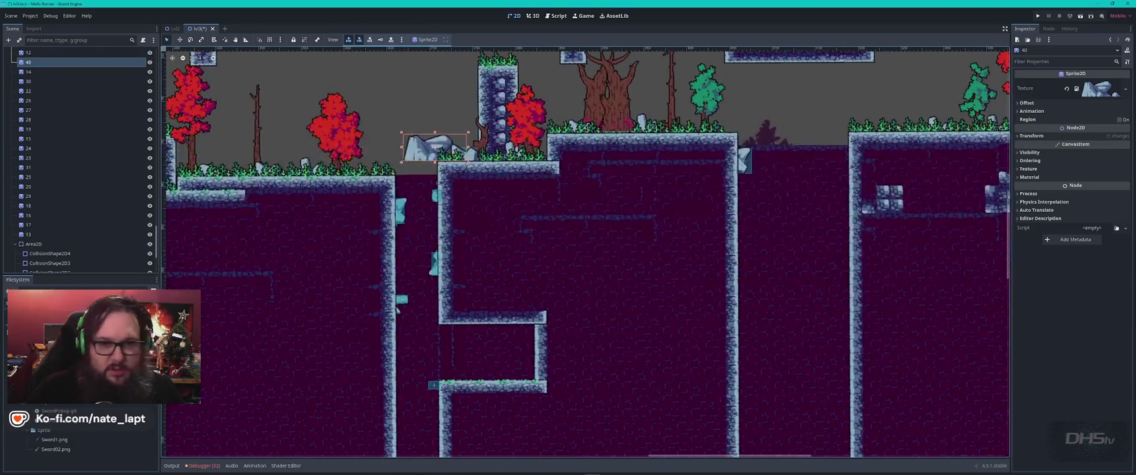
pyautogui.click(1030, 160)
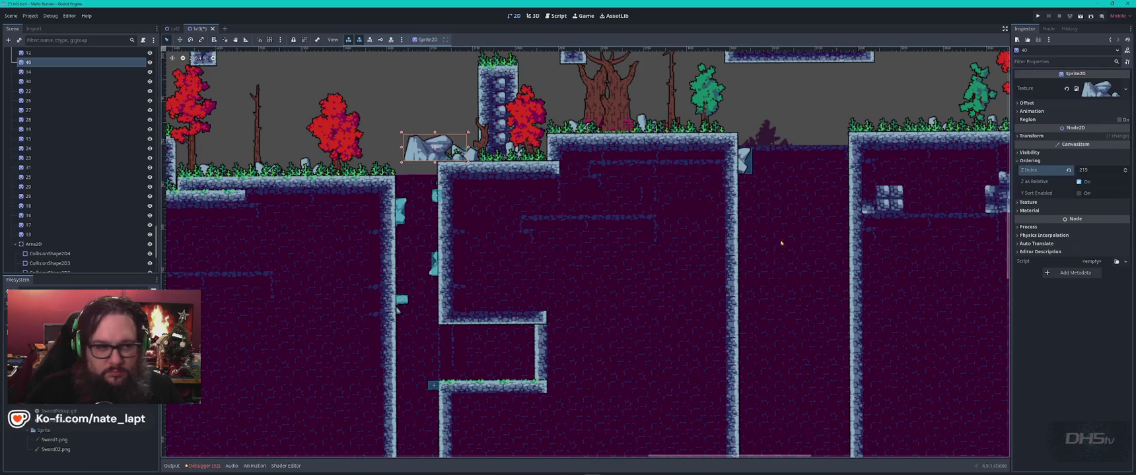
pyautogui.moveTo(422, 155); pyautogui.dragTo(429, 442)
pyautogui.scroll(-1, 430, 443)
pyautogui.scroll(5, 464, 300)
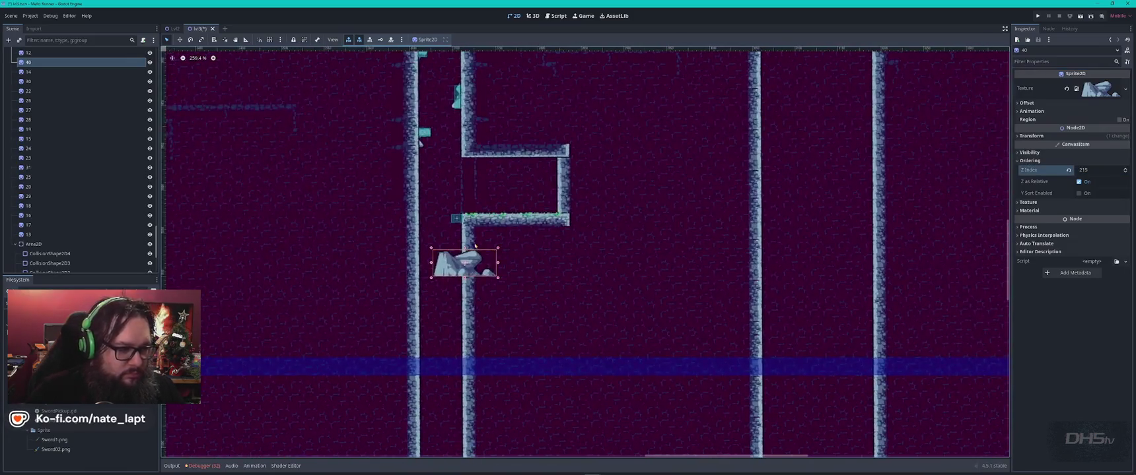
pyautogui.moveTo(464, 300); pyautogui.dragTo(472, 229)
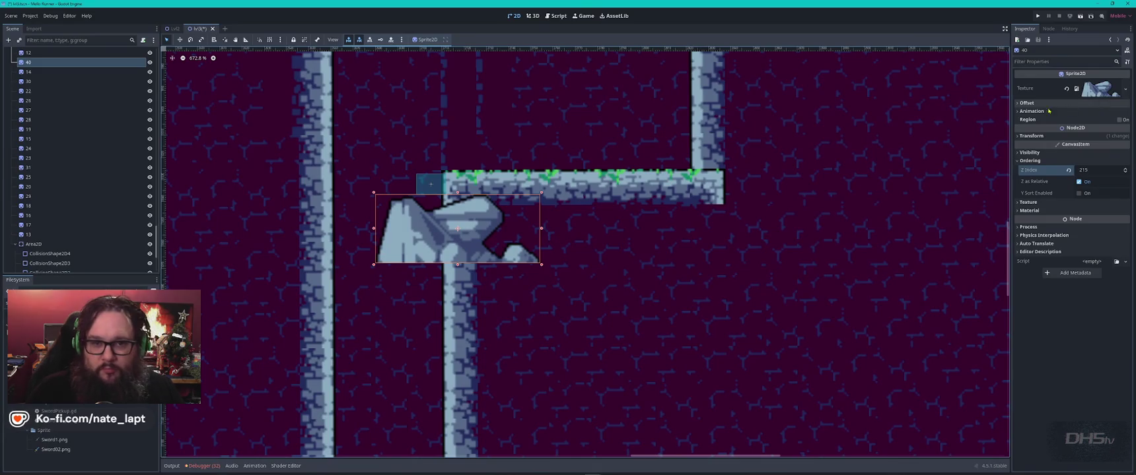
# Step: Flip the rock vertically, rotate it to 87°, and set its Z Index to 1
pyautogui.click(1019, 103)
pyautogui.click(1079, 159)
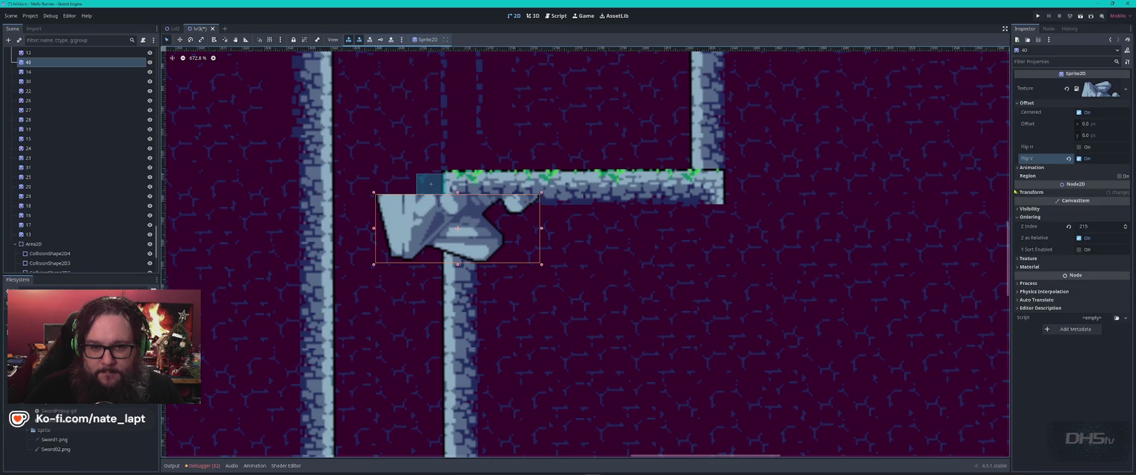
pyautogui.click(1083, 192)
pyautogui.moveTo(1104, 226); pyautogui.dragTo(1107, 227)
pyautogui.moveTo(446, 235)
pyautogui.mouseDown()
pyautogui.moveTo(434, 291)
pyautogui.moveTo(419, 268)
pyautogui.mouseUp()
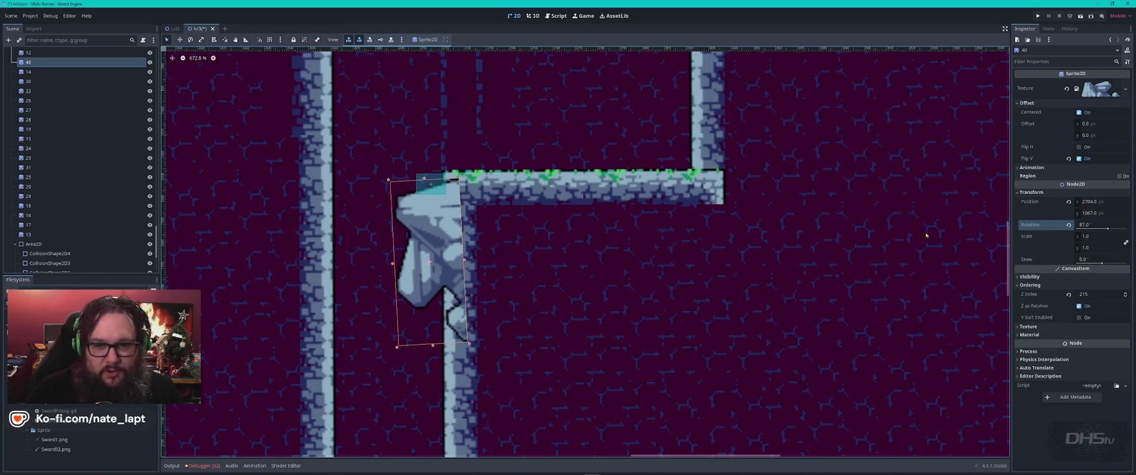
pyautogui.click(1083, 296)
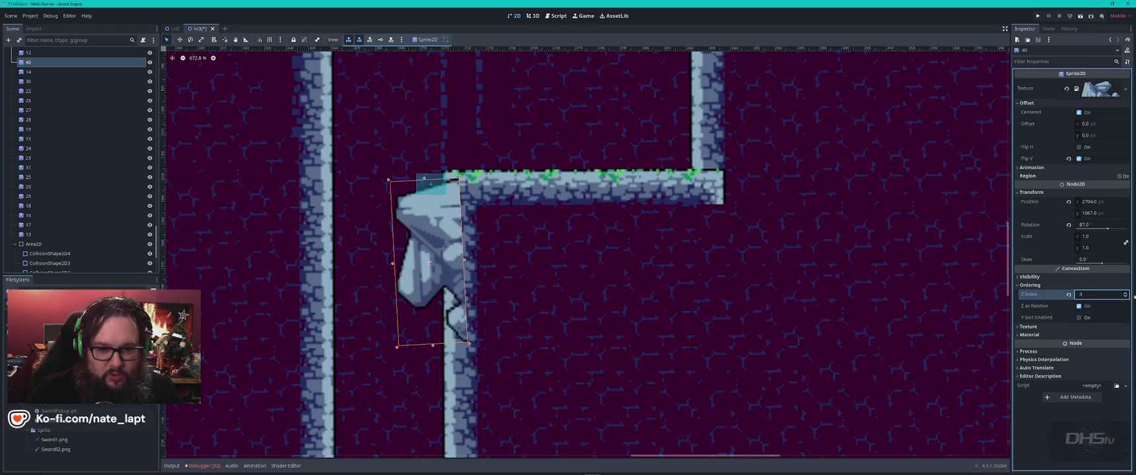
pyautogui.click(1125, 298)
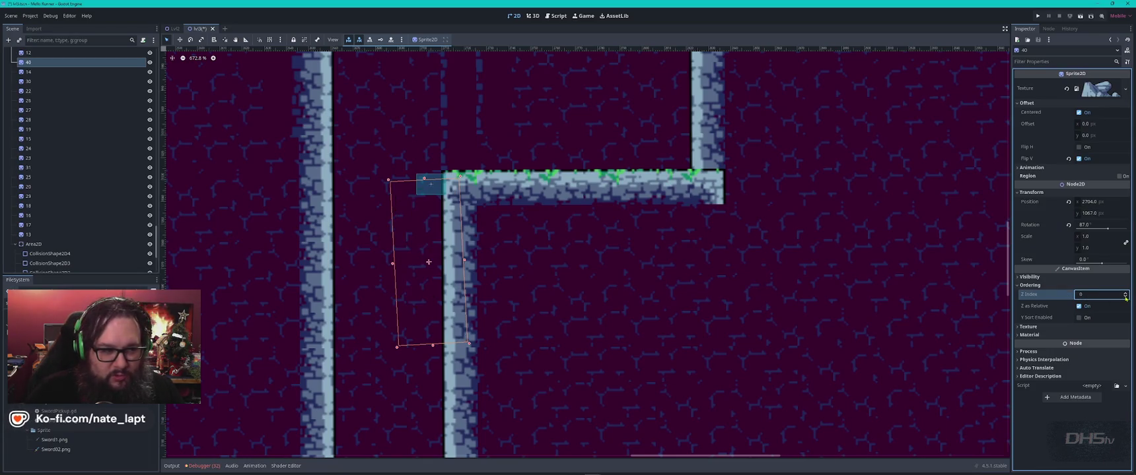
pyautogui.click(1125, 294)
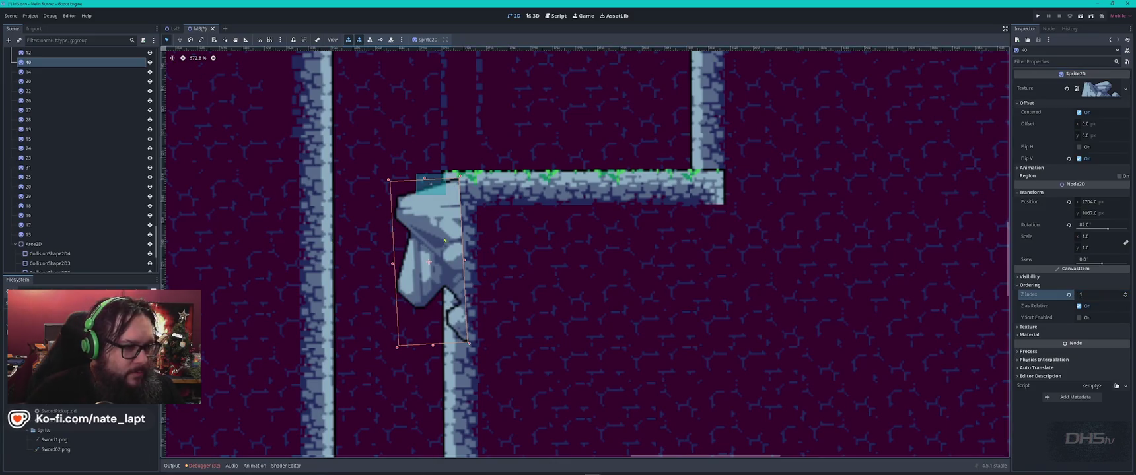
pyautogui.click(469, 197)
pyautogui.scroll(-1, 471, 240)
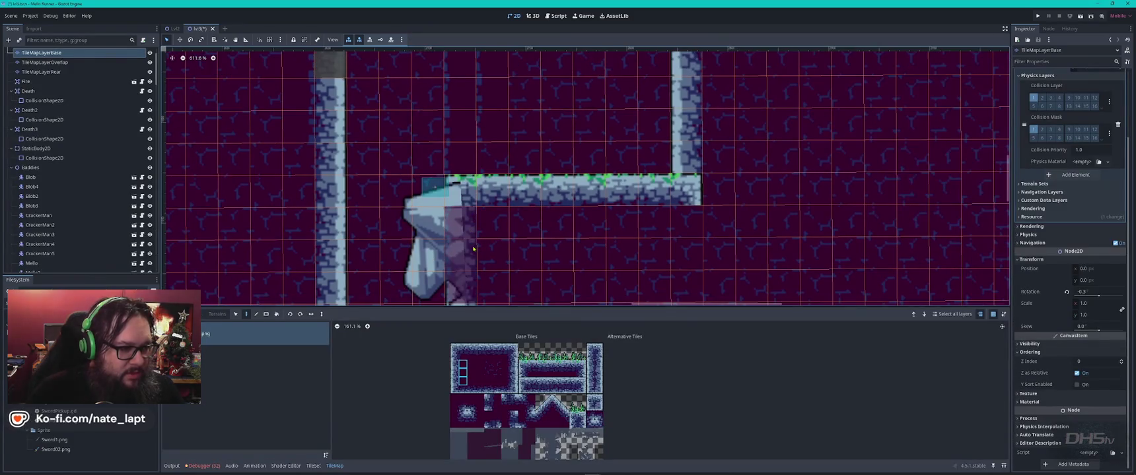
# Step: Move the wall column beside the rock from TileMapLayerBase onto TileMapLayerOverlap
pyautogui.keyDown('ctrl'); pyautogui.click(467, 300); pyautogui.keyUp('ctrl')
pyautogui.moveTo(468, 301); pyautogui.dragTo(452, 178)
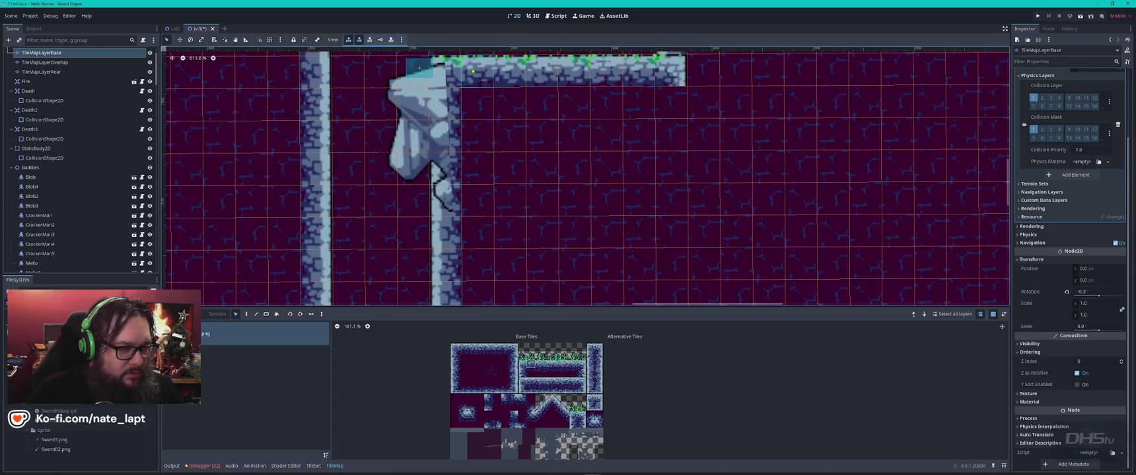
pyautogui.moveTo(452, 74); pyautogui.dragTo(456, 208)
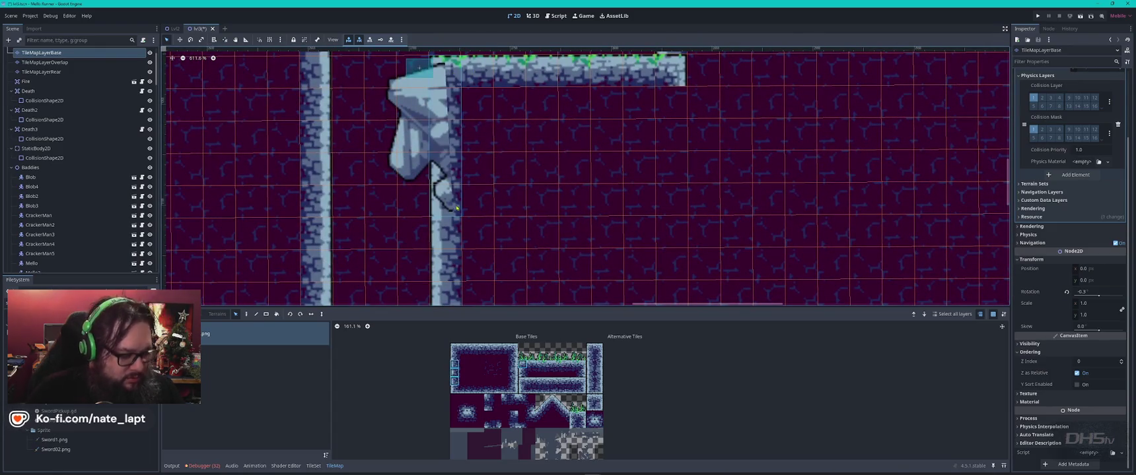
pyautogui.click(45, 62)
pyautogui.hotkey('ctrl', 'v')
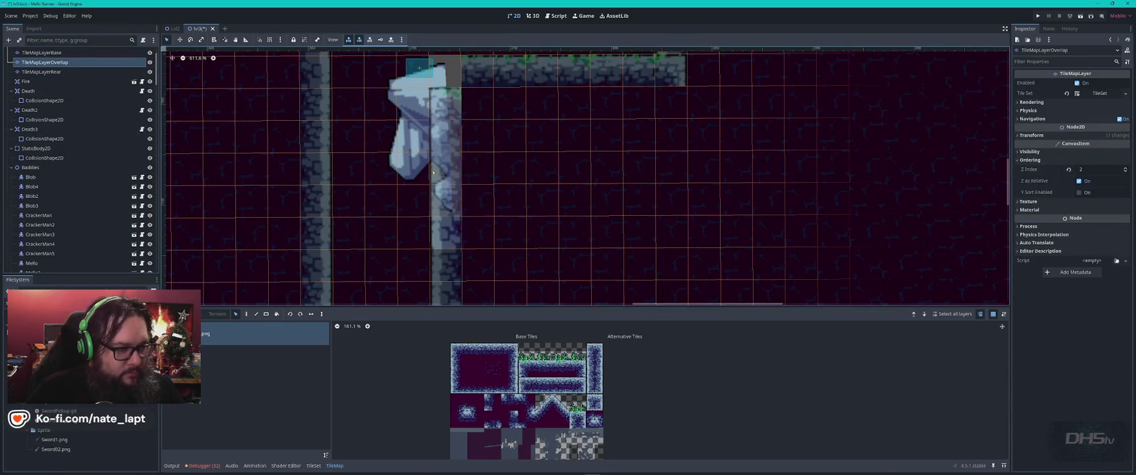
pyautogui.click(455, 199)
# Step: Drag CollisionShape2D9 over the hanging rock spike
pyautogui.click(417, 68)
pyautogui.moveTo(417, 67)
pyautogui.mouseDown()
pyautogui.moveTo(455, 162)
pyautogui.moveTo(428, 184)
pyautogui.moveTo(446, 224)
pyautogui.moveTo(446, 271)
pyautogui.mouseUp()
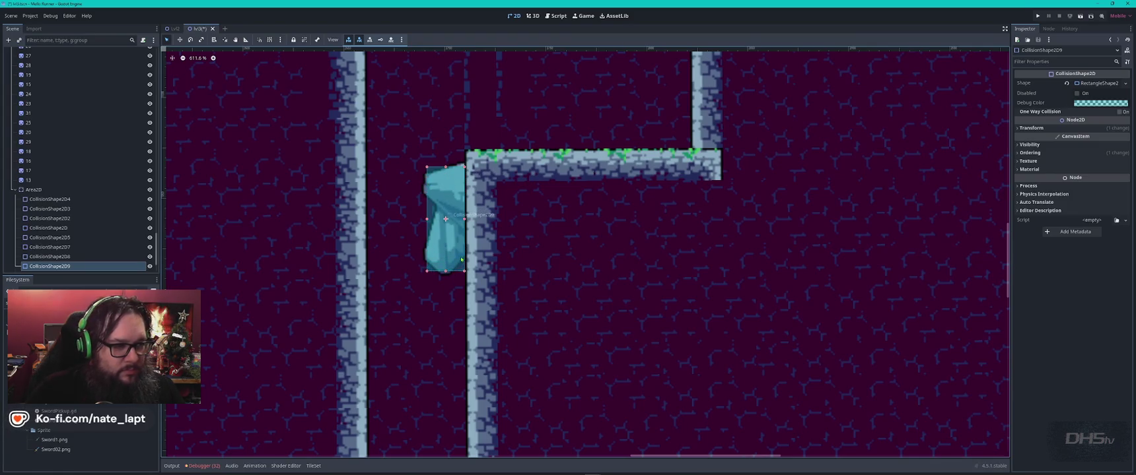
pyautogui.scroll(-3, 461, 260)
pyautogui.scroll(5, 454, 284)
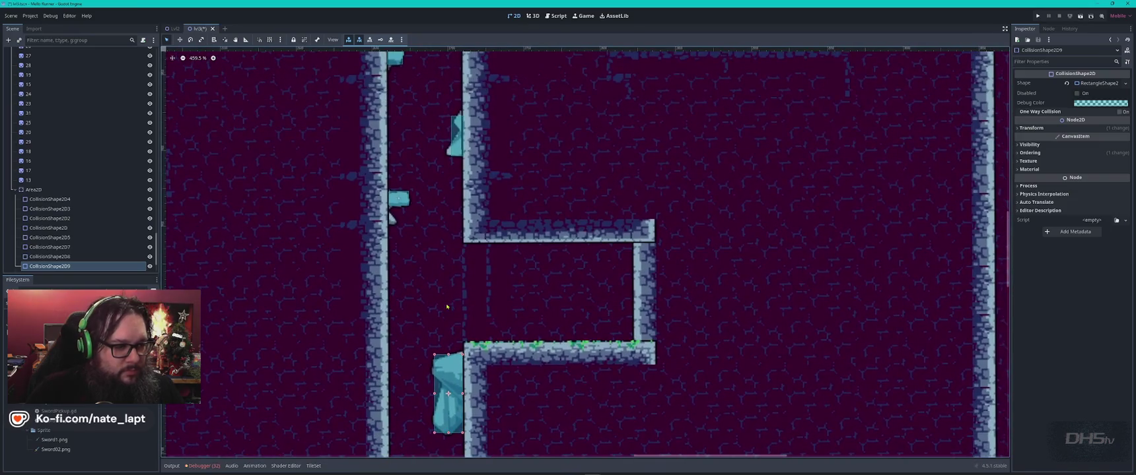
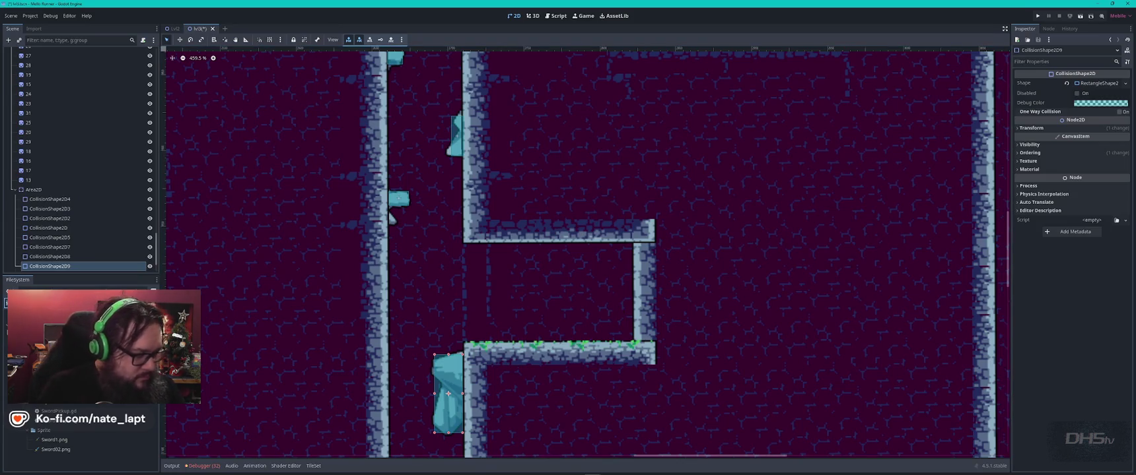
# Step: Place a WaterOrb_Item.tscn pickup inside the room
pyautogui.scroll(-5, 79, 439)
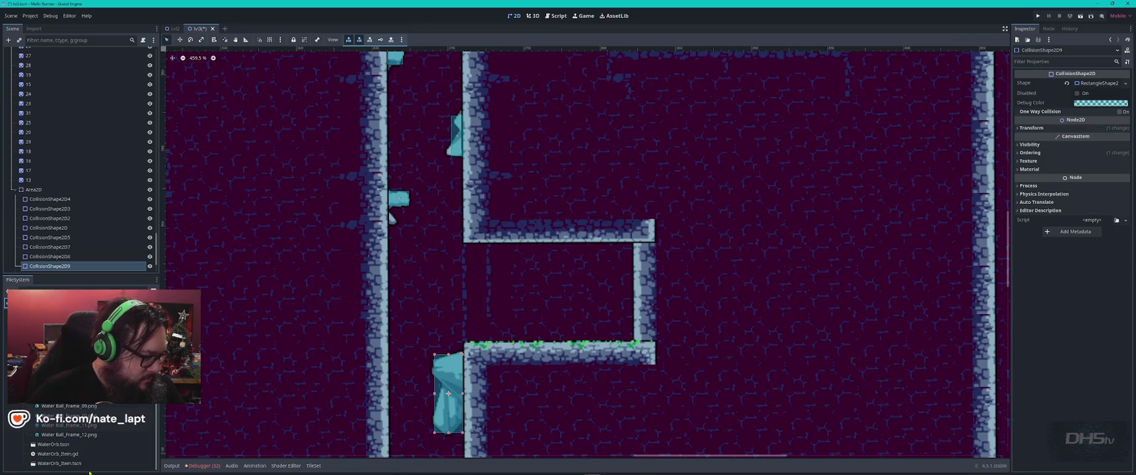
pyautogui.click(77, 455)
pyautogui.moveTo(77, 462)
pyautogui.mouseDown()
pyautogui.moveTo(571, 315)
pyautogui.moveTo(566, 299)
pyautogui.mouseUp()
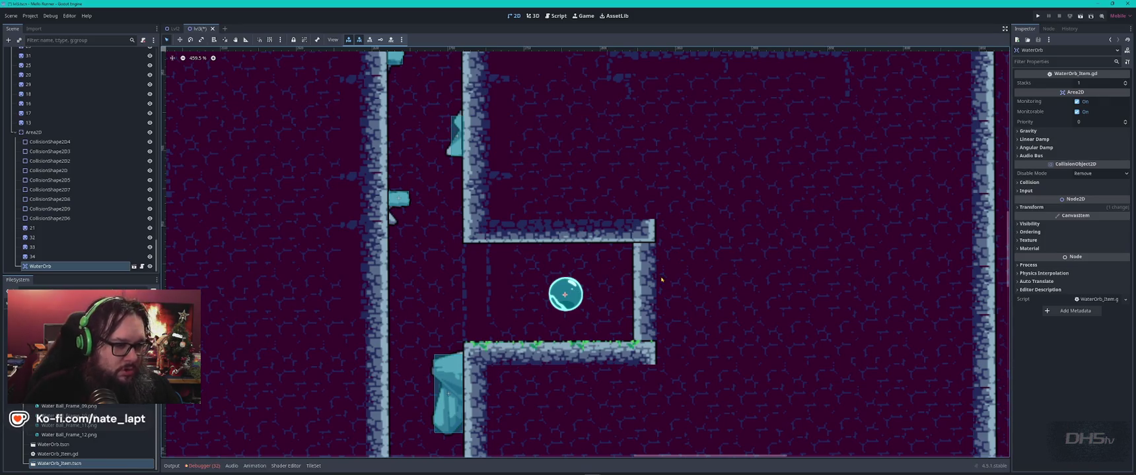
# Step: Duplicate the small left-wall collision box and move the copy down the wall
pyautogui.click(399, 200)
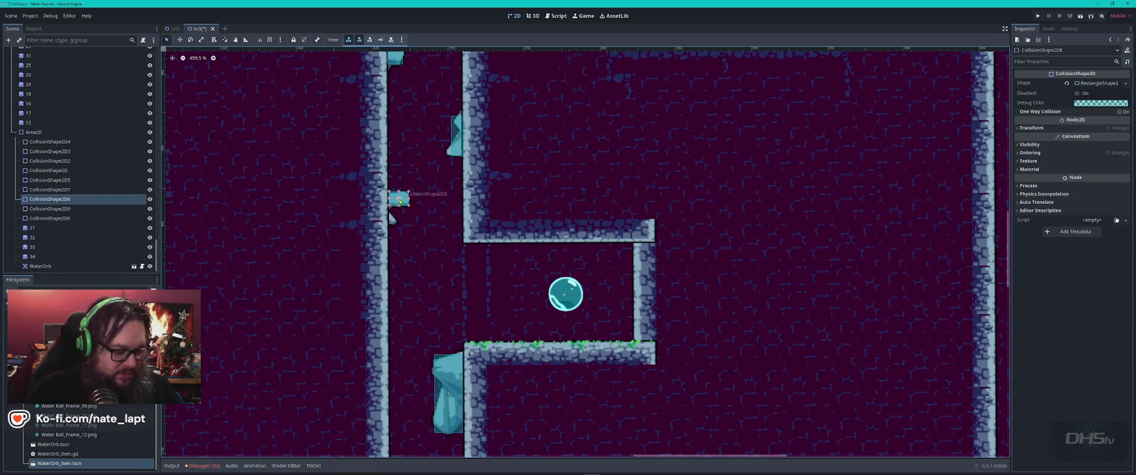
pyautogui.hotkey('ctrl', 'd')
pyautogui.click(1126, 83)
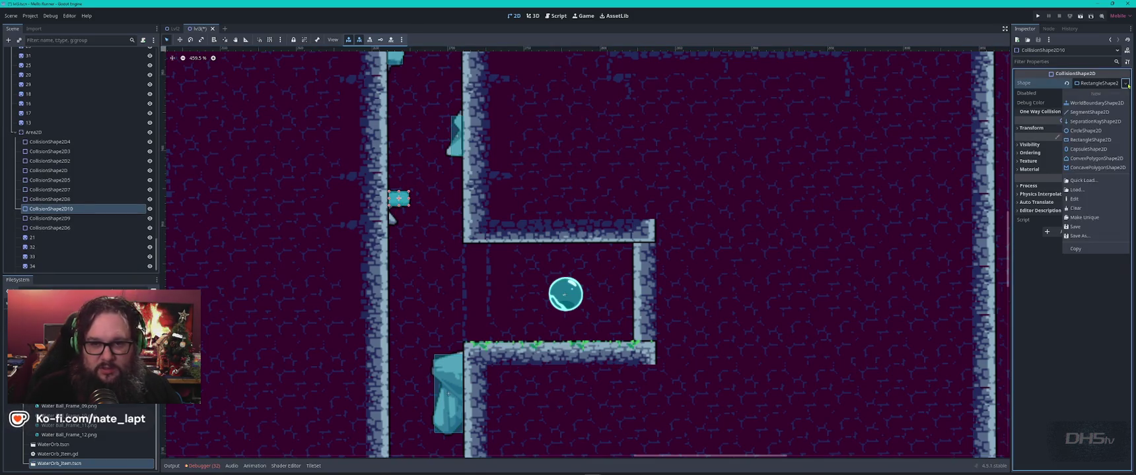
pyautogui.click(1083, 217)
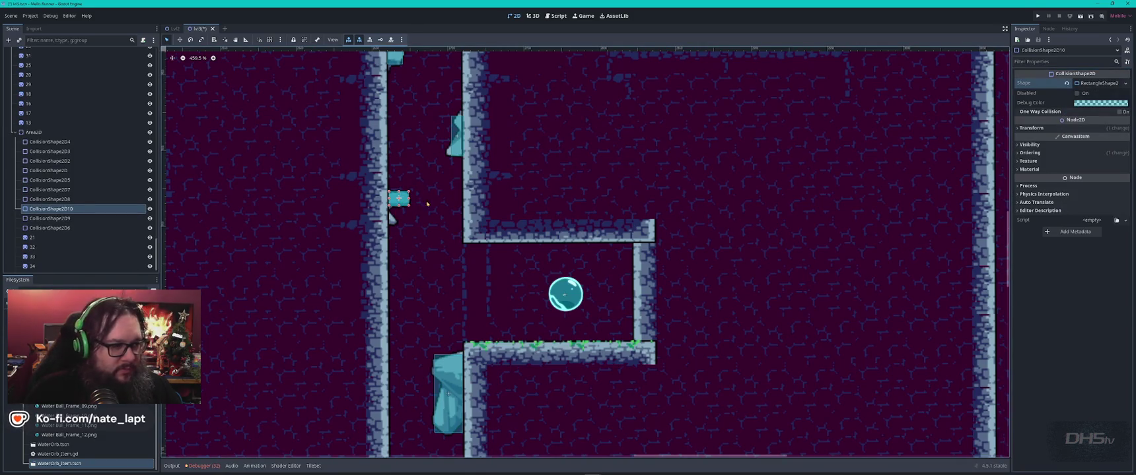
pyautogui.moveTo(399, 200); pyautogui.dragTo(396, 301)
# Step: Move the crystal spike down onto the new box, then select the left-wall column on the overlap tile layer
pyautogui.click(391, 220)
pyautogui.moveTo(392, 220); pyautogui.dragTo(394, 322)
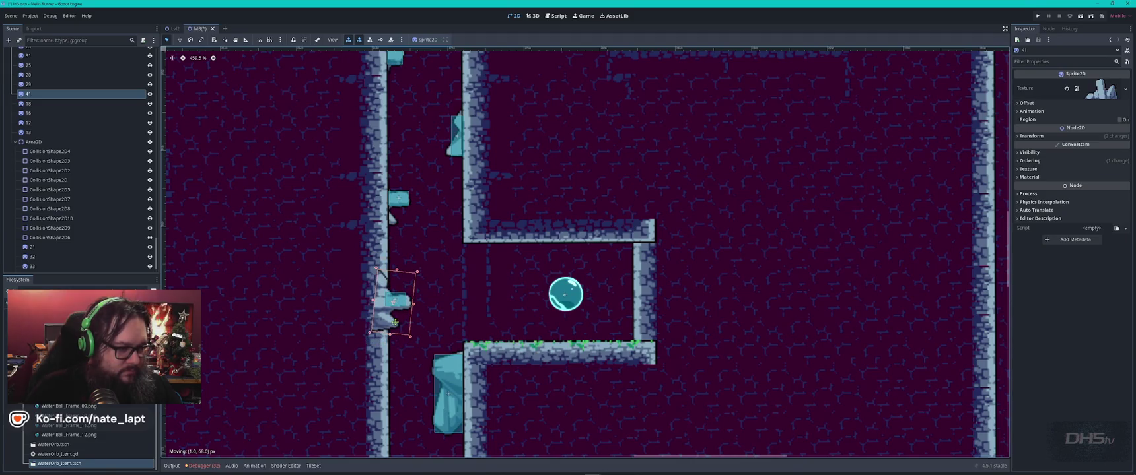
pyautogui.click(395, 198)
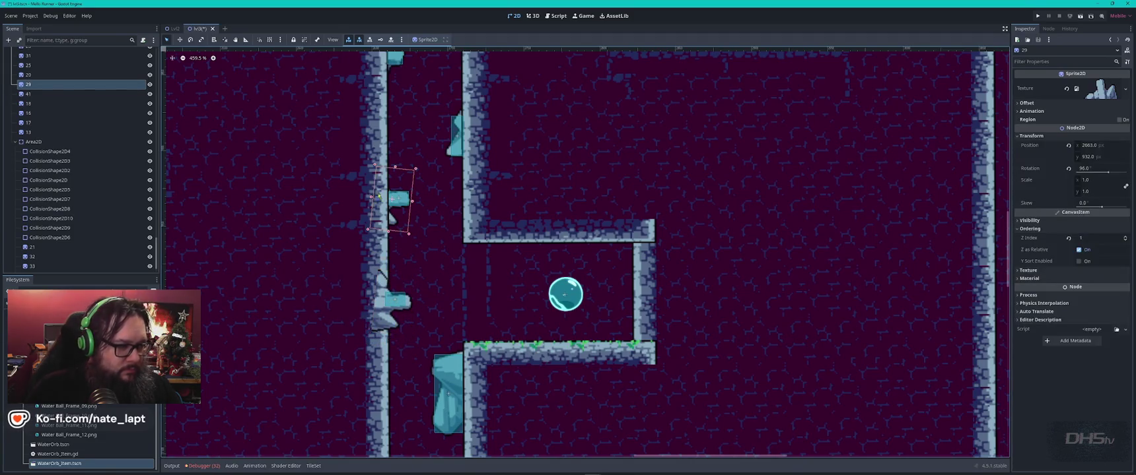
pyautogui.click(376, 166)
pyautogui.moveTo(376, 166); pyautogui.dragTo(377, 225)
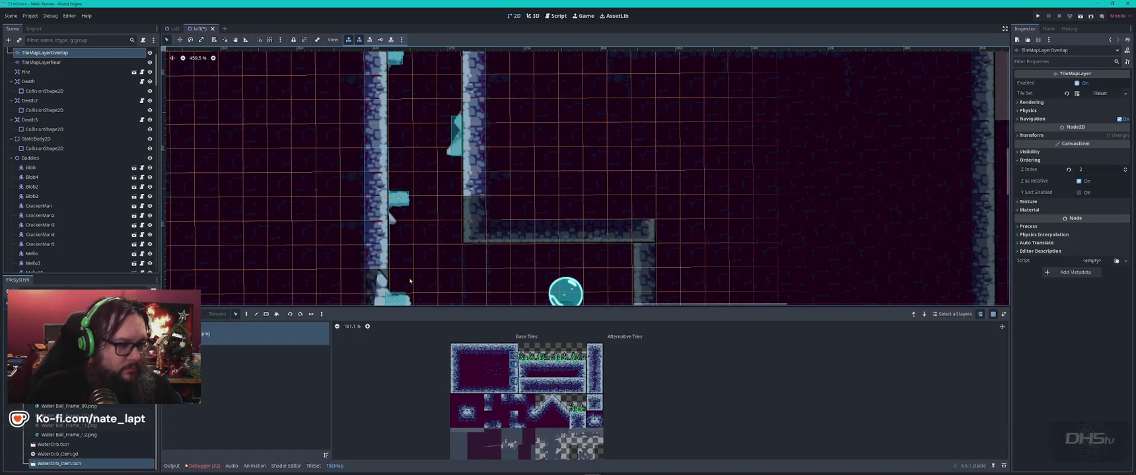
# Step: Leave tile editing on TileMapLayerBase so the full level with the water orb room shows
pyautogui.scroll(-5, 410, 281)
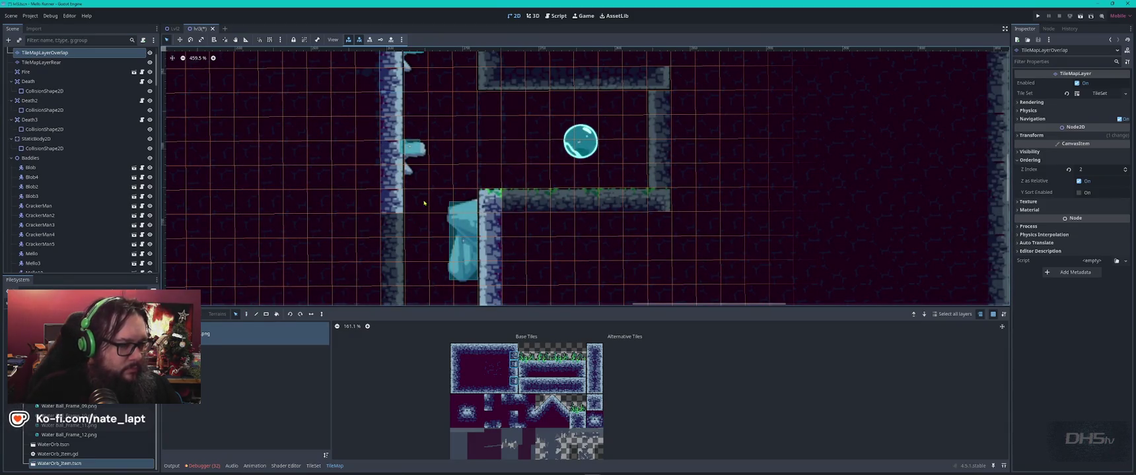
pyautogui.scroll(3, 73, 132)
pyautogui.click(41, 90)
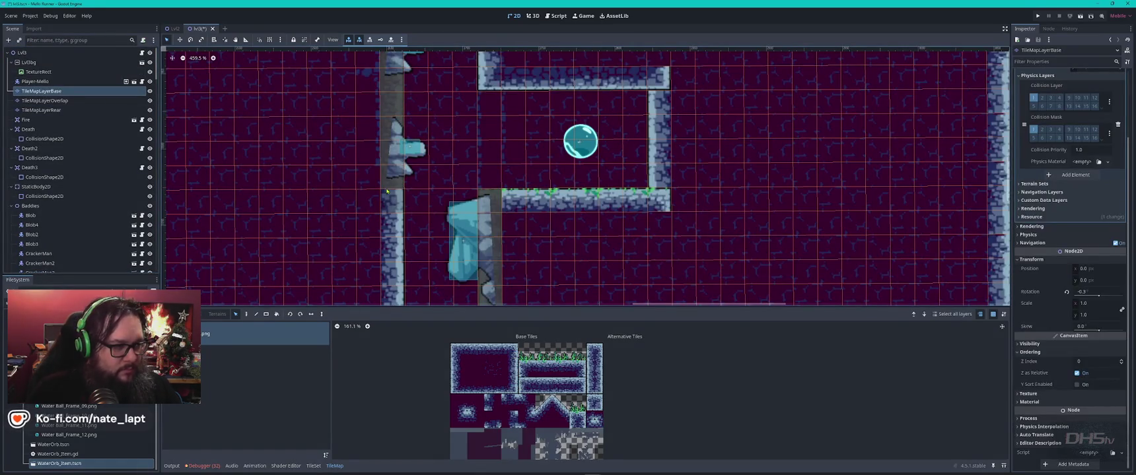
pyautogui.press('Escape')
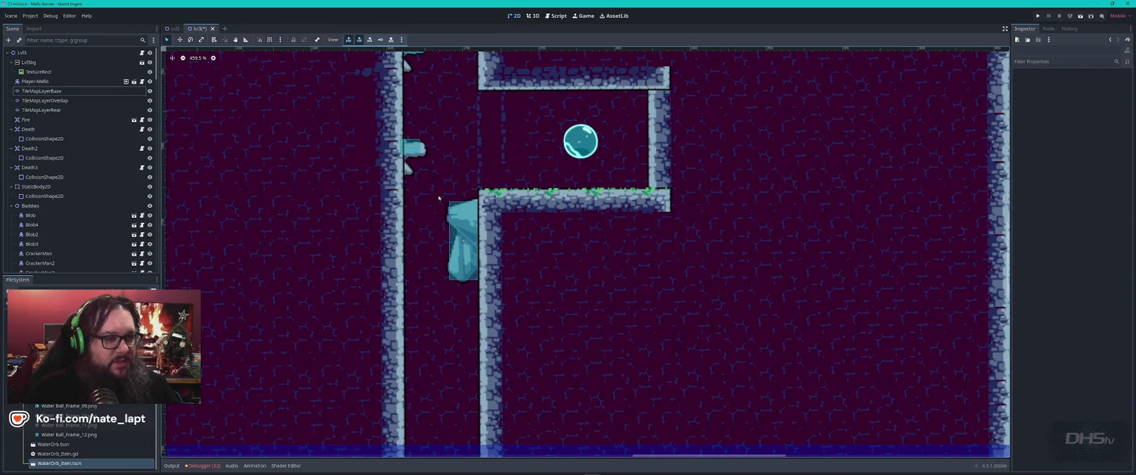
pyautogui.scroll(3, 439, 198)
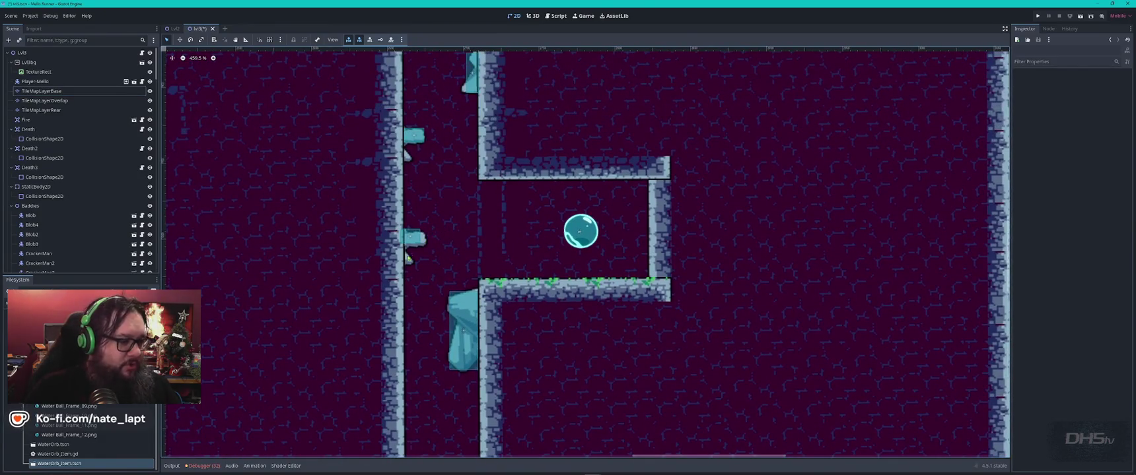
# Step: Delete the lower crystal spike on the left wall
pyautogui.click(407, 263)
pyautogui.press('Delete')
pyautogui.press('Return')
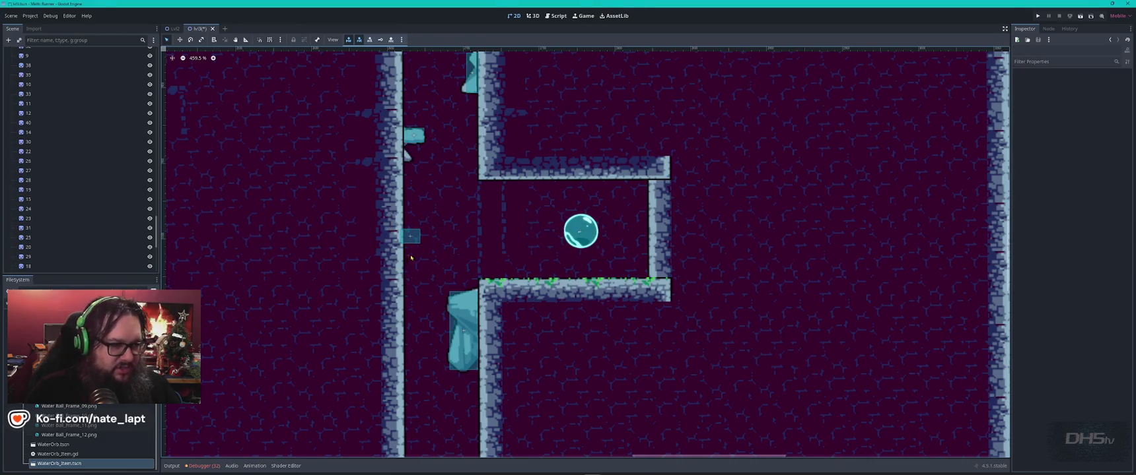
pyautogui.scroll(6, 457, 319)
pyautogui.scroll(-1, 457, 319)
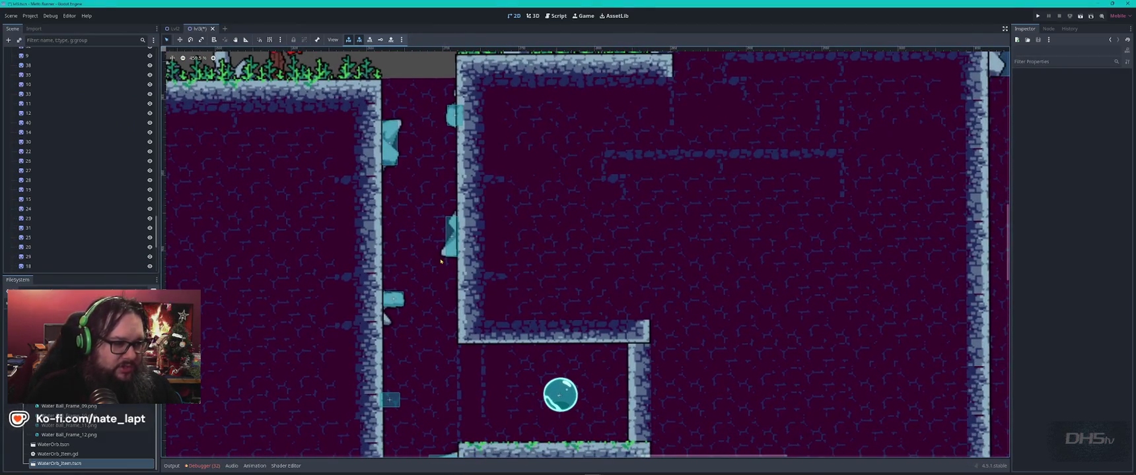
# Step: Copy an existing crystal spike, move it down the wall and rotate it to -253.9 degrees
pyautogui.click(444, 254)
pyautogui.hotkey('ctrl', 'd')
pyautogui.moveTo(444, 259); pyautogui.dragTo(376, 426)
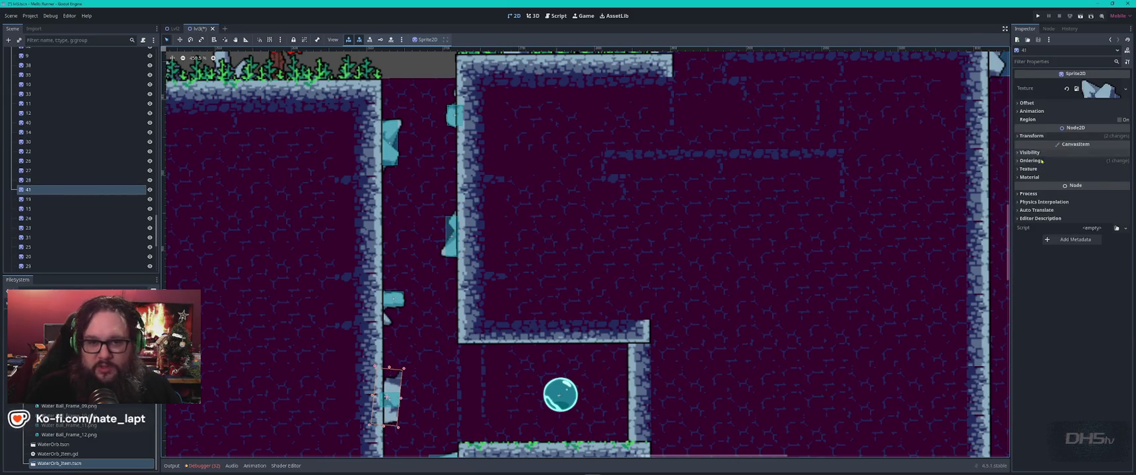
pyautogui.click(1031, 136)
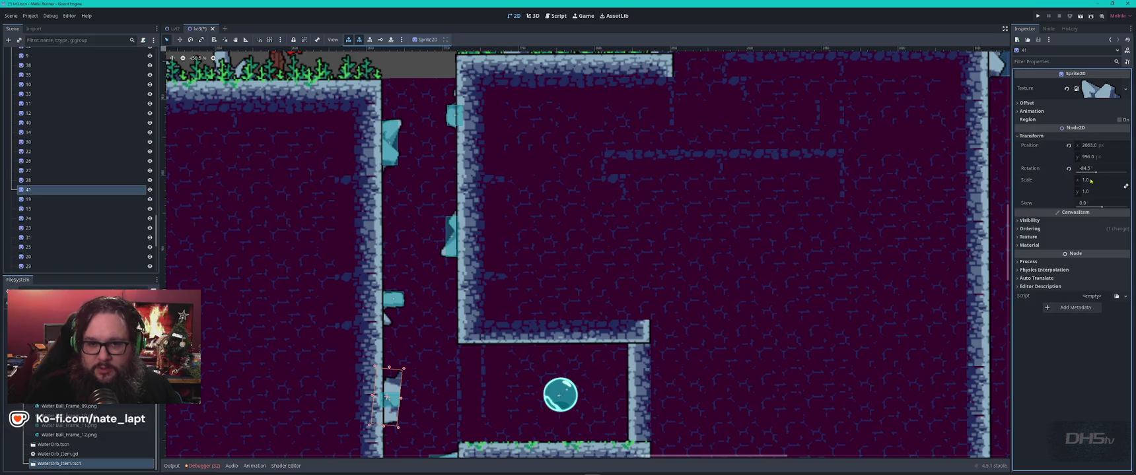
pyautogui.moveTo(1097, 173); pyautogui.dragTo(1017, 173)
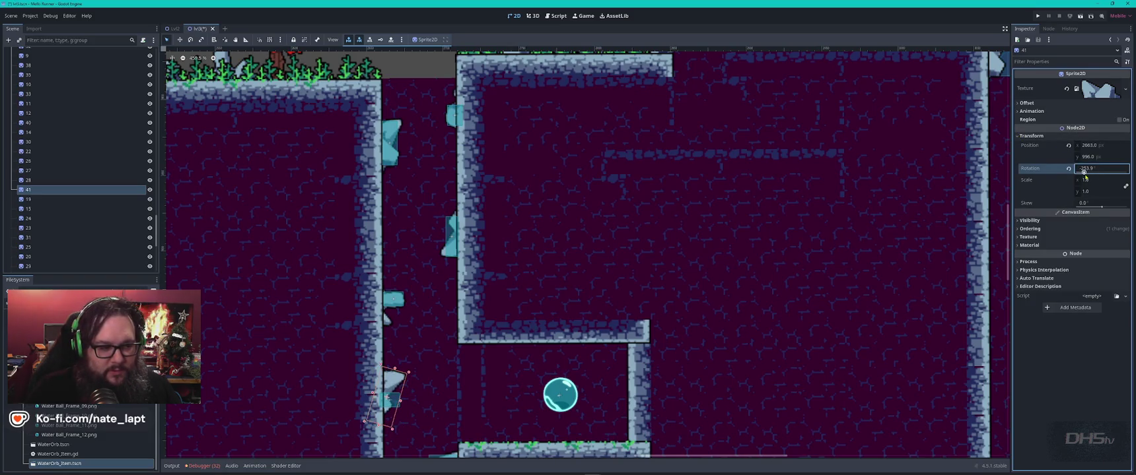
pyautogui.scroll(5, 411, 421)
pyautogui.moveTo(459, 178); pyautogui.dragTo(439, 247)
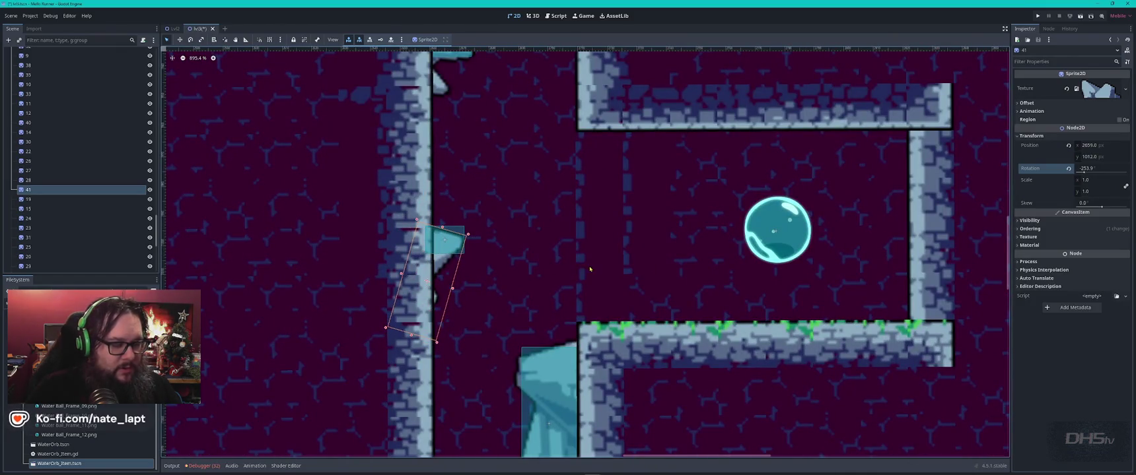
# Step: Clear the selection, save the level scene and run the game
pyautogui.click(460, 231)
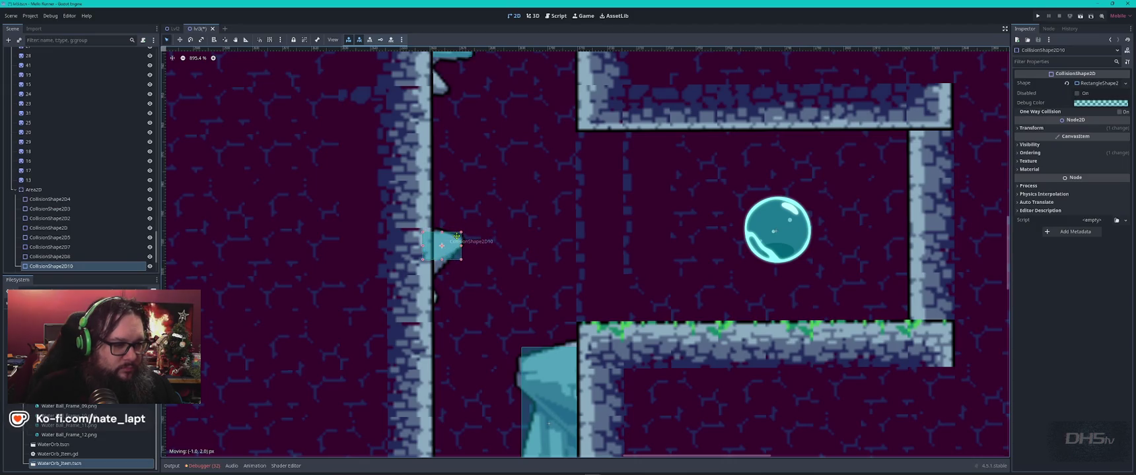
pyautogui.click(492, 220)
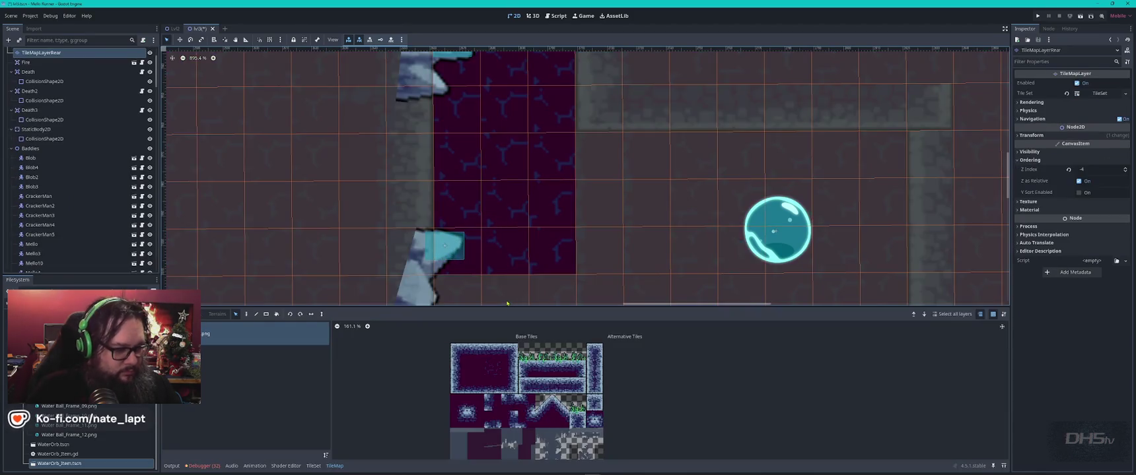
pyautogui.press('Escape')
pyautogui.hotkey('ctrl', 's')
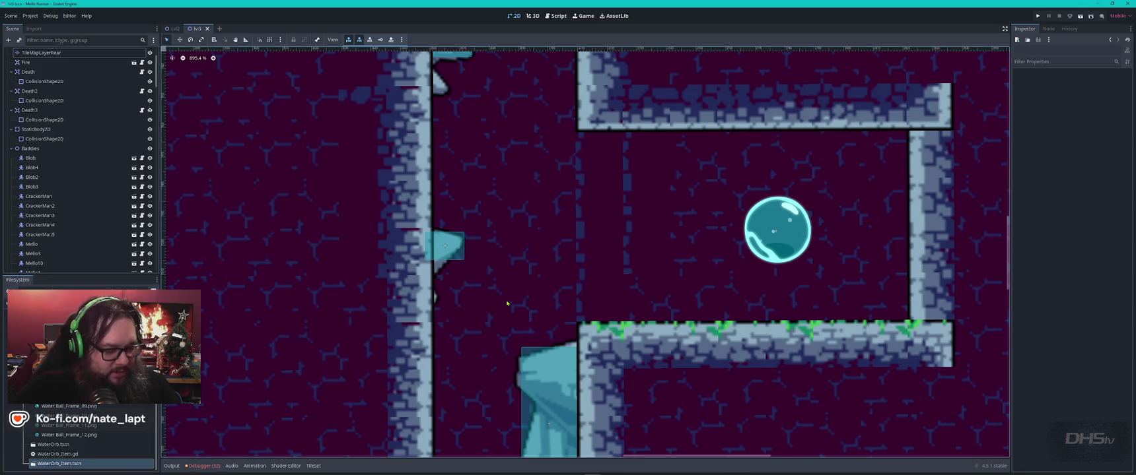
pyautogui.press('F5')
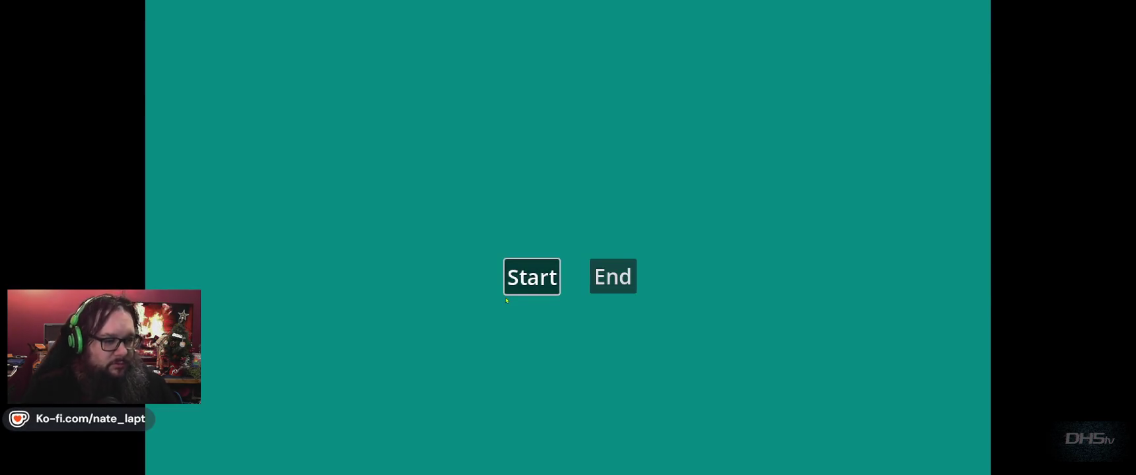
# Step: Start a new game and run right, jumping and slashing enemies, until dropping into the pit
pyautogui.click(509, 291)
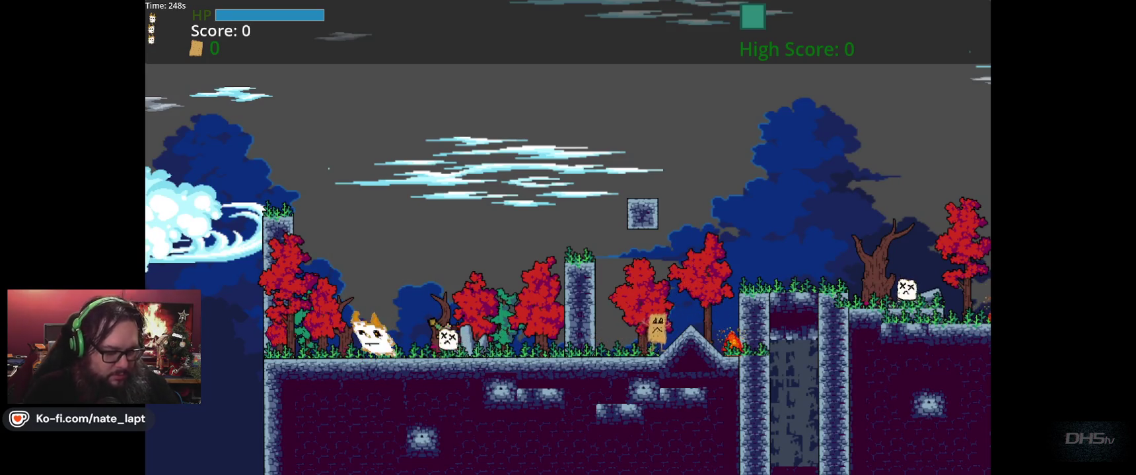
pyautogui.press('Right')
pyautogui.press('space')
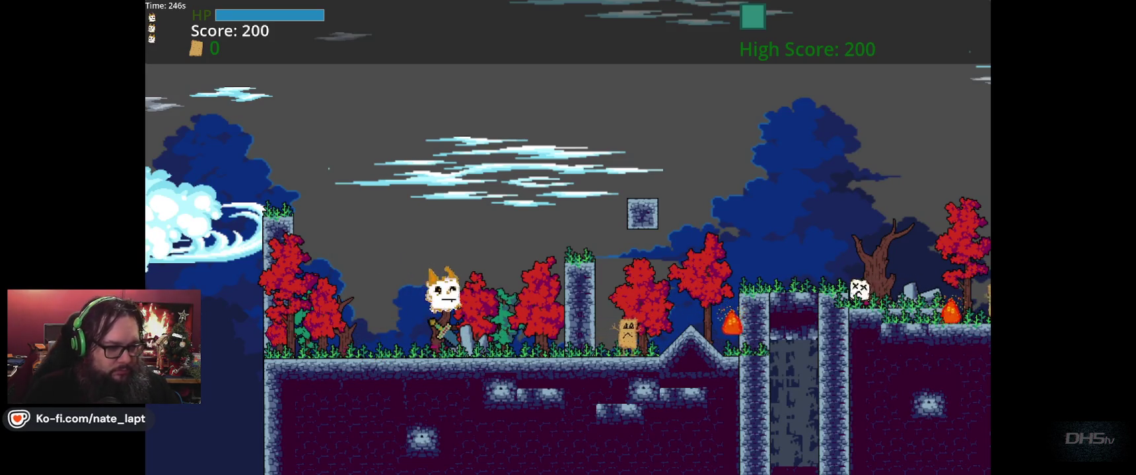
pyautogui.press('Right')
pyautogui.press('space')
pyautogui.press('x')
pyautogui.press('Right')
pyautogui.press('x')
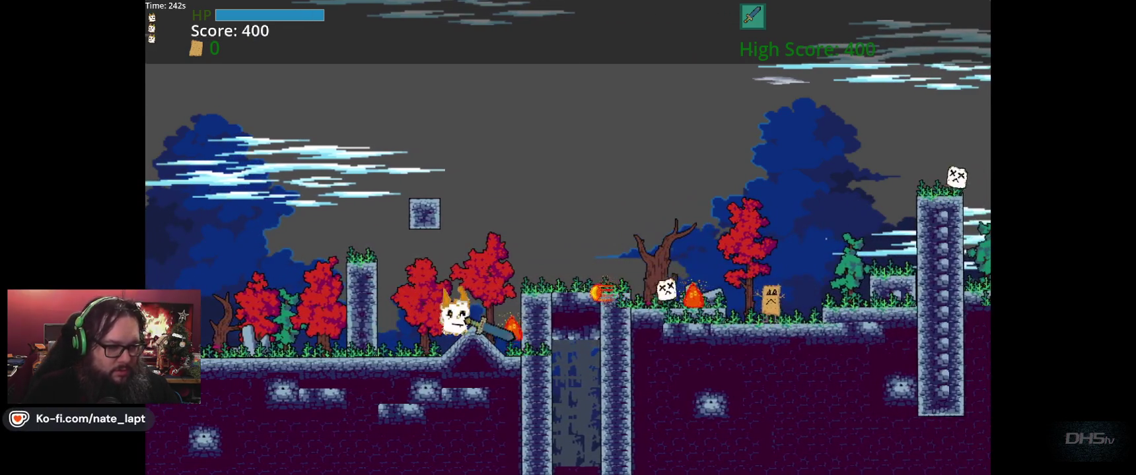
pyautogui.press('Right')
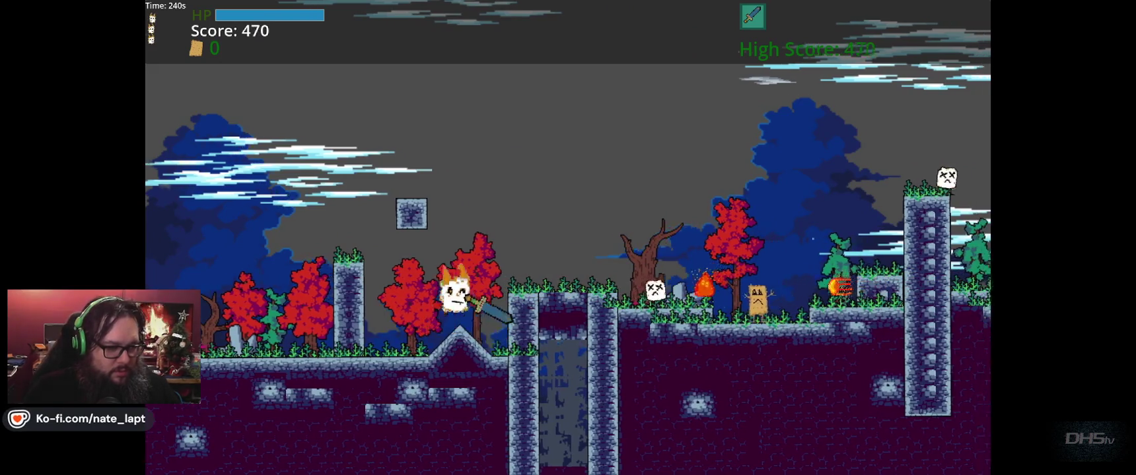
pyautogui.press('space')
pyautogui.press('Right')
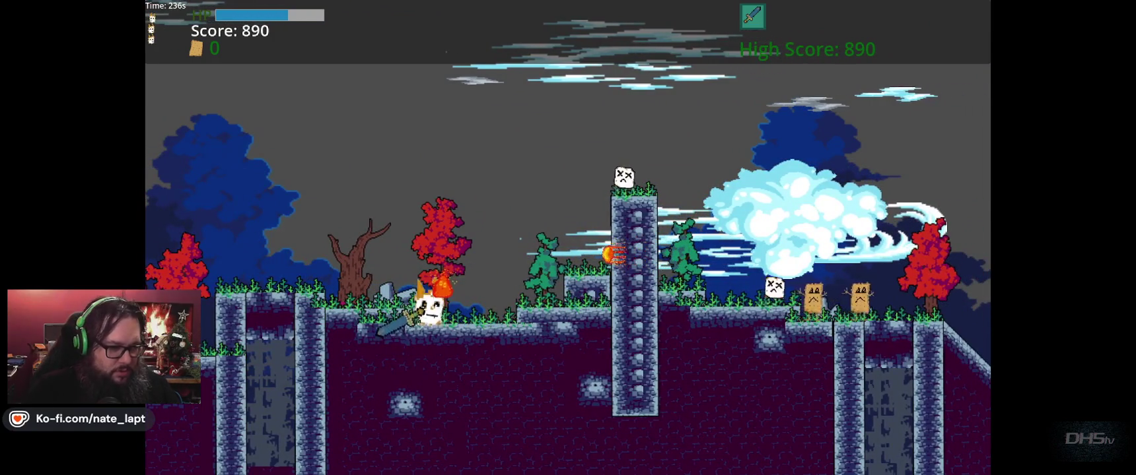
pyautogui.press('Right')
pyautogui.press('space')
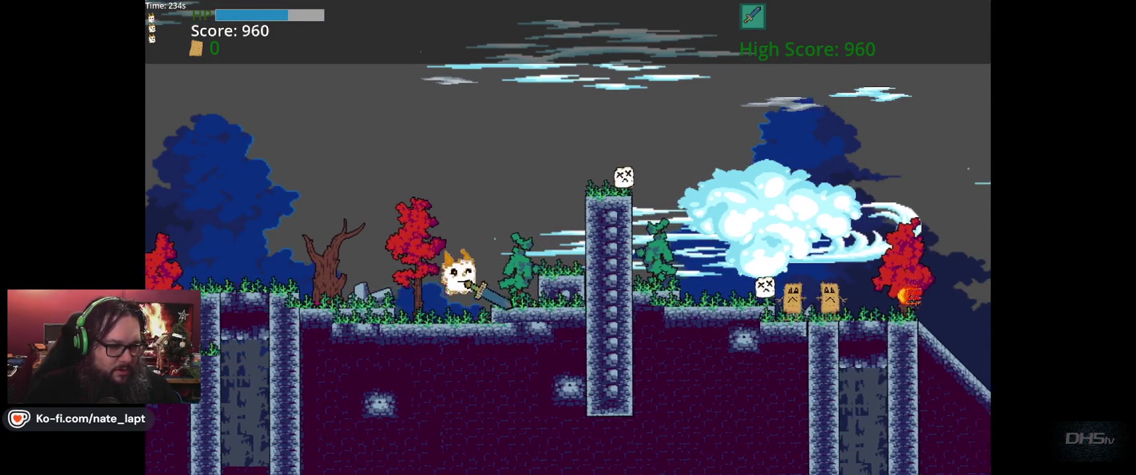
pyautogui.press('Right')
pyautogui.press('space')
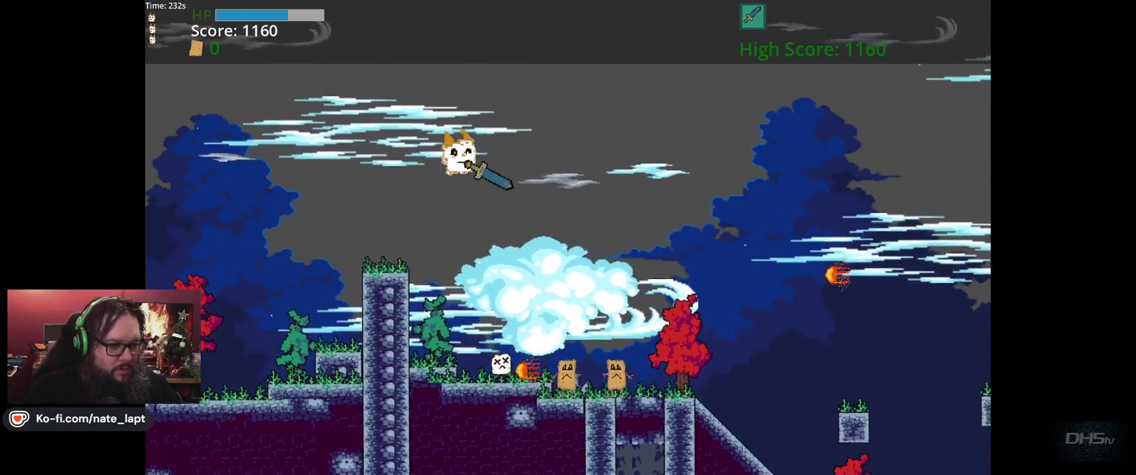
pyautogui.press('Right')
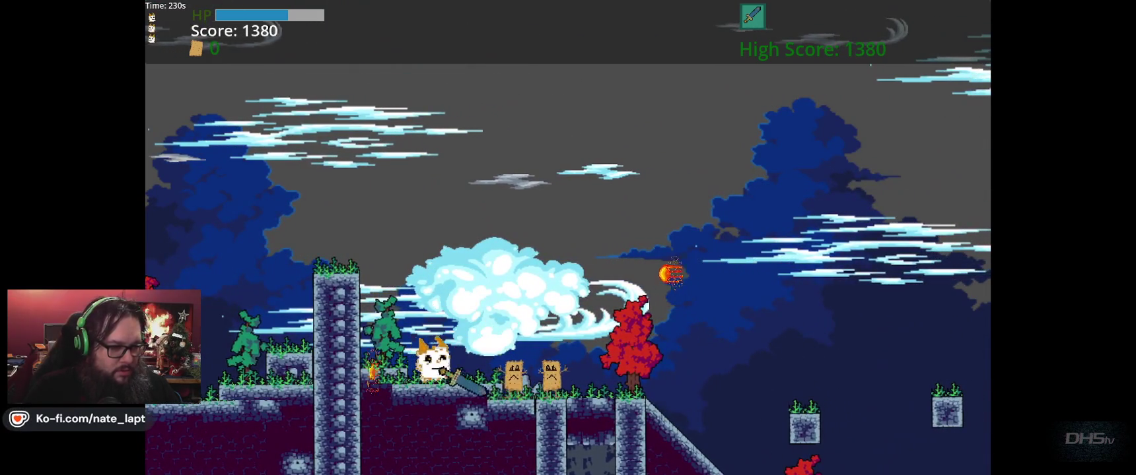
pyautogui.press('Right')
pyautogui.press('space')
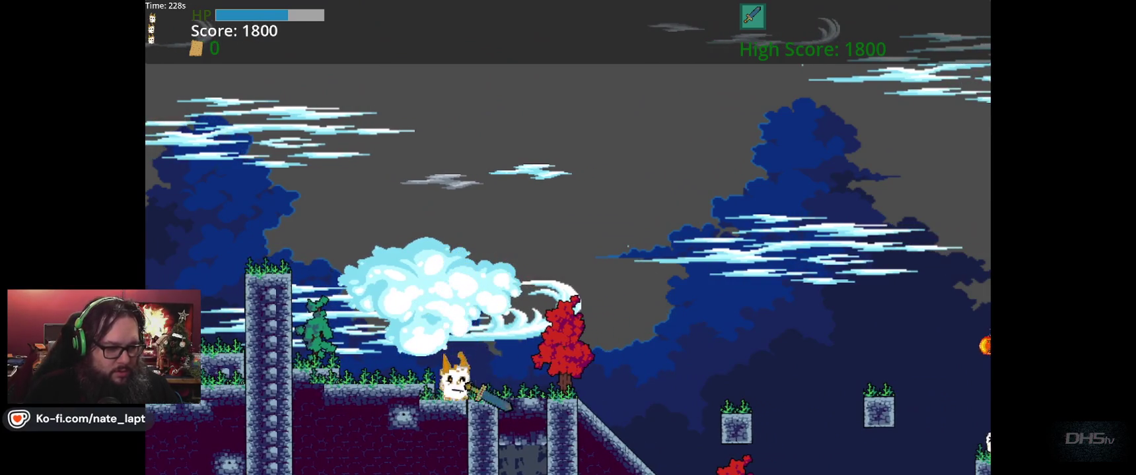
pyautogui.press('Right')
pyautogui.press('space')
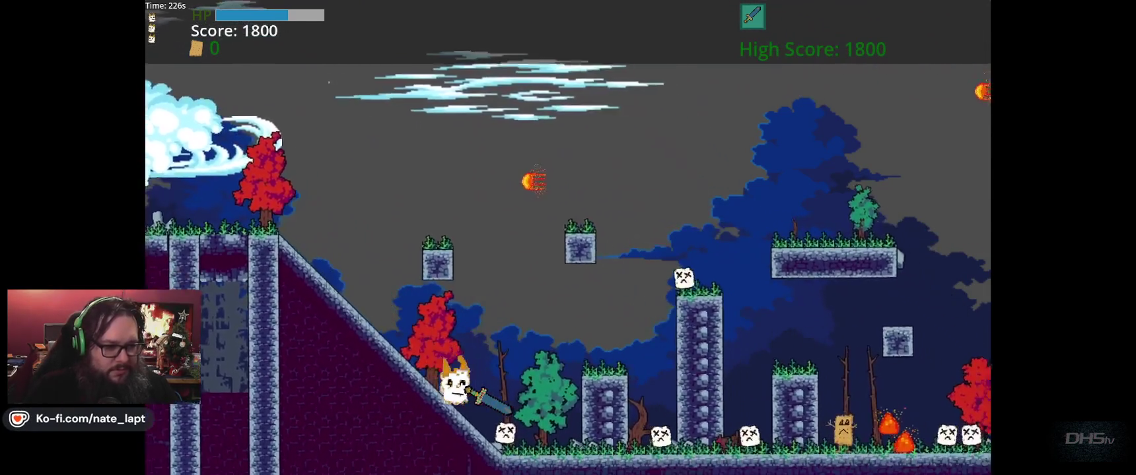
pyautogui.press('Right')
pyautogui.press('space')
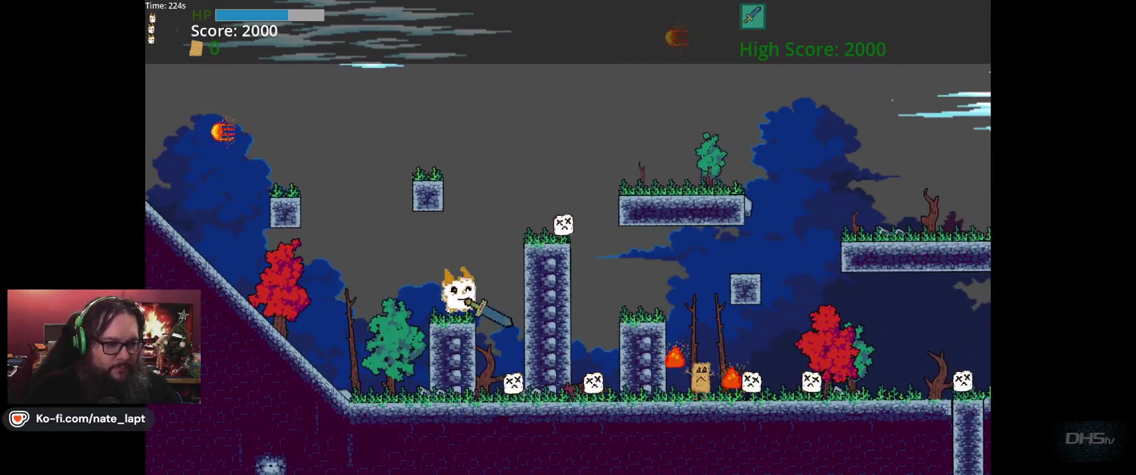
pyautogui.press('Right')
pyautogui.press('space')
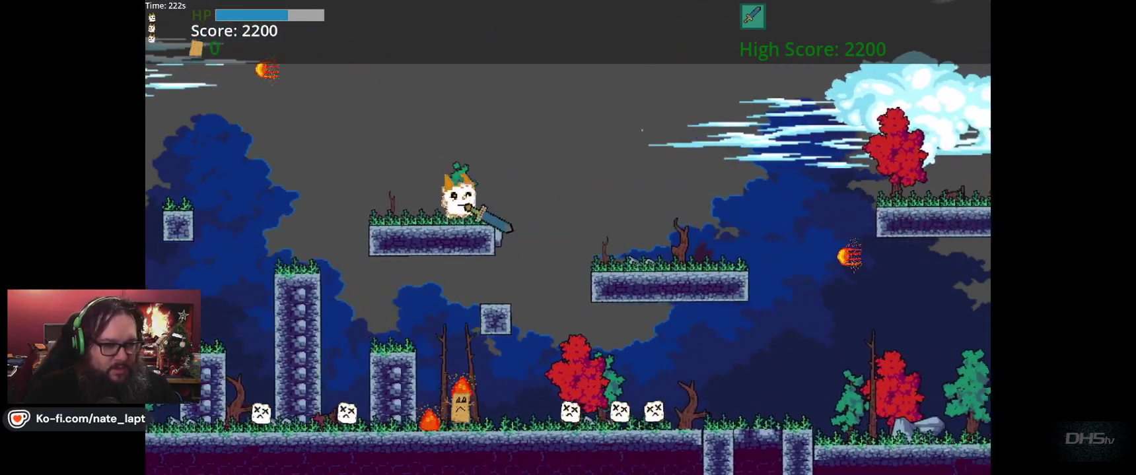
pyautogui.press('Right')
pyautogui.press('space')
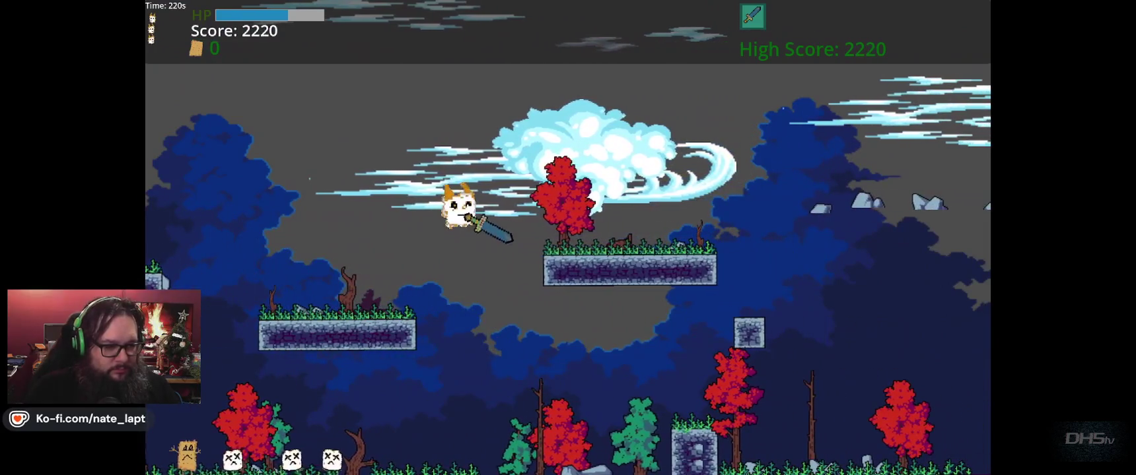
pyautogui.press('Right')
pyautogui.press('space')
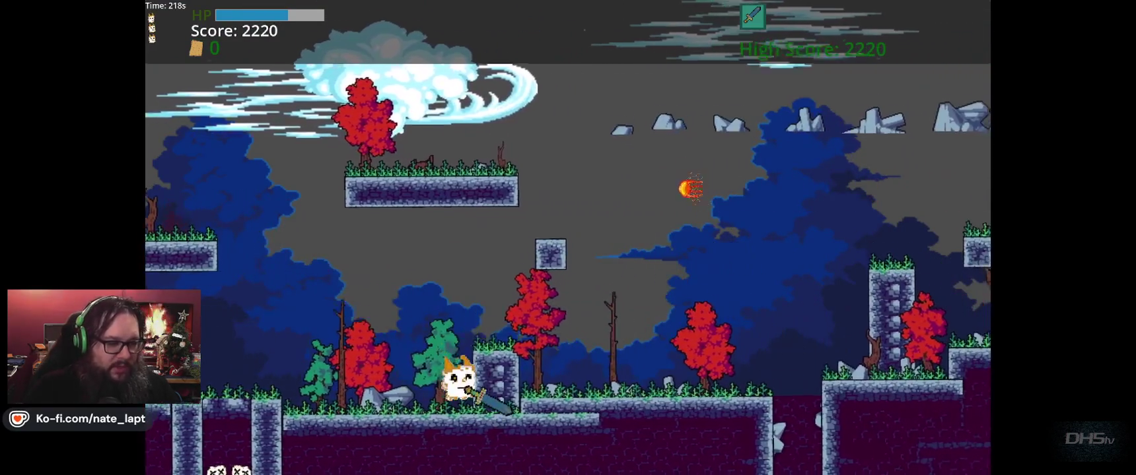
pyautogui.press('Right')
pyautogui.press('space')
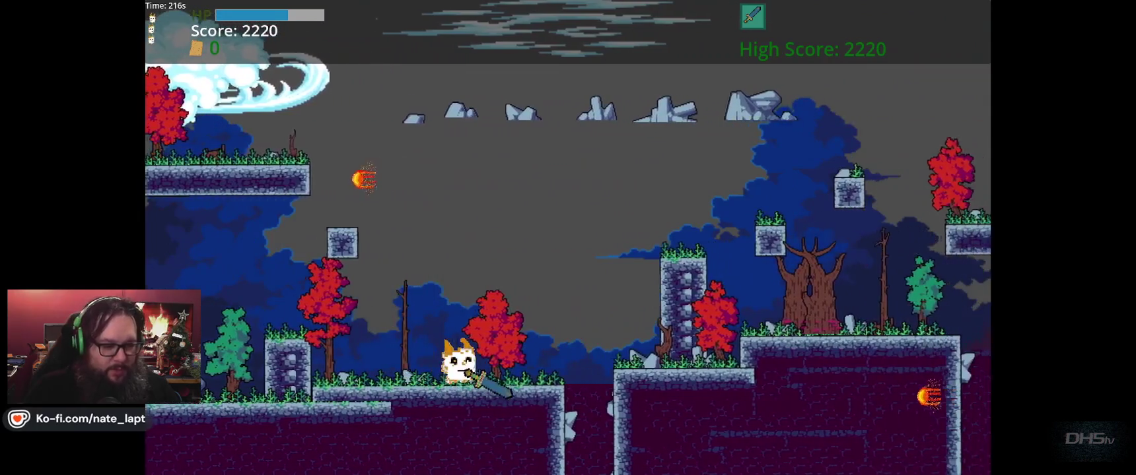
pyautogui.press('Right')
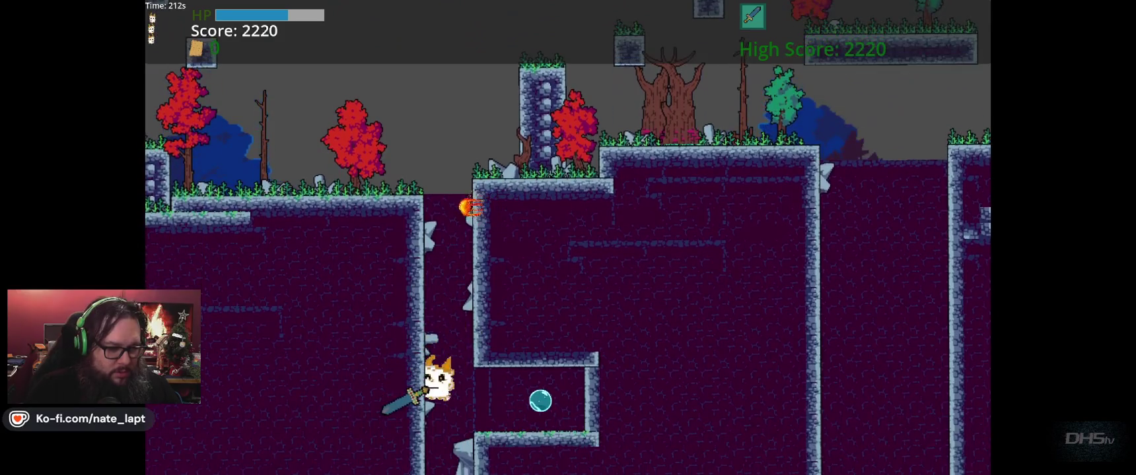
# Step: Climb out of the shaft and hop right across platforms and pillars until the score reaches 2300, then exit to the editor
pyautogui.press('Left')
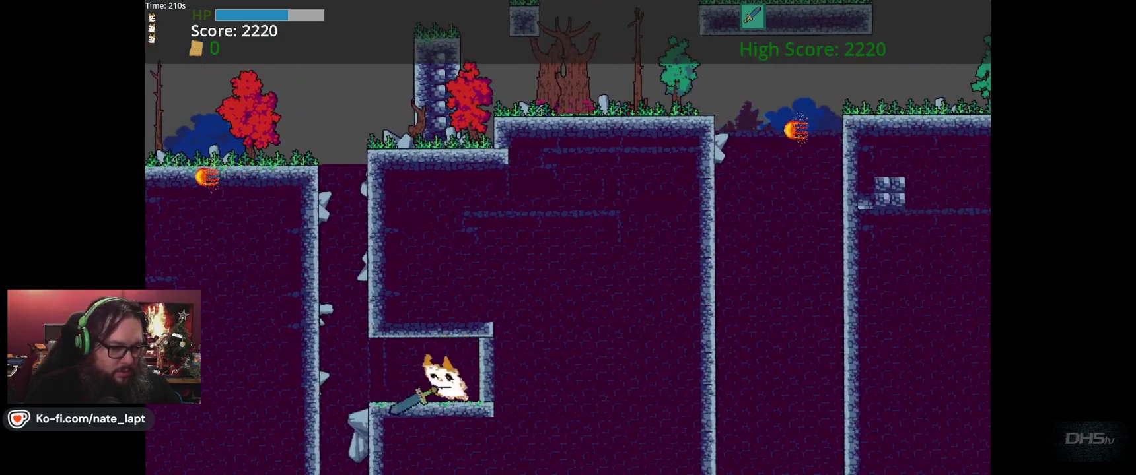
pyautogui.press('Right')
pyautogui.press('Up')
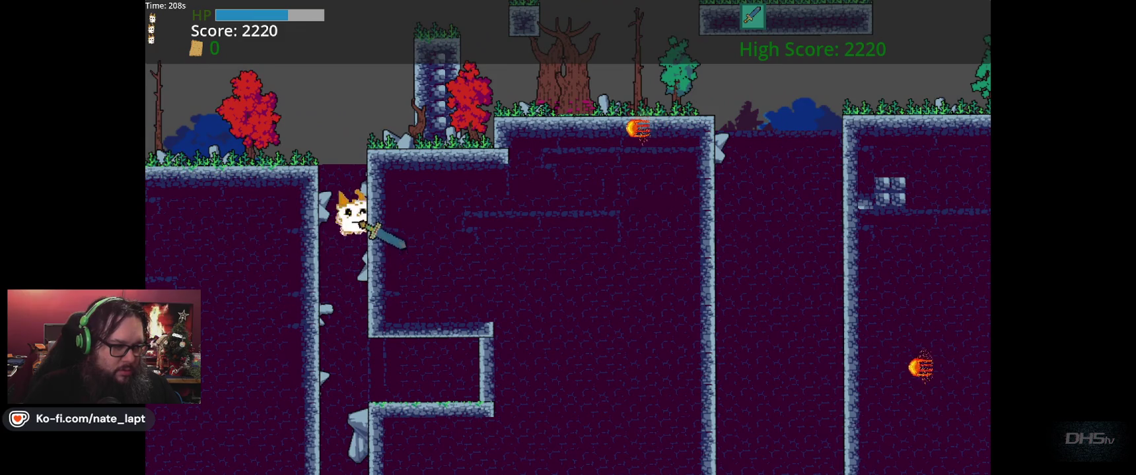
pyautogui.press('Left')
pyautogui.press('Up')
pyautogui.press('Right')
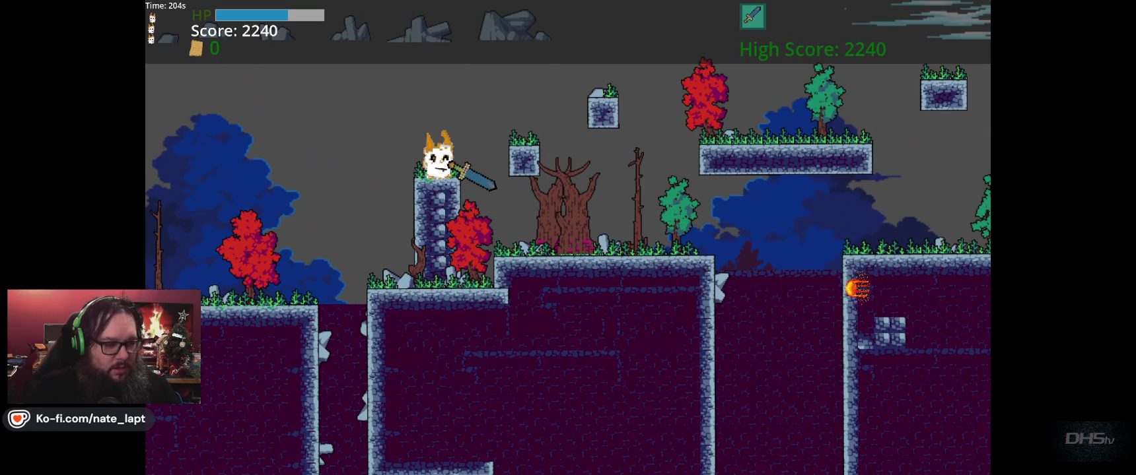
pyautogui.press('Left')
pyautogui.press('Up')
pyautogui.press('Left')
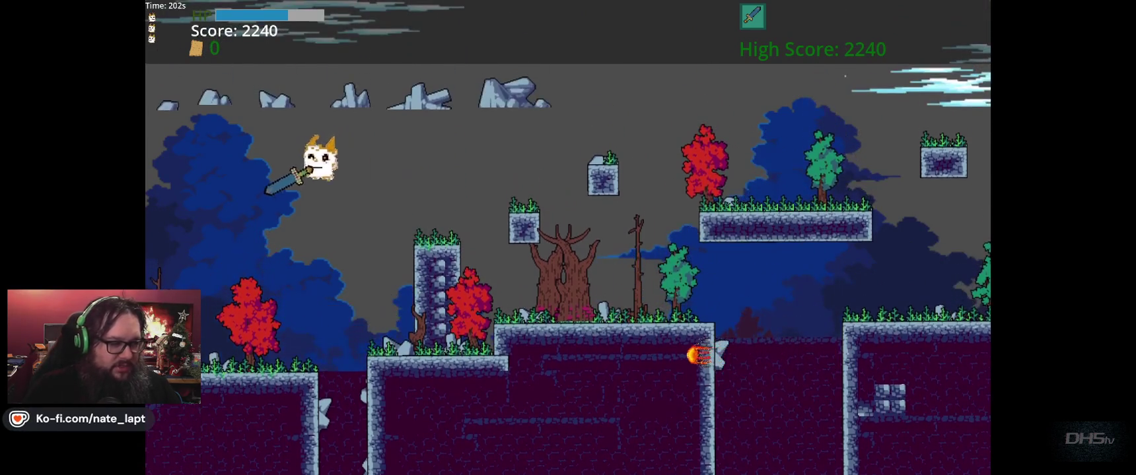
pyautogui.press('Right')
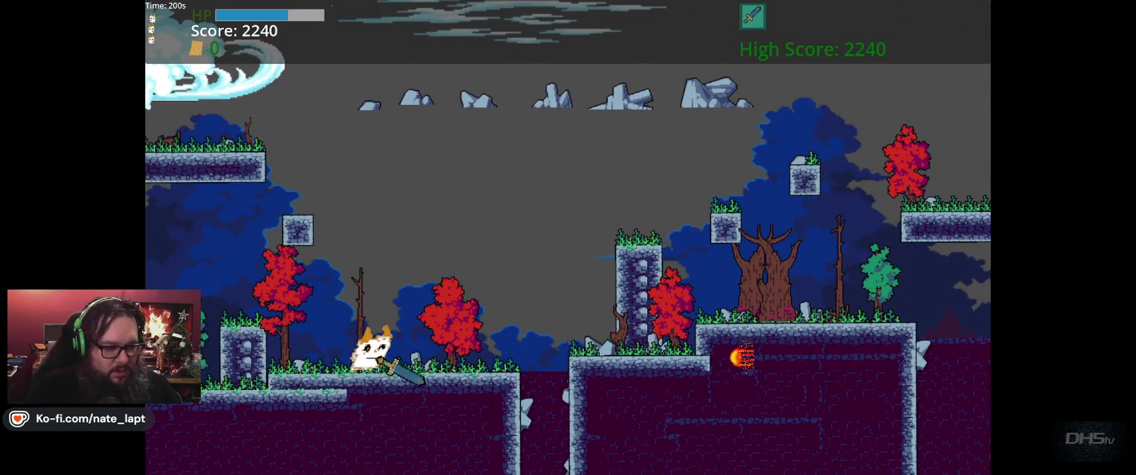
pyautogui.press('Right')
pyautogui.press('Up')
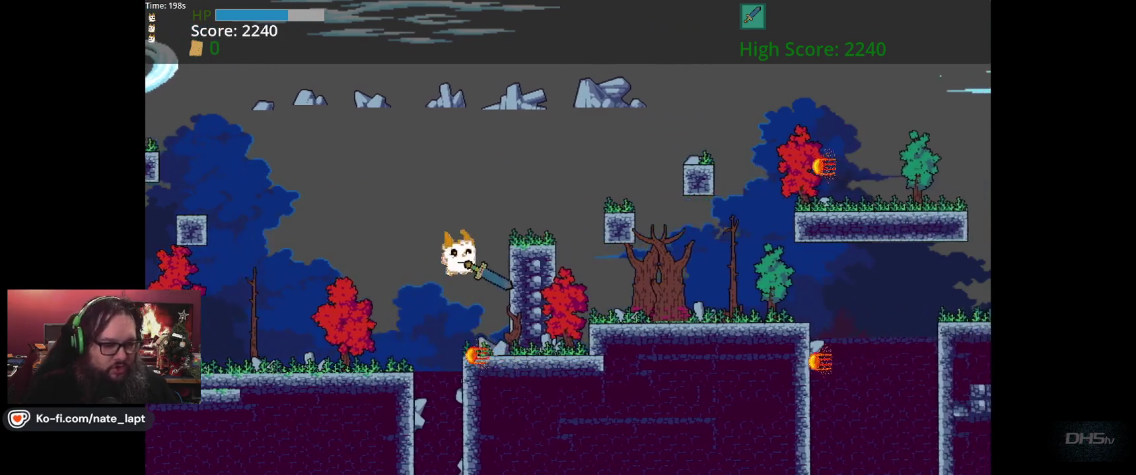
pyautogui.press('Up')
pyautogui.press('Right')
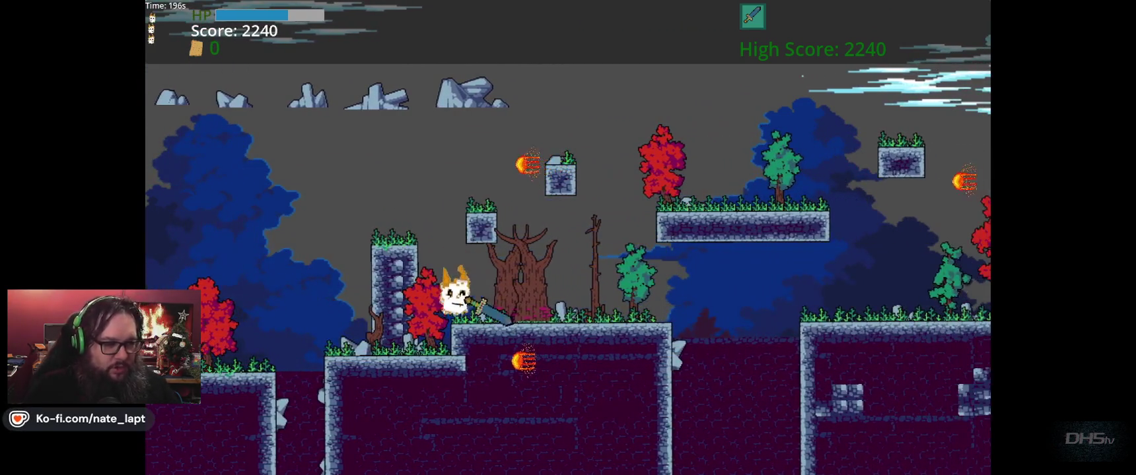
pyautogui.press('Up')
pyautogui.press('Right')
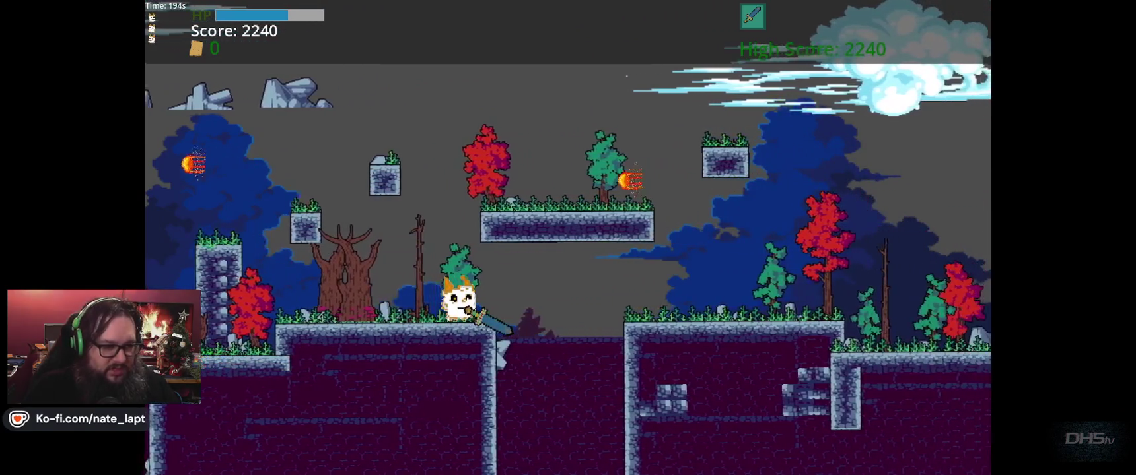
pyautogui.press('Up')
pyautogui.press('Right')
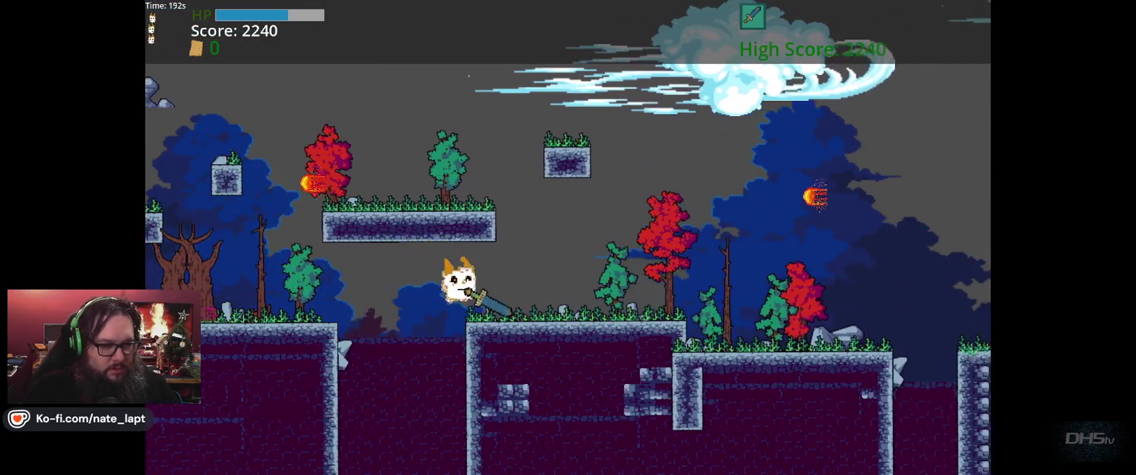
pyautogui.press('Up')
pyautogui.press('Right')
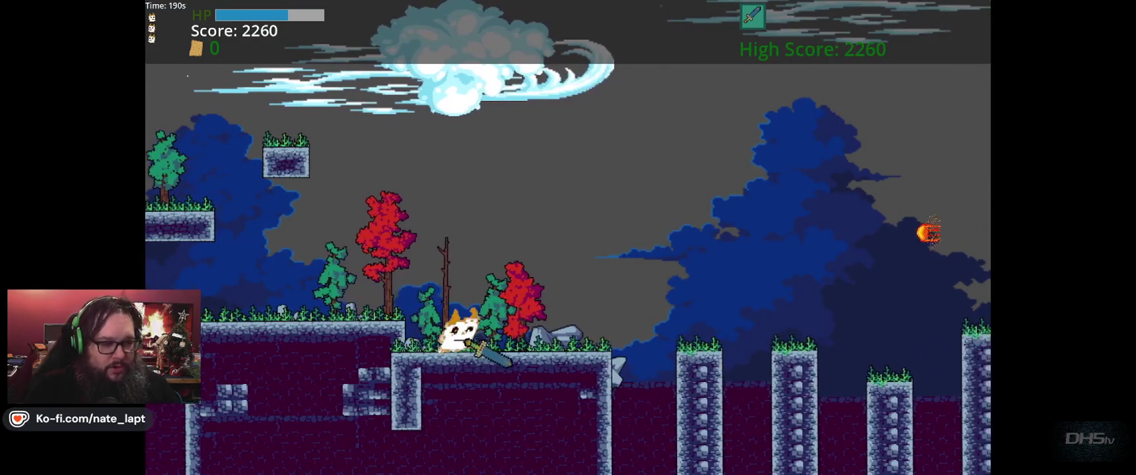
pyautogui.press('Up')
pyautogui.press('Right')
pyautogui.press('Up')
pyautogui.press('Right')
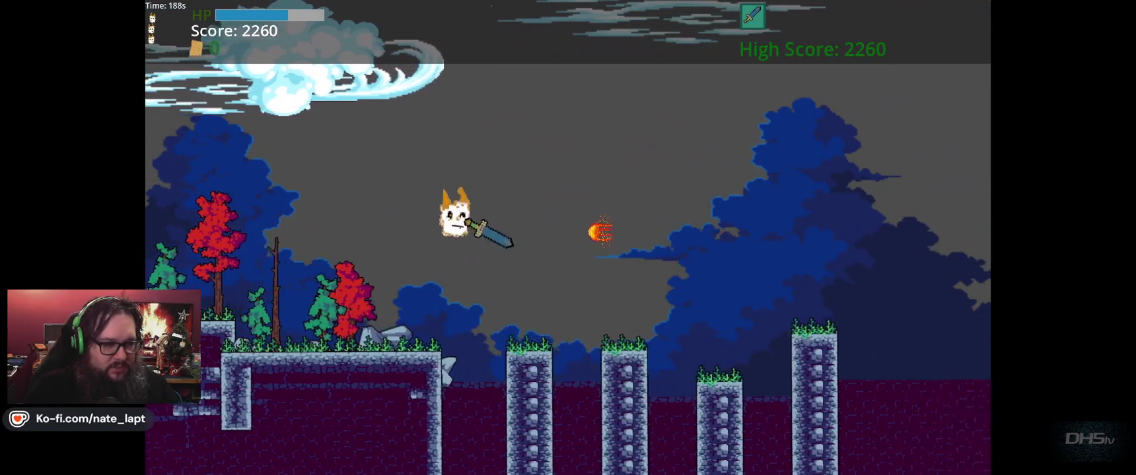
pyautogui.press('Up')
pyautogui.press('Right')
pyautogui.press('Up')
pyautogui.press('Right')
pyautogui.press('Up')
pyautogui.press('Left')
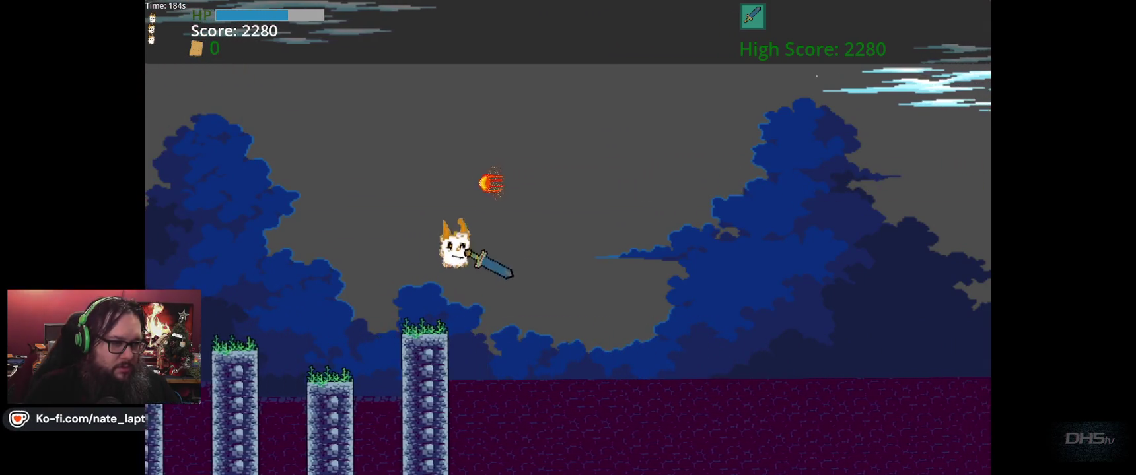
pyautogui.press('Up')
pyautogui.press('Right')
pyautogui.press('Up')
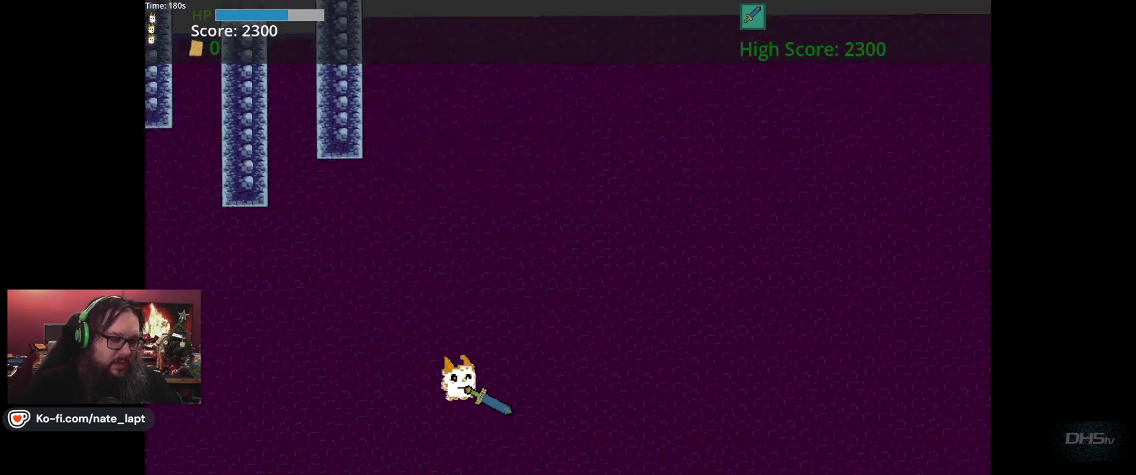
pyautogui.scroll(-5, 478, 247)
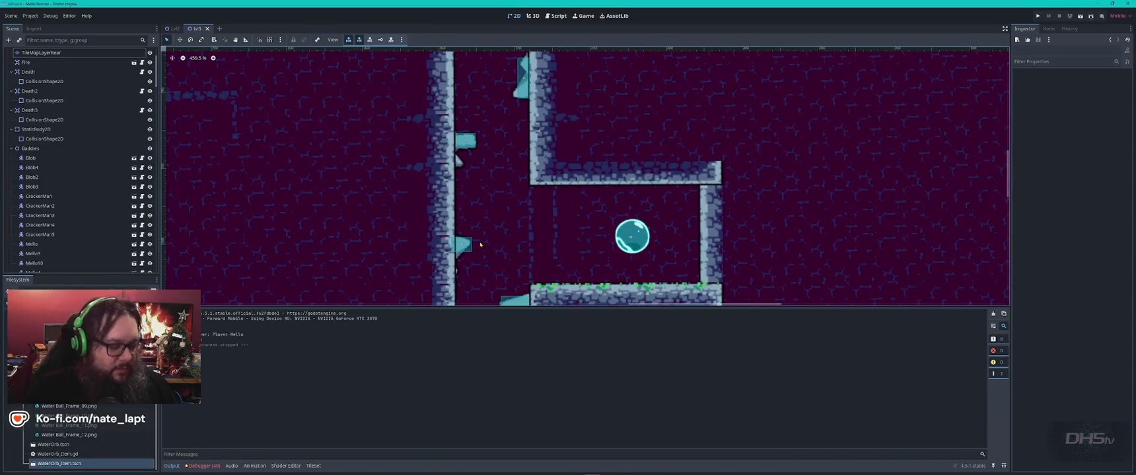
# Step: Nudge CollisionShape2D9 up into place against the wall
pyautogui.scroll(-5, 536, 239)
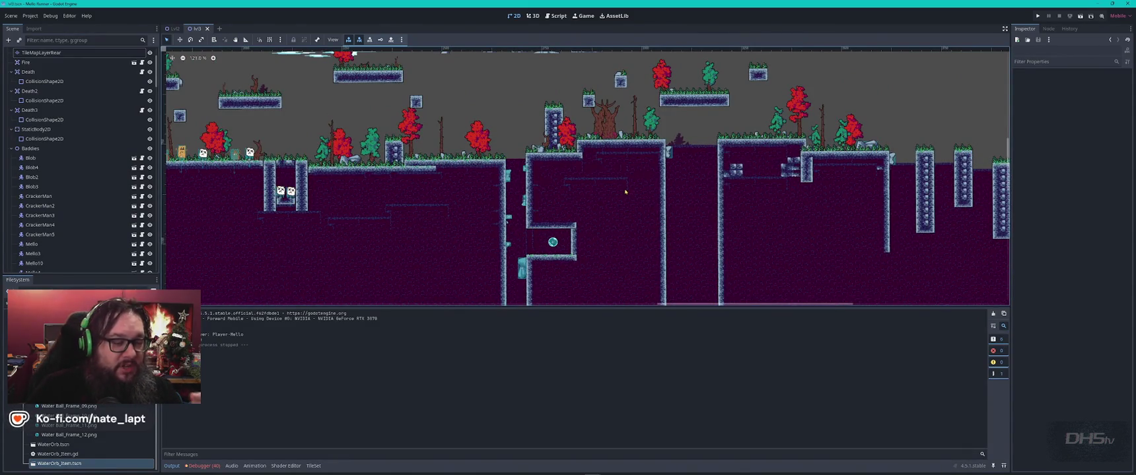
pyautogui.moveTo(445, 212); pyautogui.dragTo(585, 197)
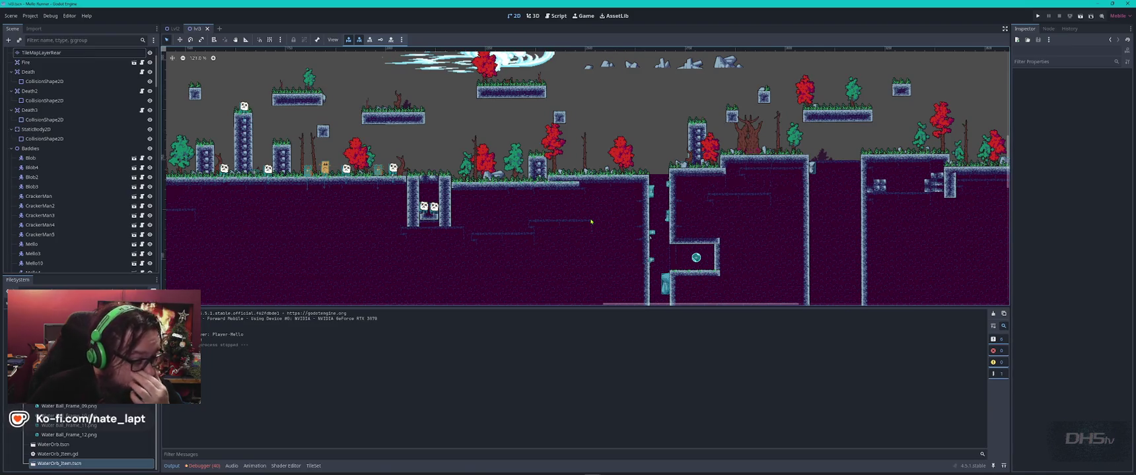
pyautogui.scroll(-3, 598, 224)
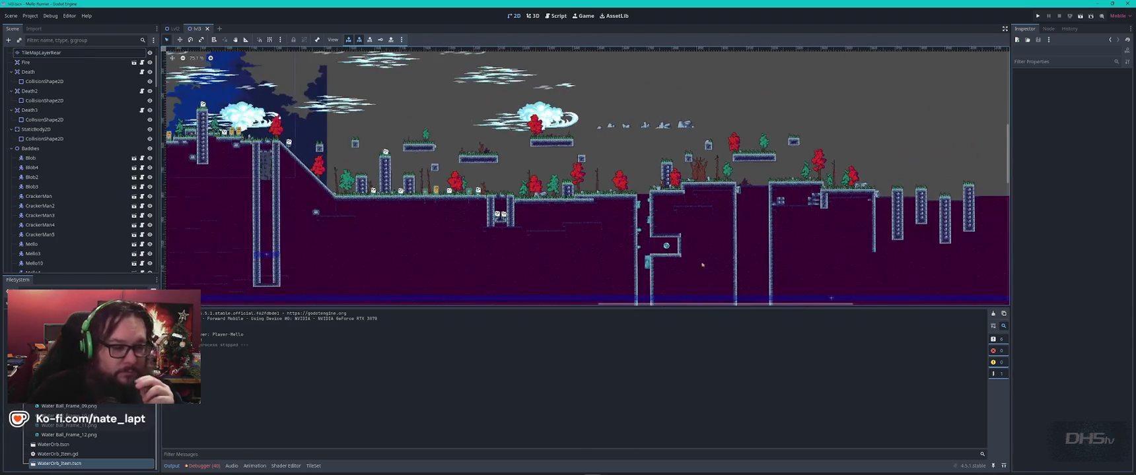
pyautogui.moveTo(721, 279); pyautogui.dragTo(621, 155)
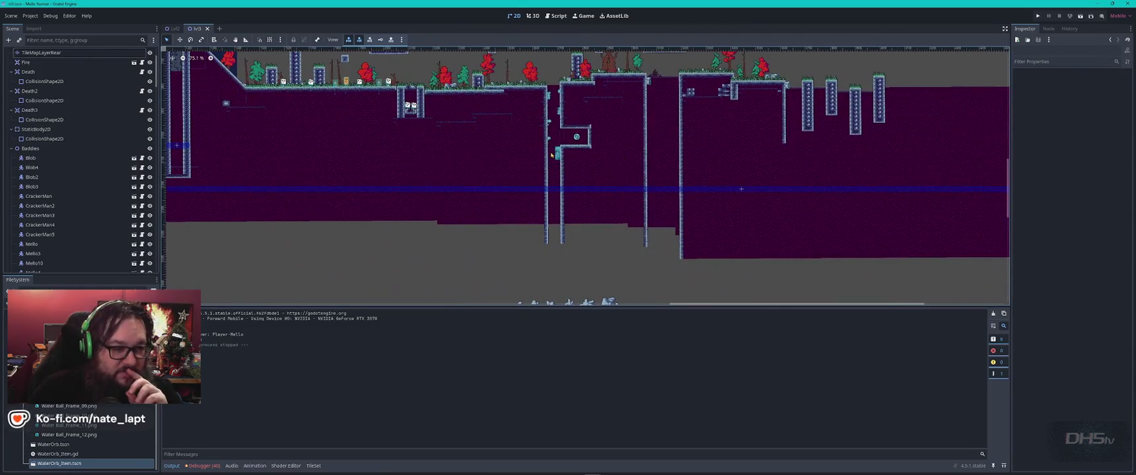
pyautogui.scroll(5, 552, 154)
pyautogui.scroll(-2, 572, 191)
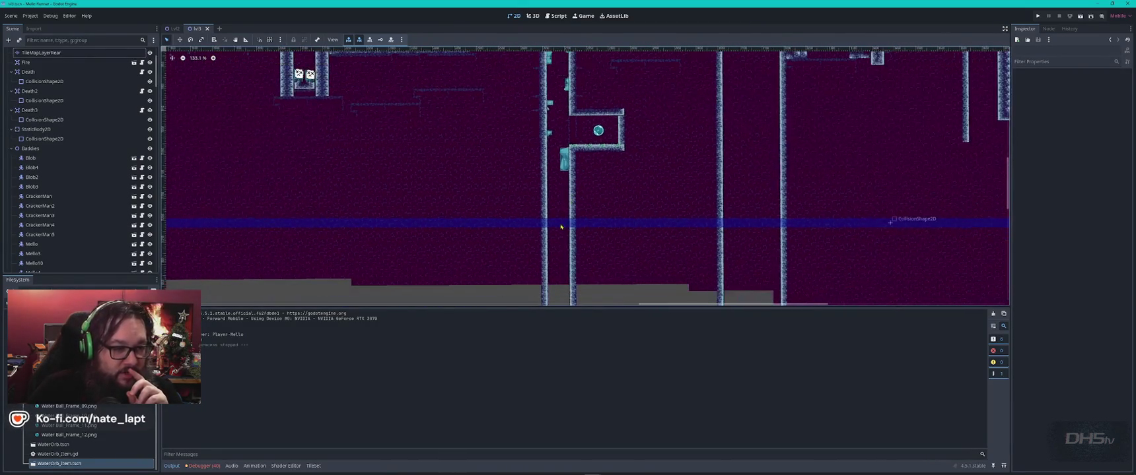
pyautogui.scroll(8, 547, 106)
pyautogui.click(546, 201)
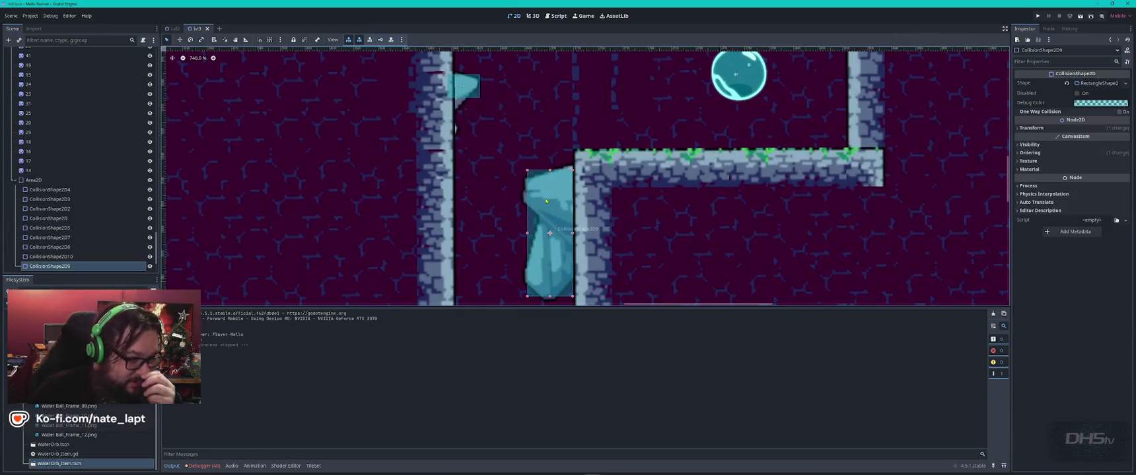
pyautogui.moveTo(548, 200); pyautogui.dragTo(545, 191)
# Step: Adjust wall sprite 40, then select TileMapLayerBase for tile painting
pyautogui.click(539, 190)
pyautogui.scroll(-8, 635, 213)
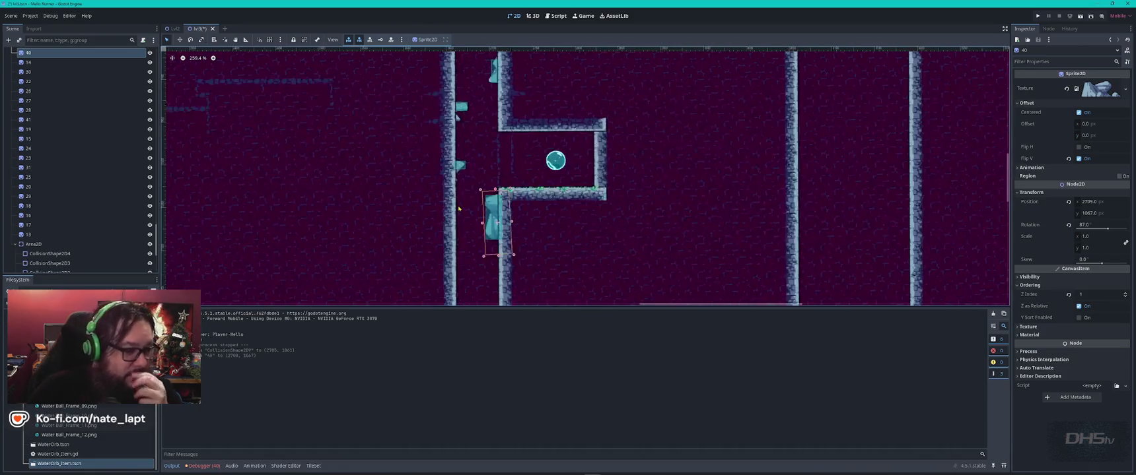
pyautogui.click(445, 253)
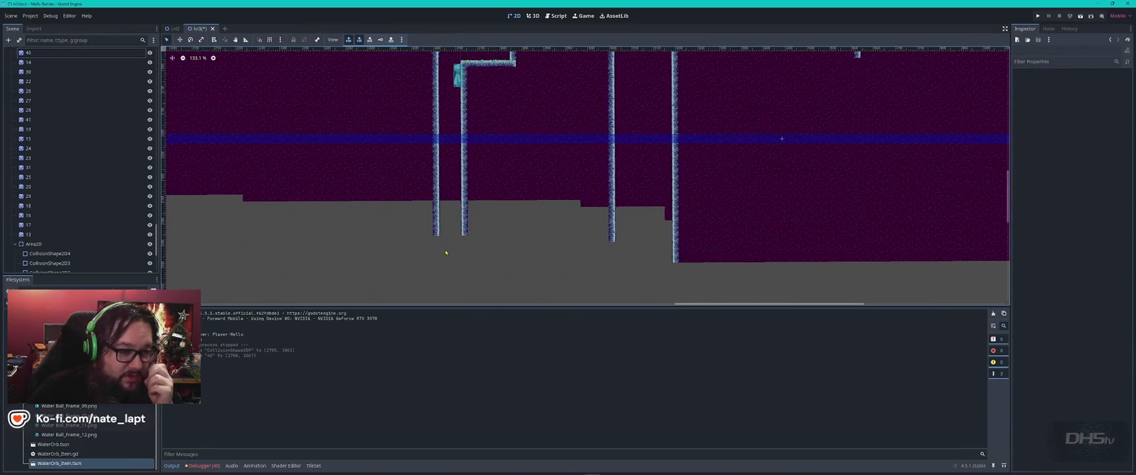
pyautogui.scroll(-3, 444, 253)
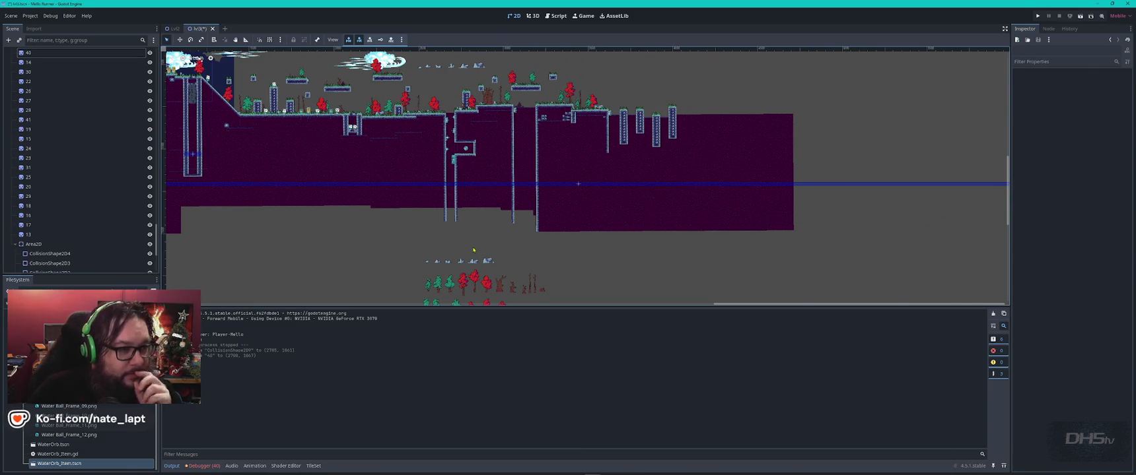
pyautogui.scroll(5, 669, 122)
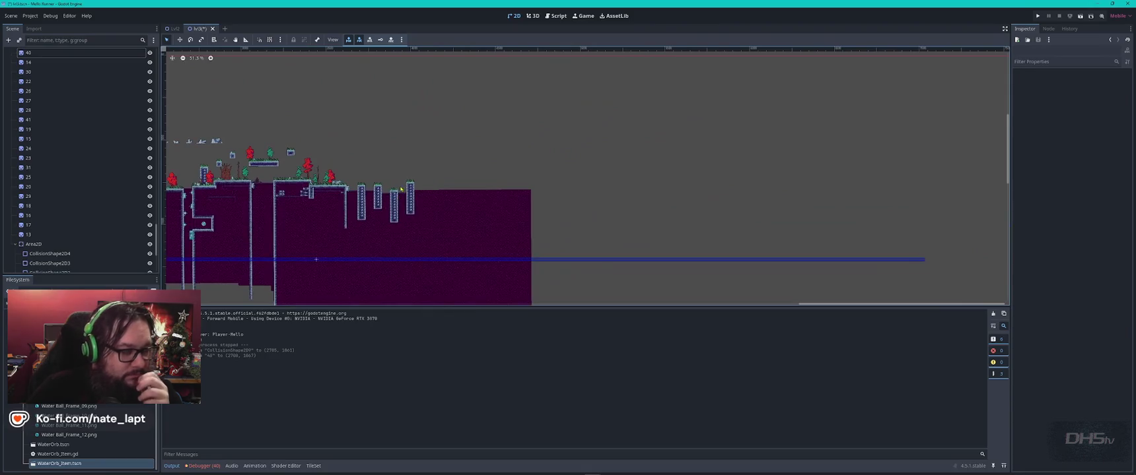
pyautogui.scroll(-3, 417, 235)
pyautogui.scroll(1, 429, 147)
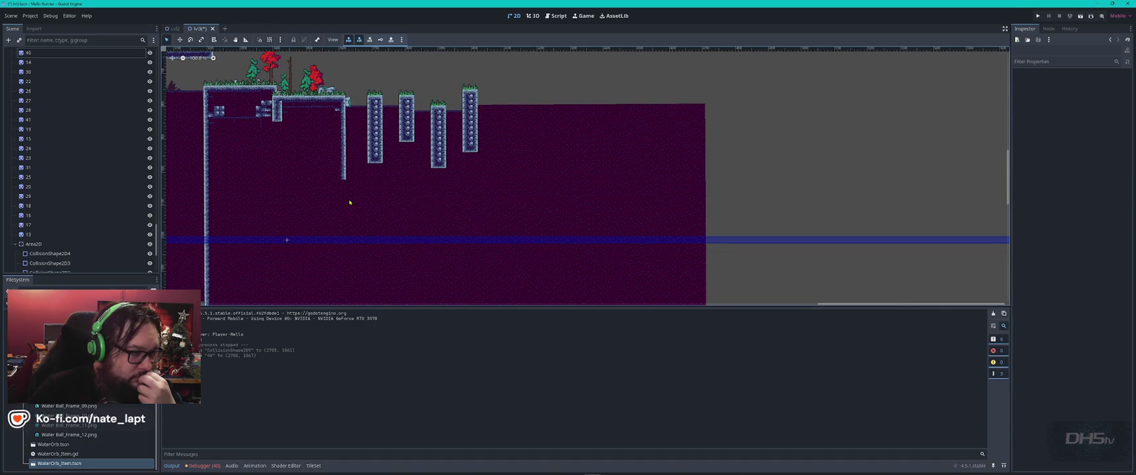
pyautogui.click(343, 160)
pyautogui.scroll(5, 347, 142)
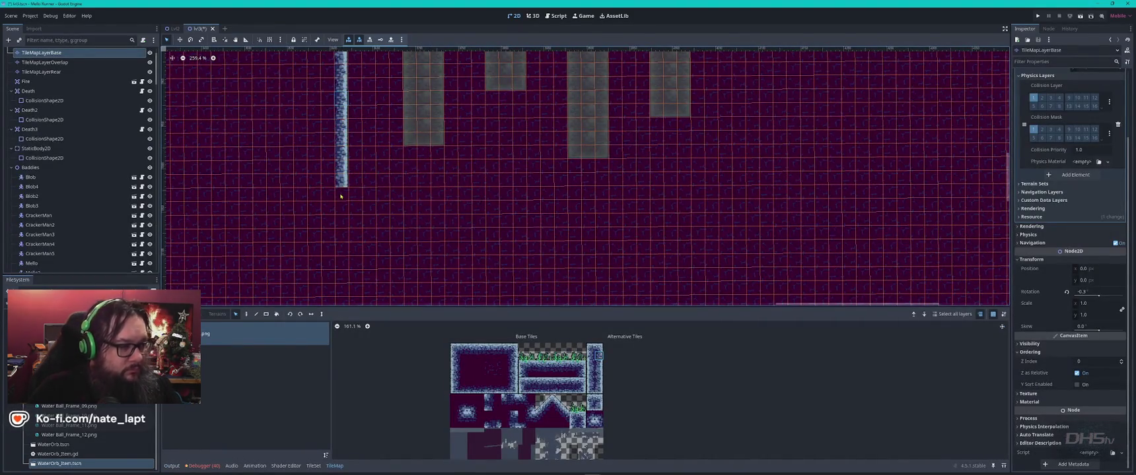
# Step: Paint wall tiles up and down the narrow column, then exit tile painting to view the whole level
pyautogui.moveTo(341, 197); pyautogui.dragTo(340, 56)
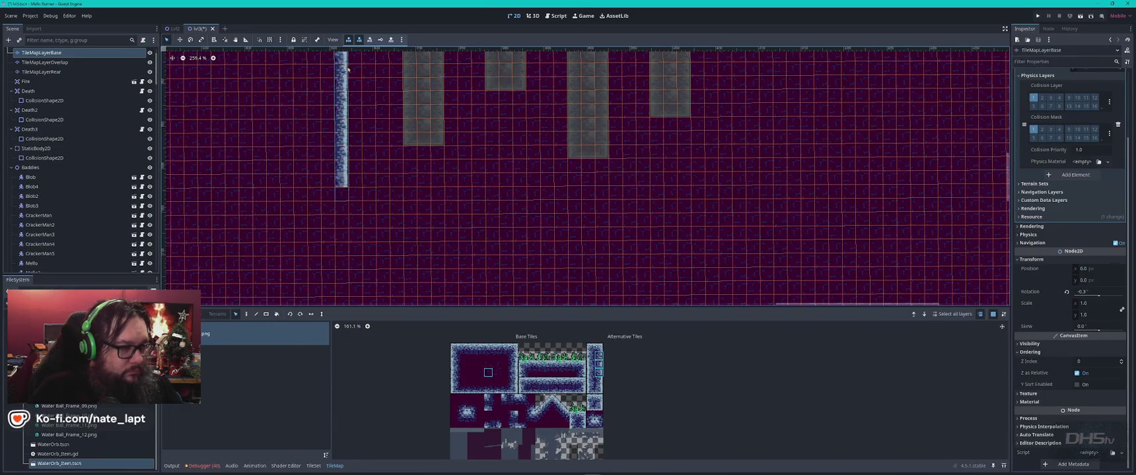
pyautogui.scroll(-3, 348, 147)
pyautogui.moveTo(345, 190); pyautogui.dragTo(342, 273)
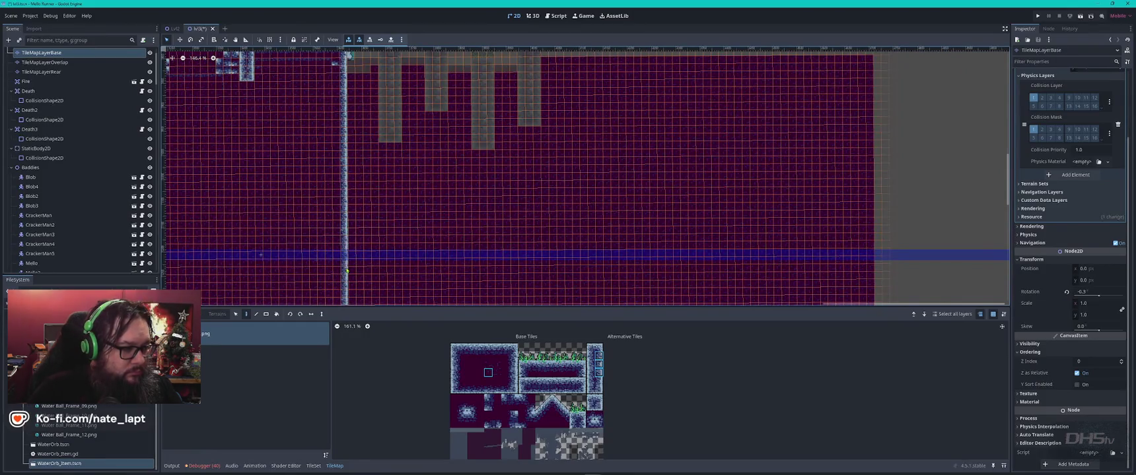
pyautogui.press('Escape')
pyautogui.moveTo(349, 329)
pyautogui.mouseDown()
pyautogui.moveTo(434, 222)
pyautogui.moveTo(490, 261)
pyautogui.mouseUp()
pyautogui.scroll(-5, 418, 241)
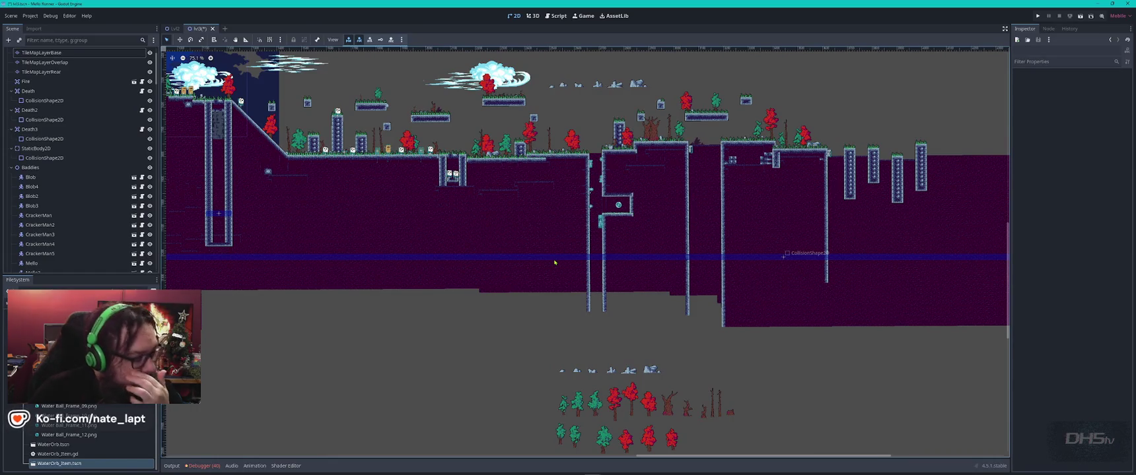
# Step: Delete the cloud-platform stones, restore them with undo, and select TileMapLayerBase for painting
pyautogui.moveTo(266, 156); pyautogui.dragTo(382, 182)
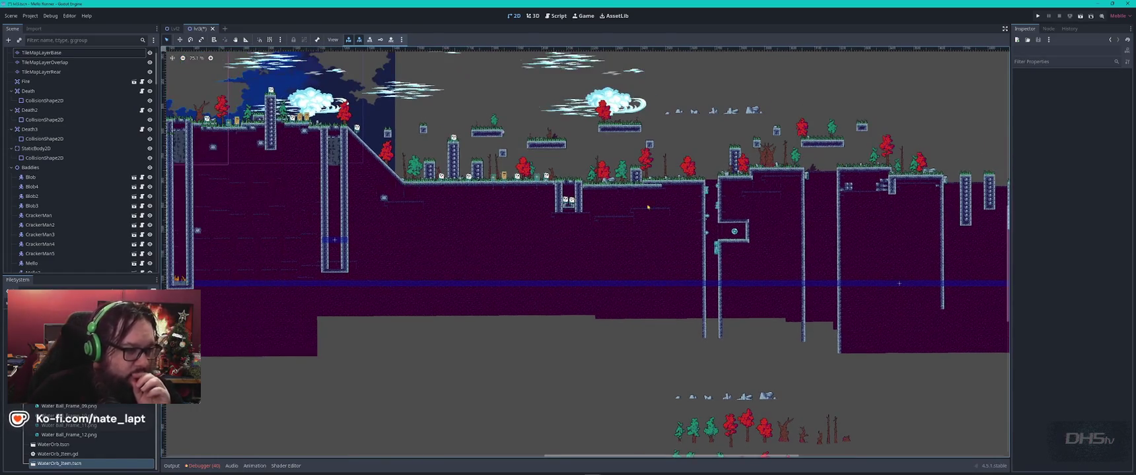
pyautogui.scroll(-5, 647, 207)
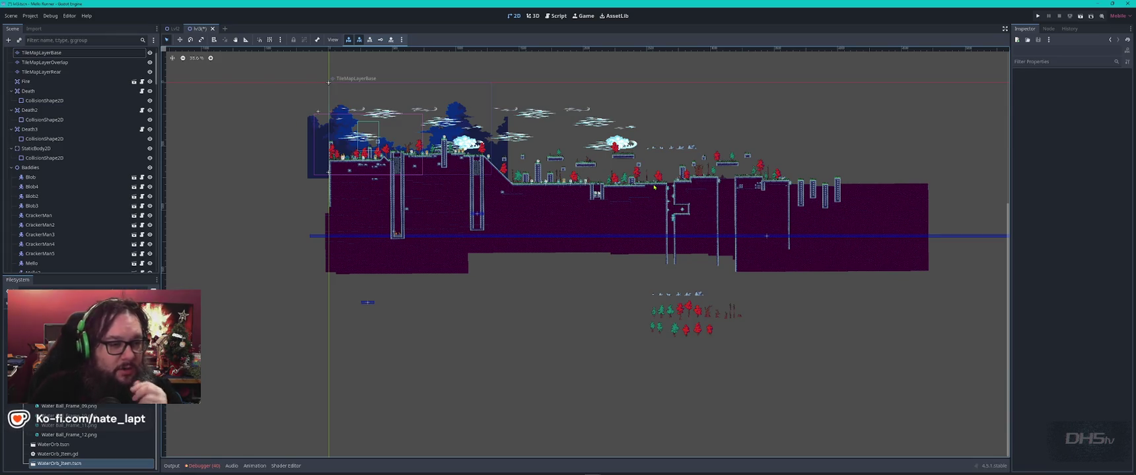
pyautogui.scroll(10, 705, 146)
pyautogui.moveTo(710, 134); pyautogui.dragTo(557, 179)
pyautogui.press('Delete')
pyautogui.press('Return')
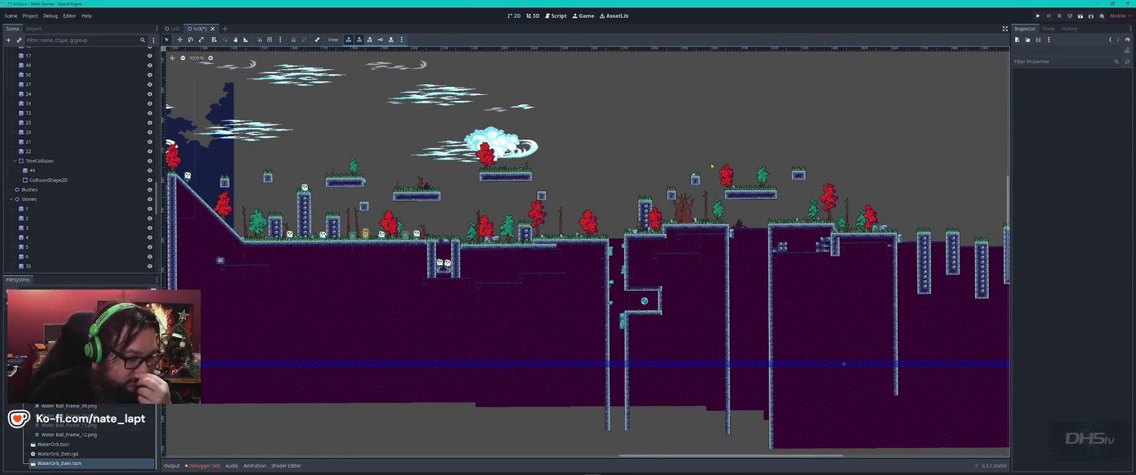
pyautogui.hotkey('ctrl', 'z')
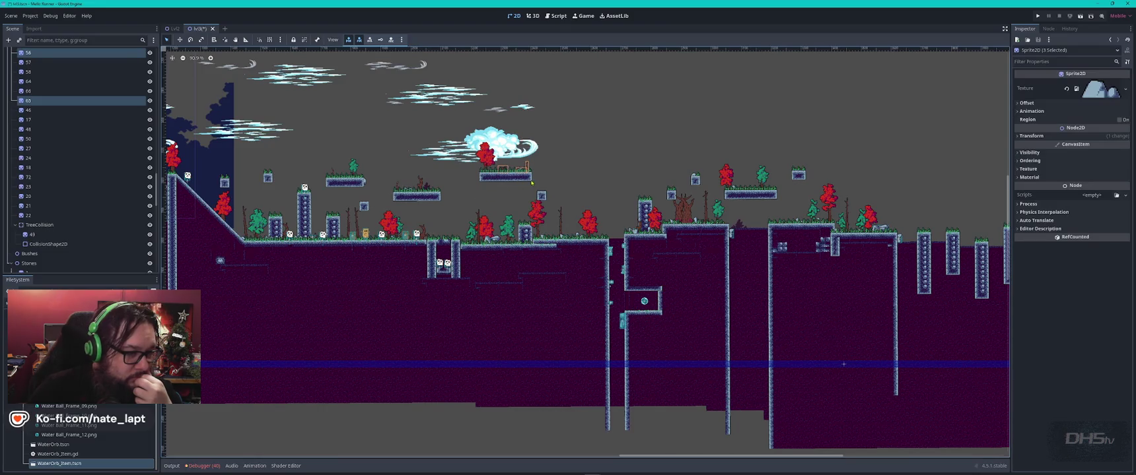
pyautogui.scroll(14, 532, 182)
pyautogui.click(523, 184)
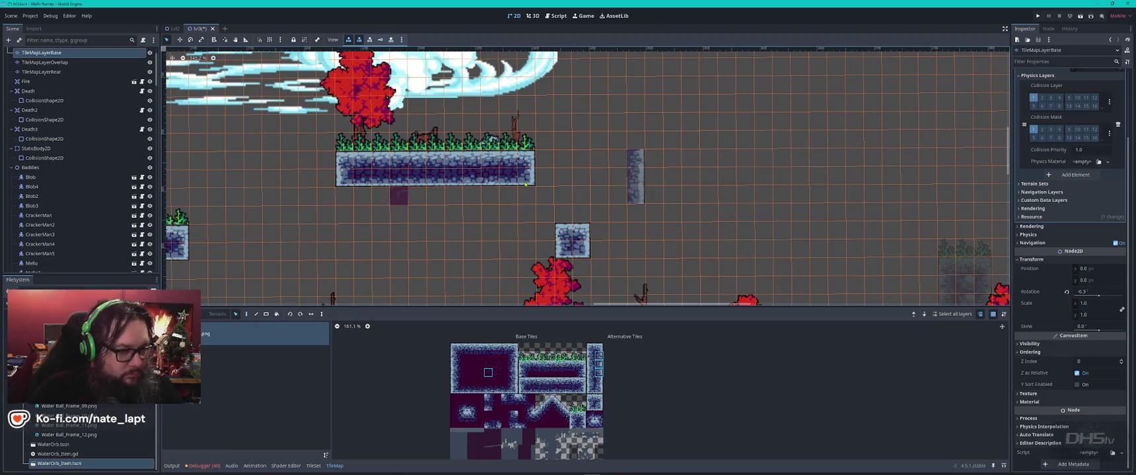
# Step: Pick the grassy platform as a tile brush and stamp three copies across the right side
pyautogui.press('d')
pyautogui.moveTo(529, 184)
pyautogui.mouseDown()
pyautogui.moveTo(338, 177)
pyautogui.moveTo(339, 136)
pyautogui.mouseUp()
pyautogui.scroll(-12, 660, 178)
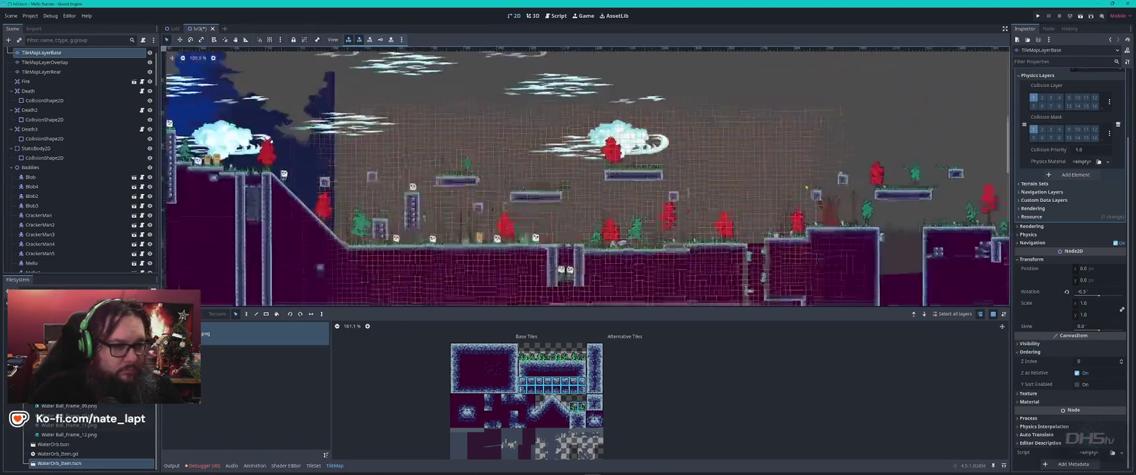
pyautogui.scroll(-2, 806, 188)
pyautogui.hscroll(10, 847, 191)
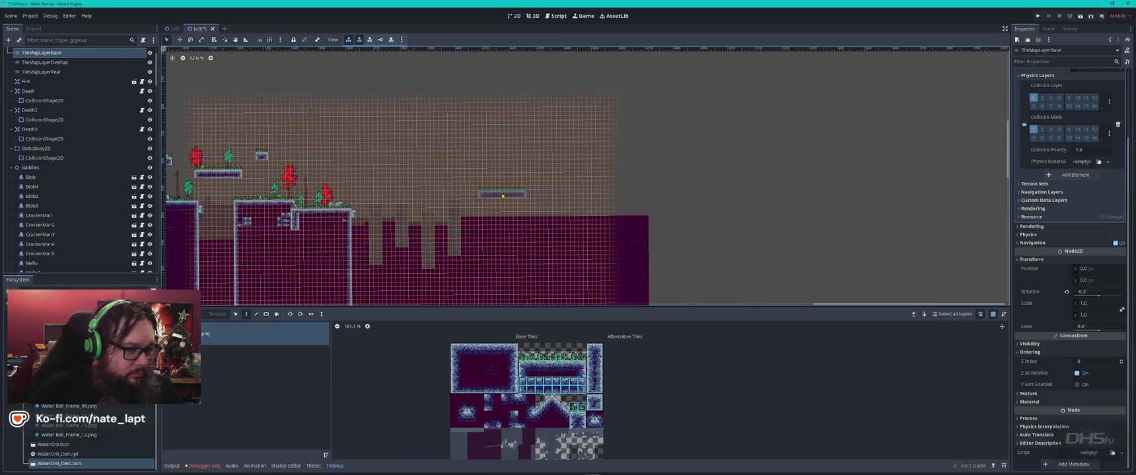
pyautogui.scroll(10, 531, 192)
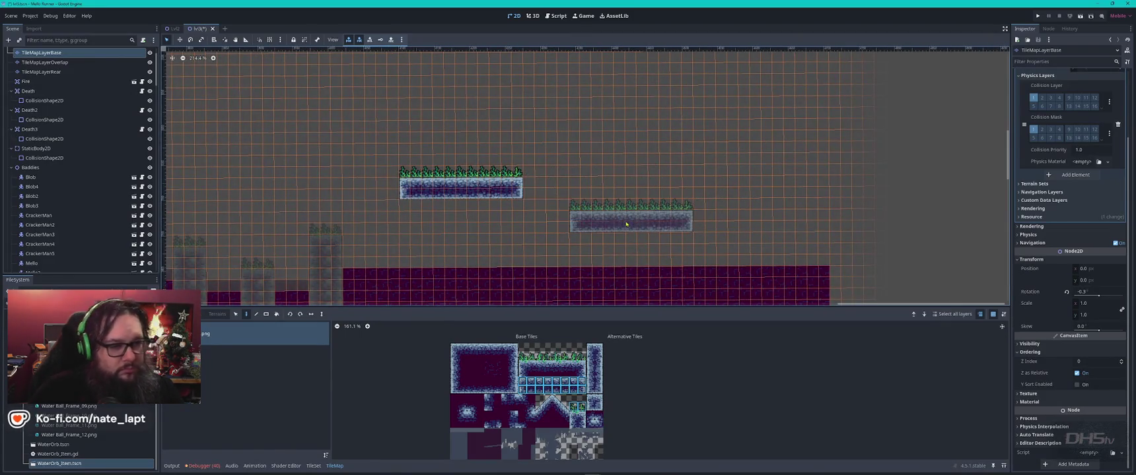
pyautogui.click(619, 221)
pyautogui.click(785, 146)
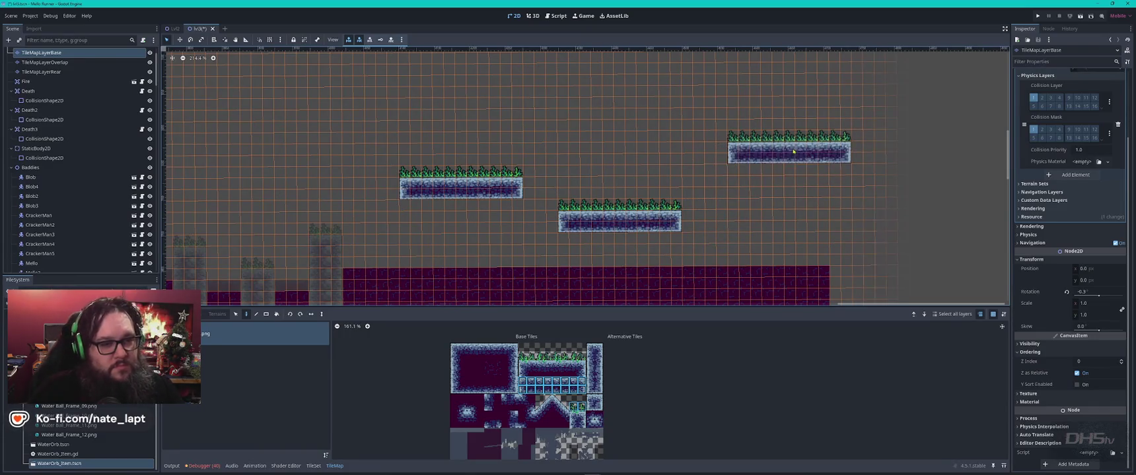
pyautogui.click(797, 272)
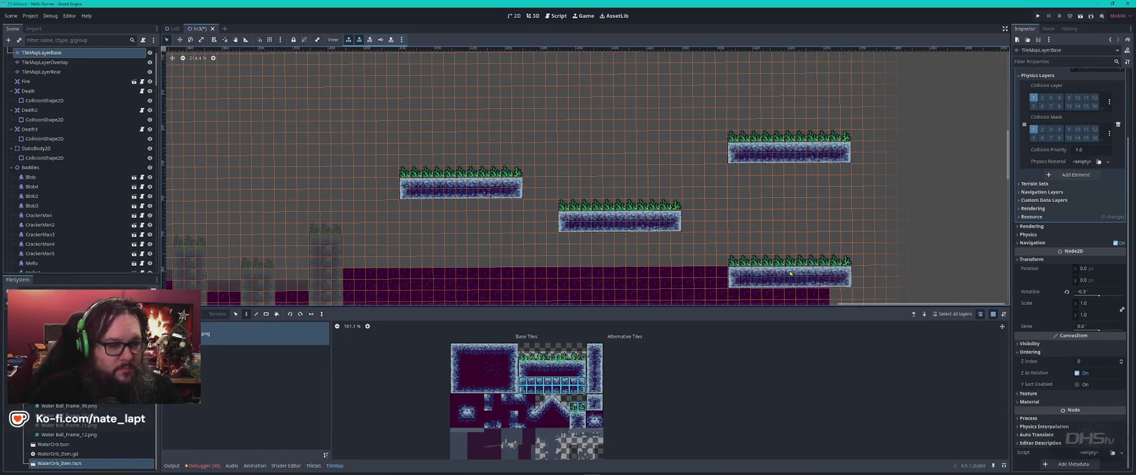
# Step: Stamp three more grass platforms: one between the others, one upper left, one further right
pyautogui.hscroll(6, 830, 226)
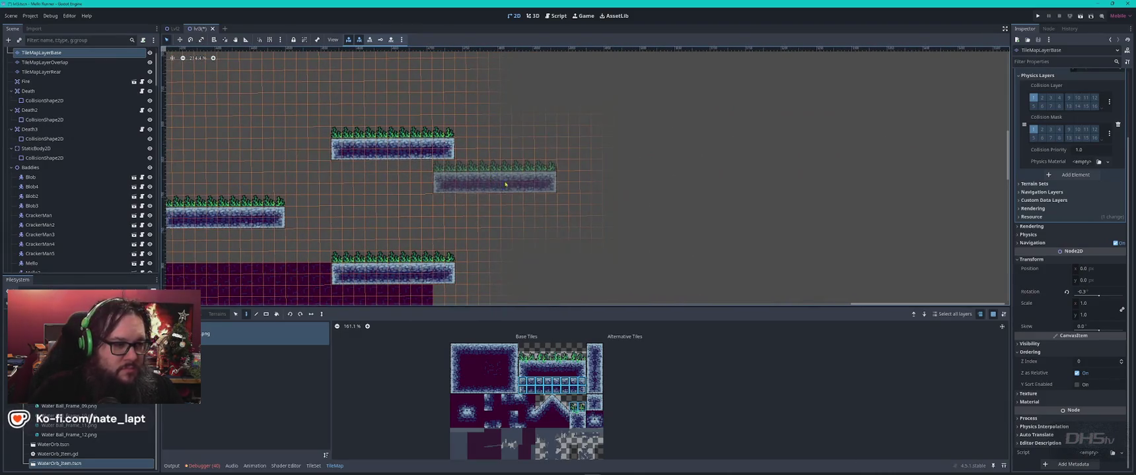
pyautogui.click(527, 208)
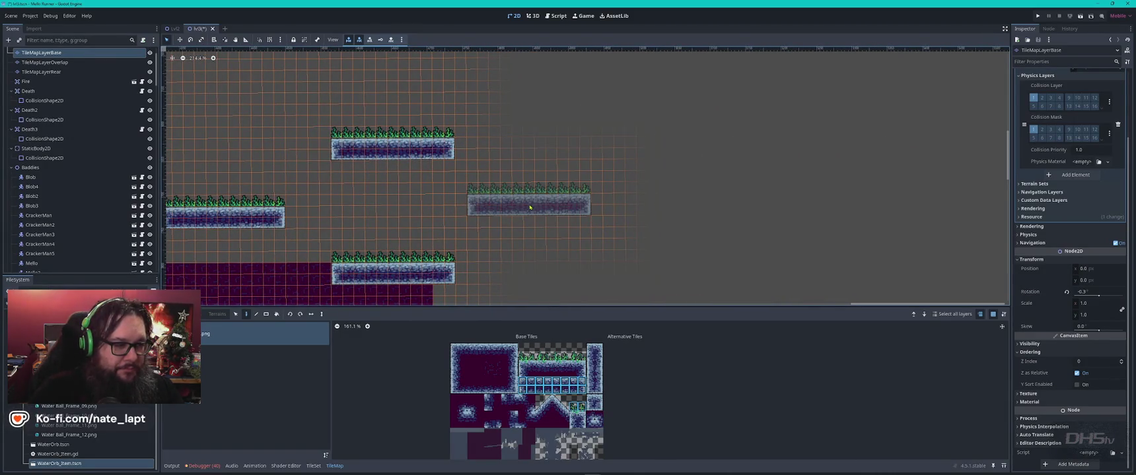
pyautogui.scroll(2, 448, 225)
pyautogui.scroll(6, 448, 225)
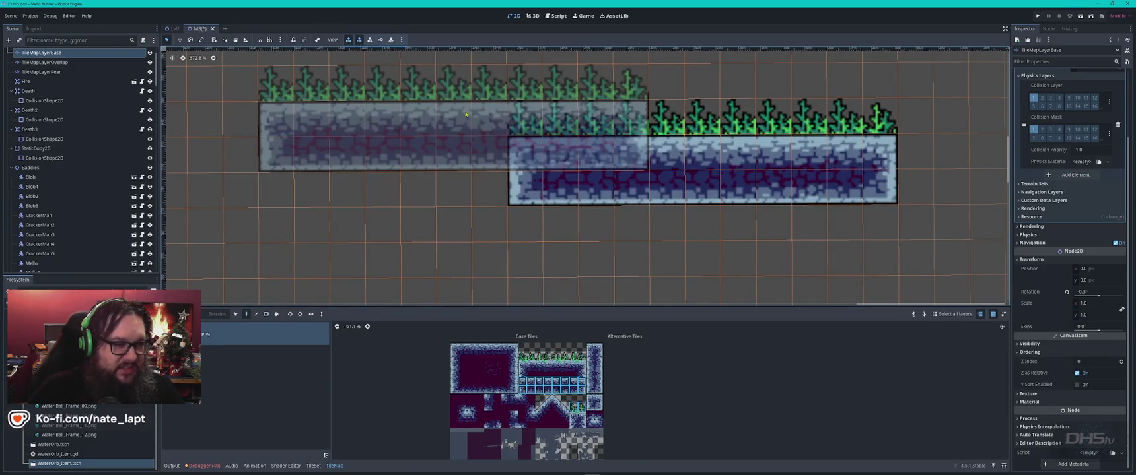
pyautogui.scroll(-5, 522, 123)
pyautogui.scroll(-3, 521, 123)
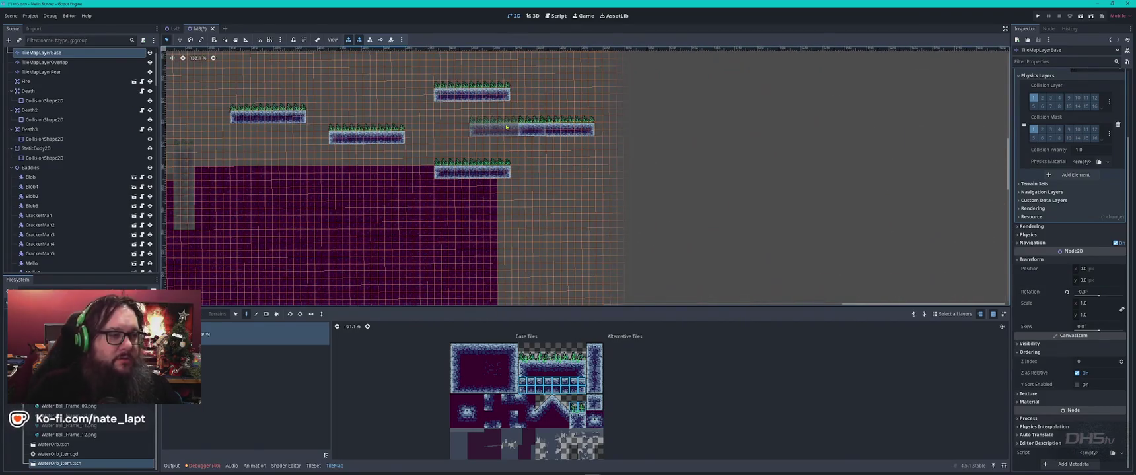
pyautogui.hscroll(-10, 506, 127)
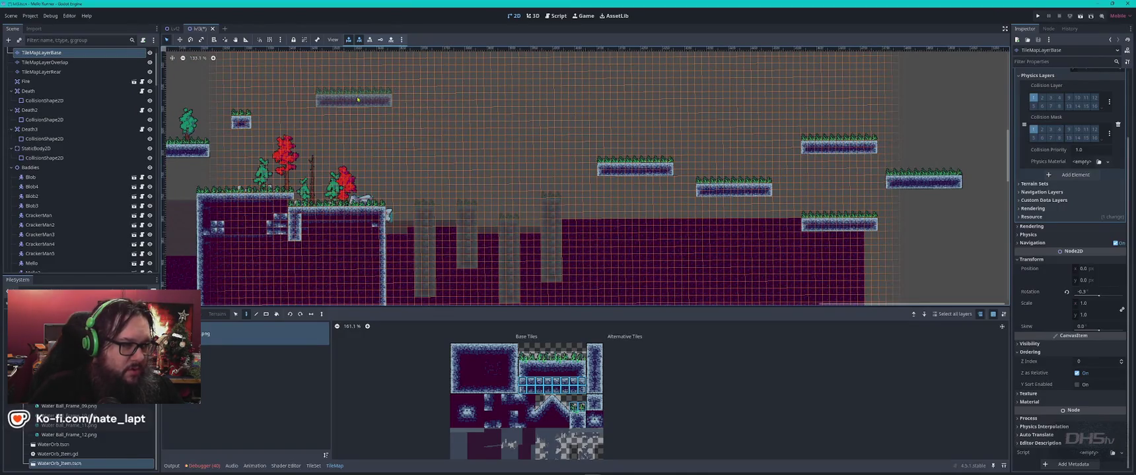
pyautogui.click(357, 99)
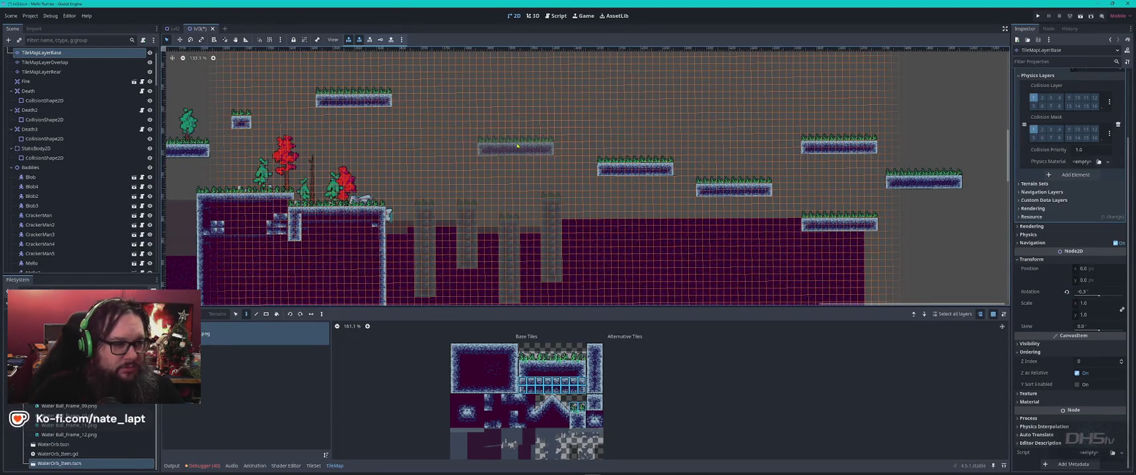
pyautogui.click(502, 141)
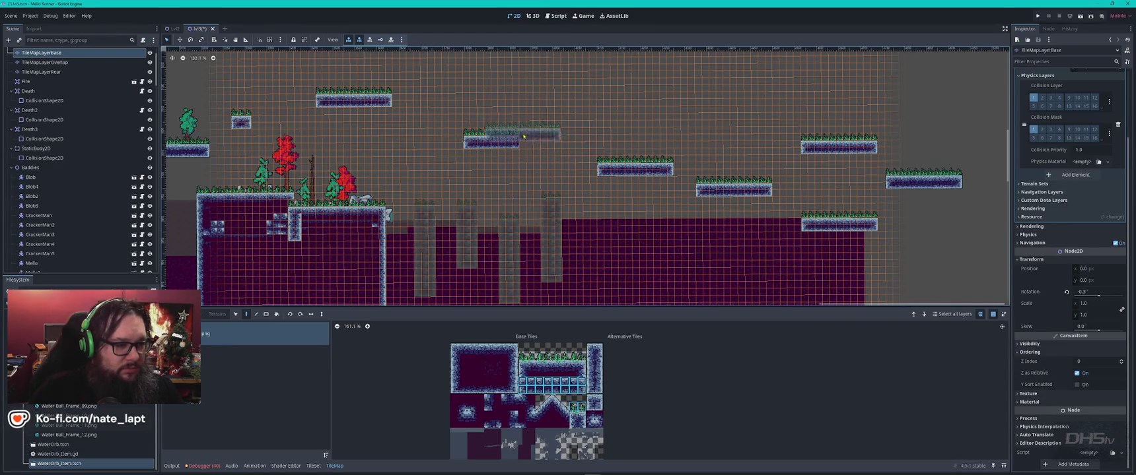
# Step: Return to tile selection, zoom out over the level, and deselect the tile map layer
pyautogui.press('s')
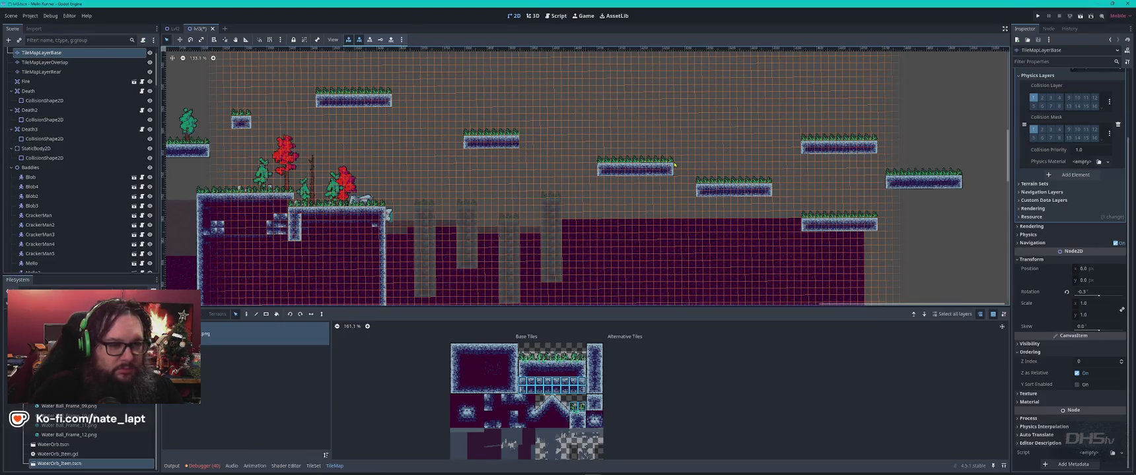
pyautogui.click(535, 140)
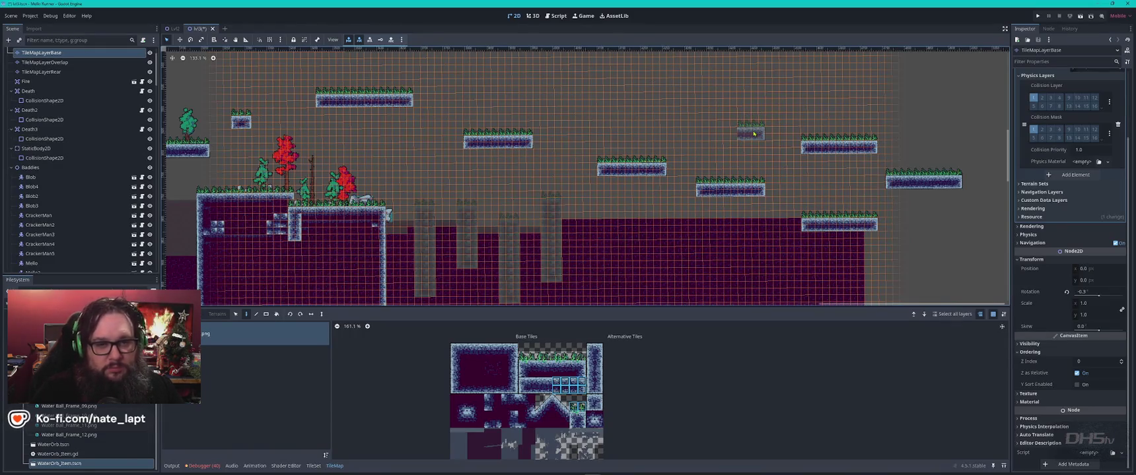
pyautogui.scroll(-2, 754, 133)
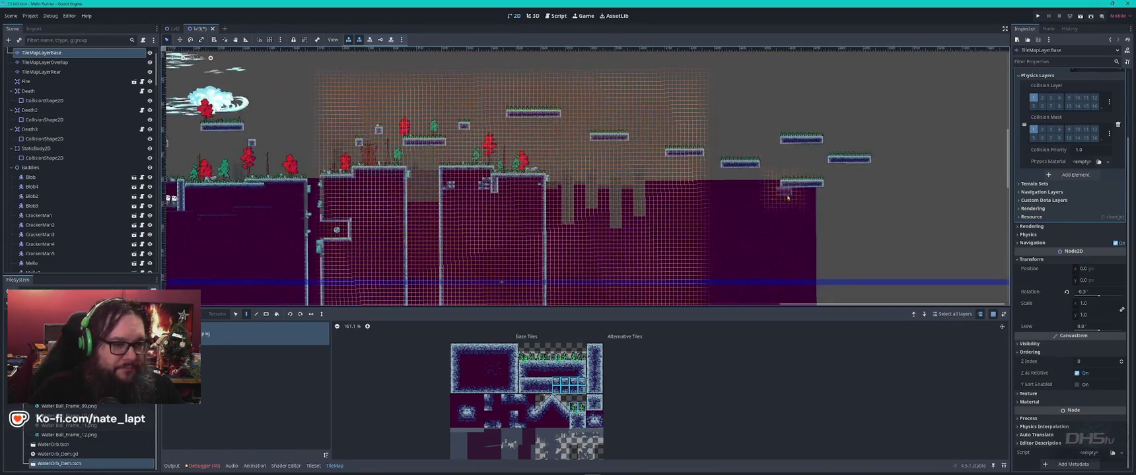
pyautogui.scroll(-3, 737, 209)
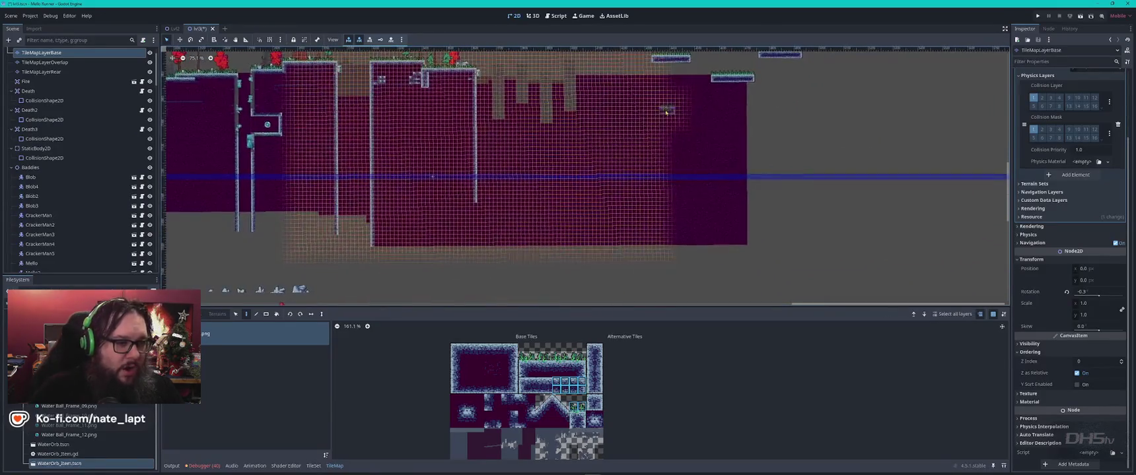
pyautogui.scroll(2, 660, 191)
pyautogui.scroll(3, 632, 187)
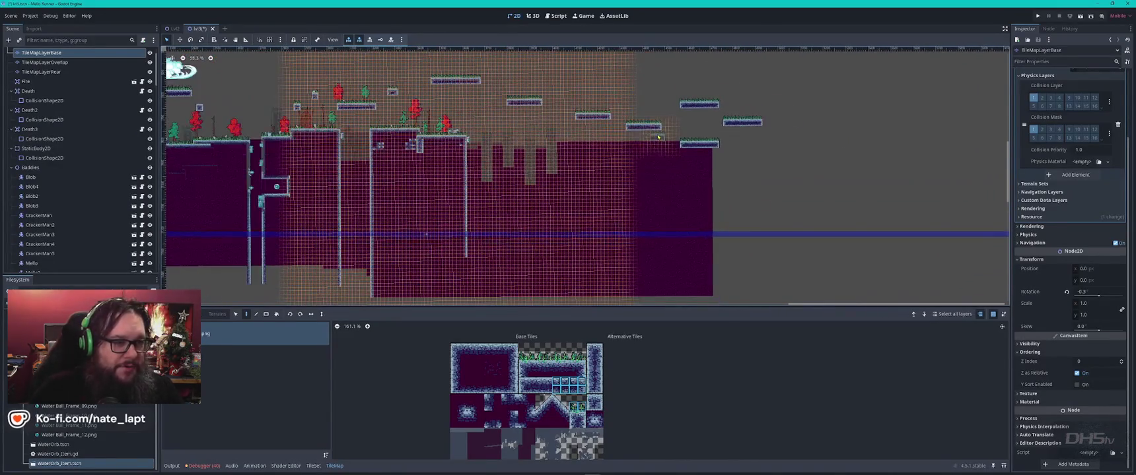
pyautogui.scroll(-3, 674, 181)
pyautogui.click(661, 196)
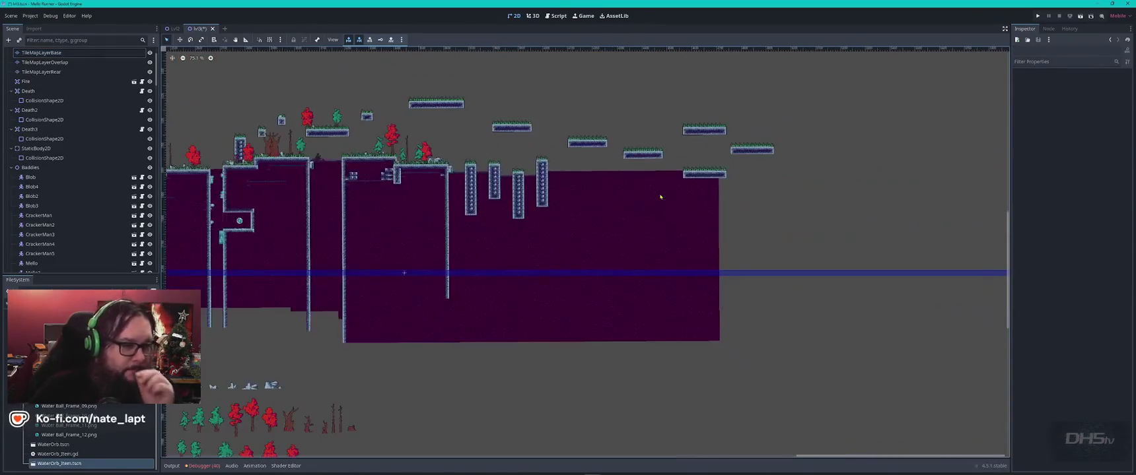
# Step: Duplicate Blob3 as Blob5 and move it onto a platform to the right
pyautogui.moveTo(655, 127); pyautogui.dragTo(680, 213)
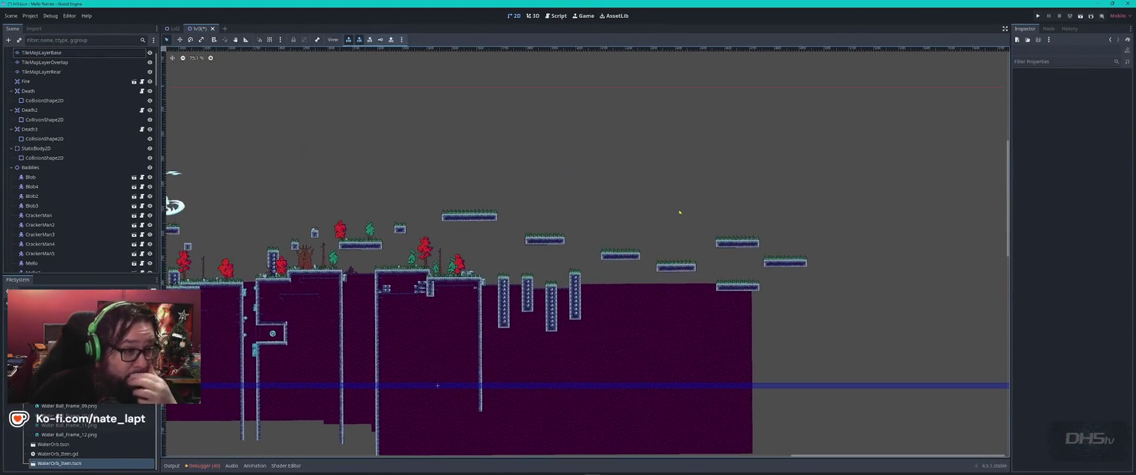
pyautogui.moveTo(540, 245); pyautogui.dragTo(877, 189)
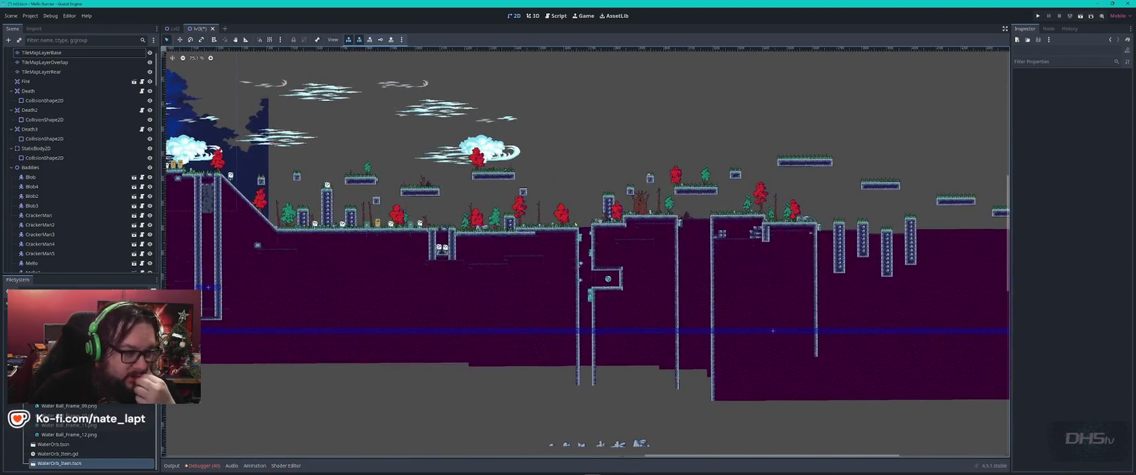
pyautogui.scroll(5, 372, 222)
pyautogui.click(363, 232)
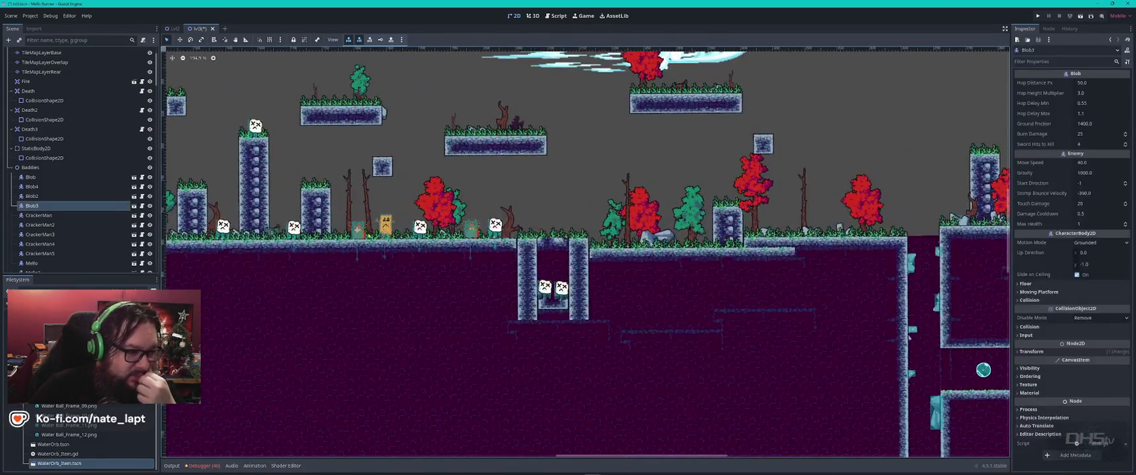
pyautogui.hotkey('ctrl', 'd')
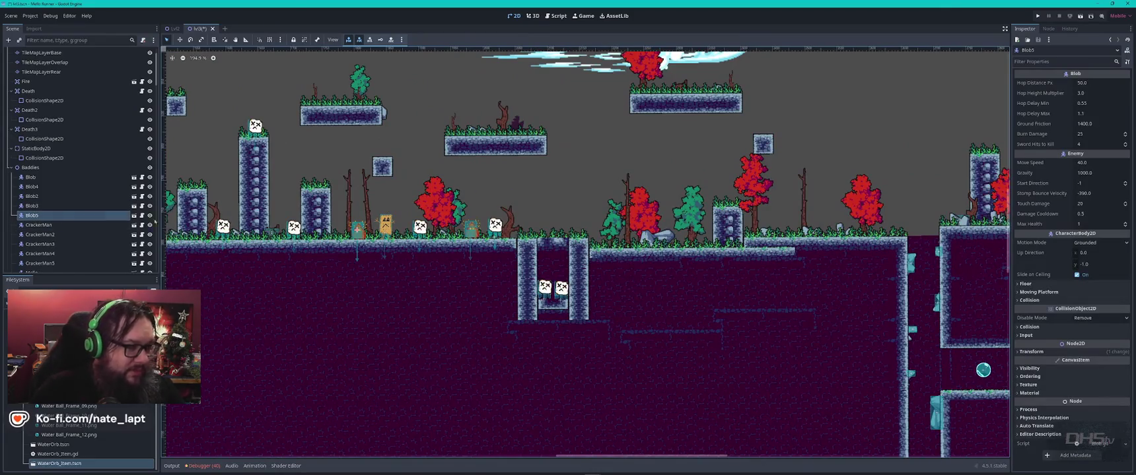
pyautogui.click(32, 196)
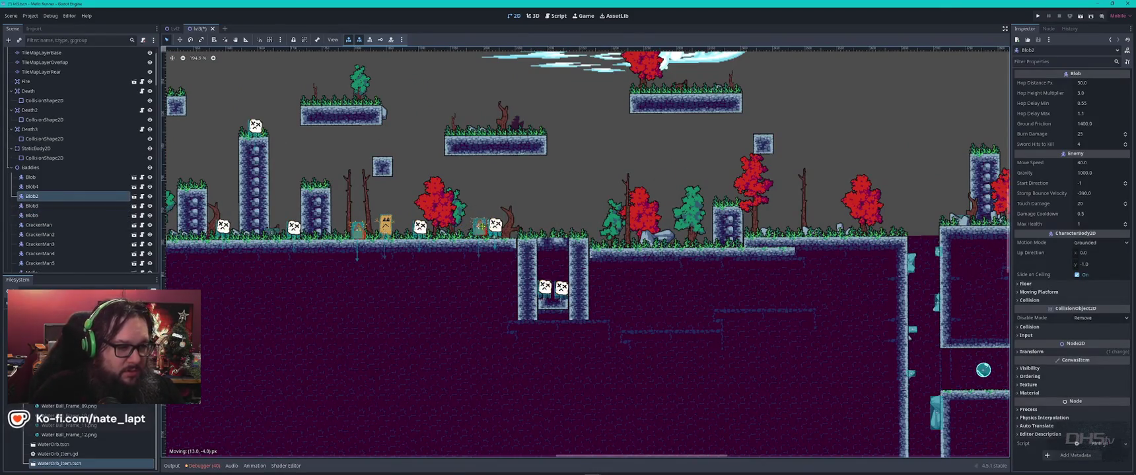
pyautogui.moveTo(367, 227)
pyautogui.mouseDown()
pyautogui.moveTo(906, 150)
pyautogui.moveTo(979, 124)
pyautogui.moveTo(642, 125)
pyautogui.moveTo(528, 162)
pyautogui.moveTo(547, 164)
pyautogui.mouseUp()
# Step: Add Blob6 on the right-hand pillar and Blob7 on the middle floating platform
pyautogui.hscroll(5, 339, 211)
pyautogui.hotkey('ctrl', 'd')
pyautogui.moveTo(279, 216)
pyautogui.mouseDown()
pyautogui.moveTo(422, 218)
pyautogui.moveTo(723, 334)
pyautogui.moveTo(692, 301)
pyautogui.mouseUp()
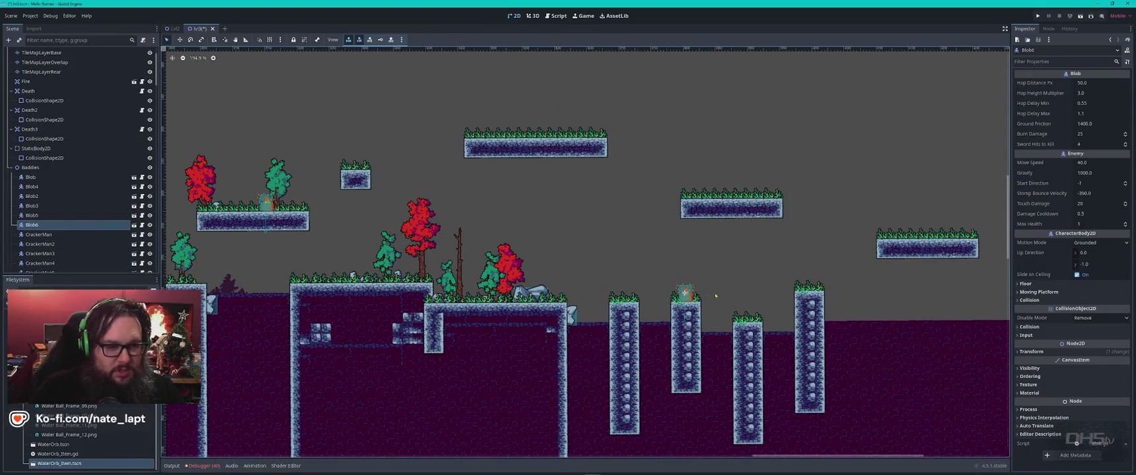
pyautogui.hscroll(5, 715, 296)
pyautogui.hotkey('ctrl', 'd')
pyautogui.moveTo(423, 307)
pyautogui.mouseDown()
pyautogui.moveTo(479, 202)
pyautogui.moveTo(284, 140)
pyautogui.mouseUp()
# Step: Add Blob8 on the top-left platform, Blob9 further right, and Blob10 on a lower pillar
pyautogui.hotkey('ctrl', 'd')
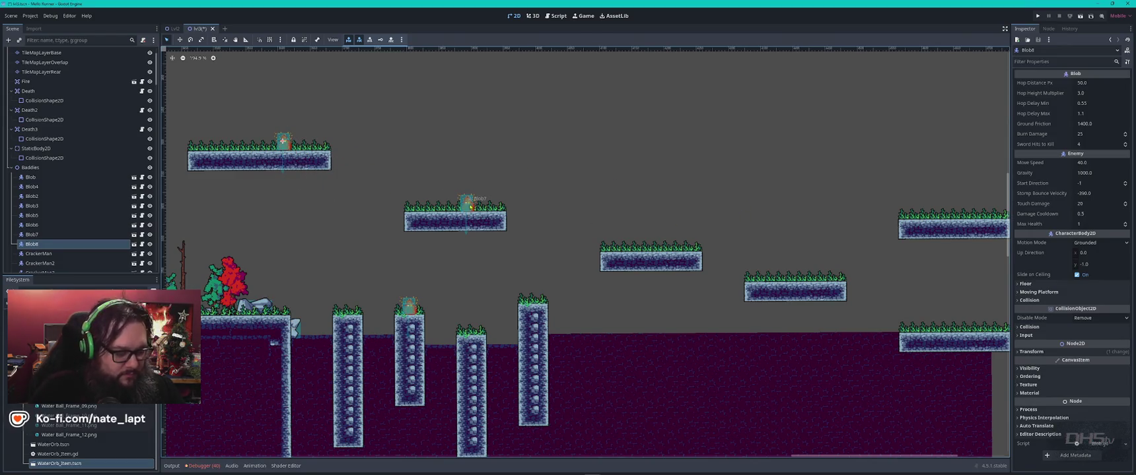
pyautogui.hotkey('ctrl', 'd')
pyautogui.moveTo(284, 141)
pyautogui.mouseDown()
pyautogui.moveTo(672, 221)
pyautogui.moveTo(676, 240)
pyautogui.mouseUp()
pyautogui.hscroll(-10, 505, 284)
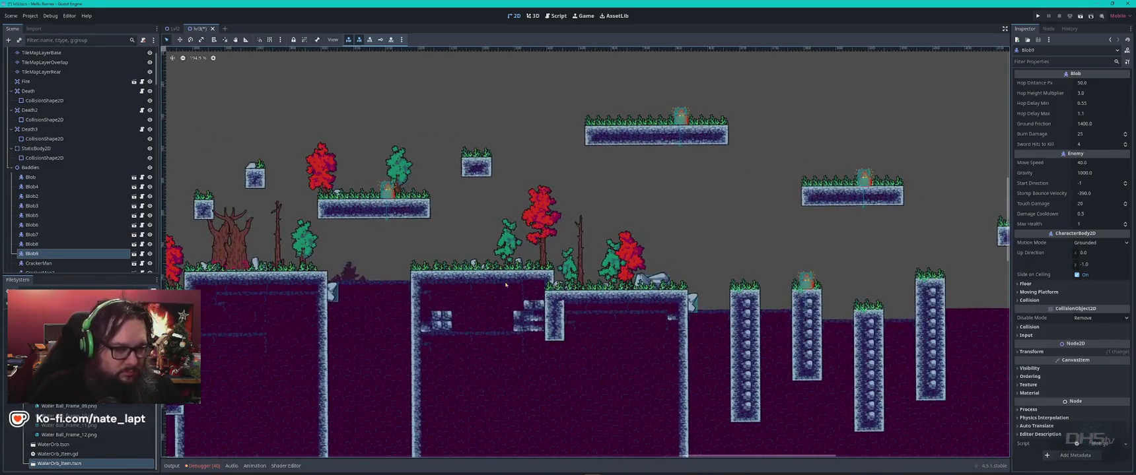
pyautogui.click(681, 117)
pyautogui.hotkey('ctrl', 'd')
pyautogui.moveTo(681, 116); pyautogui.dragTo(522, 262)
# Step: Clear the selection and move the Mello14 enemy to a new spot
pyautogui.scroll(-3, 463, 277)
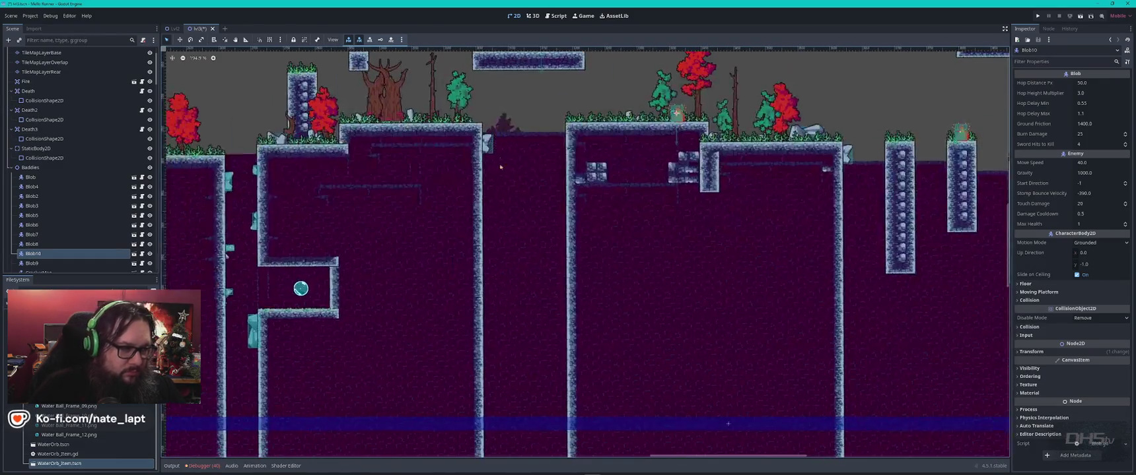
pyautogui.scroll(-4, 565, 256)
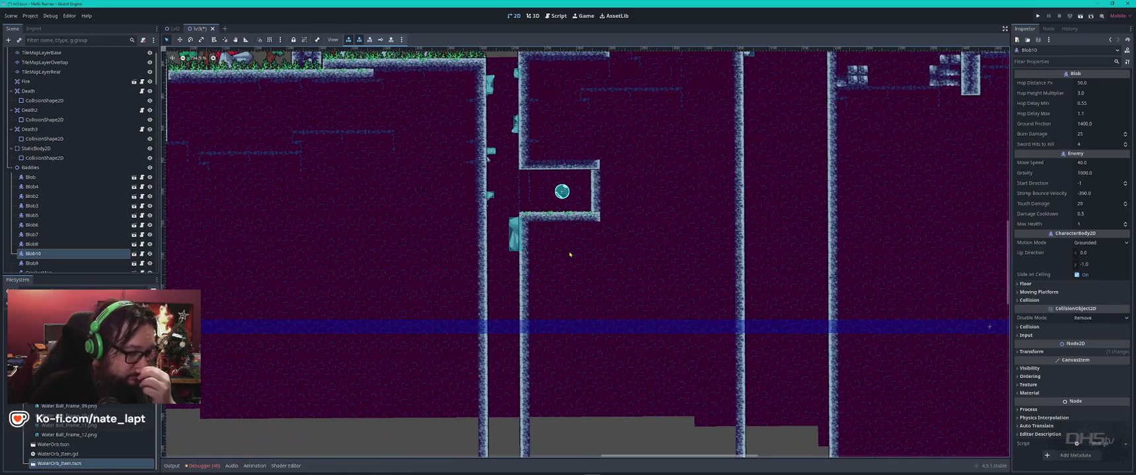
pyautogui.scroll(3, 731, 292)
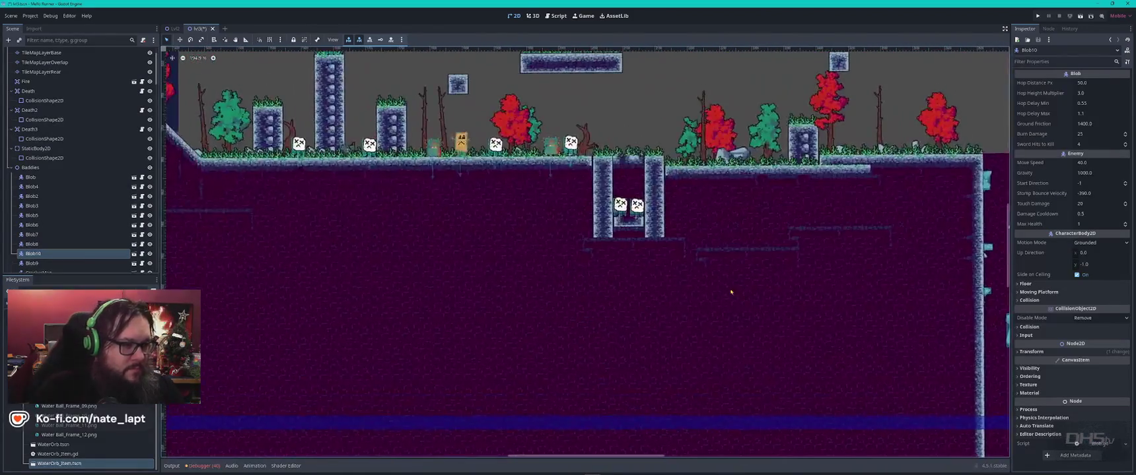
pyautogui.click(710, 175)
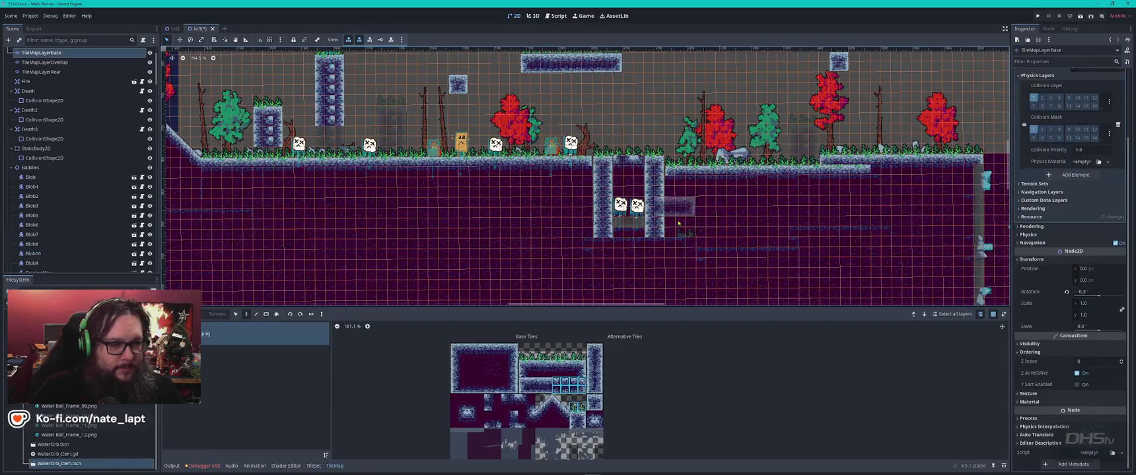
pyautogui.press('Escape')
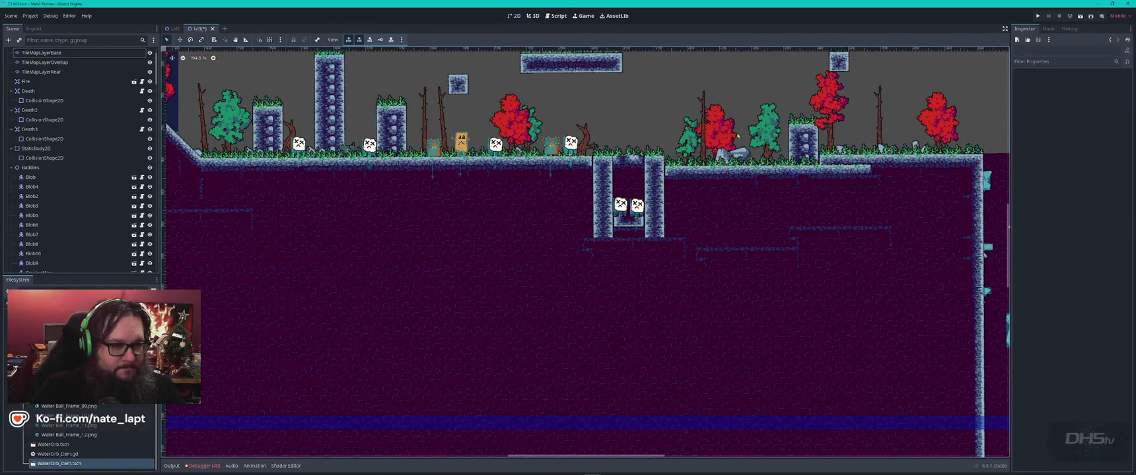
pyautogui.click(741, 187)
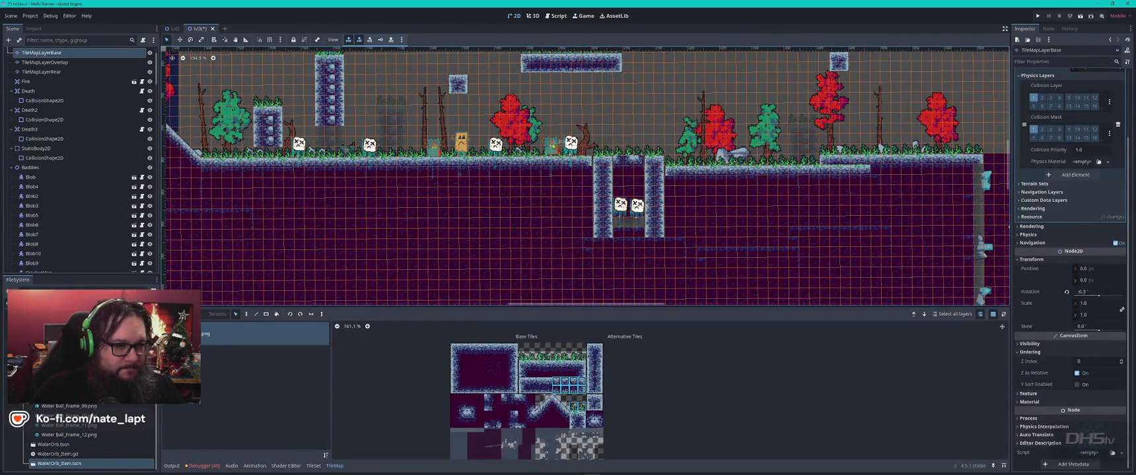
pyautogui.click(556, 142)
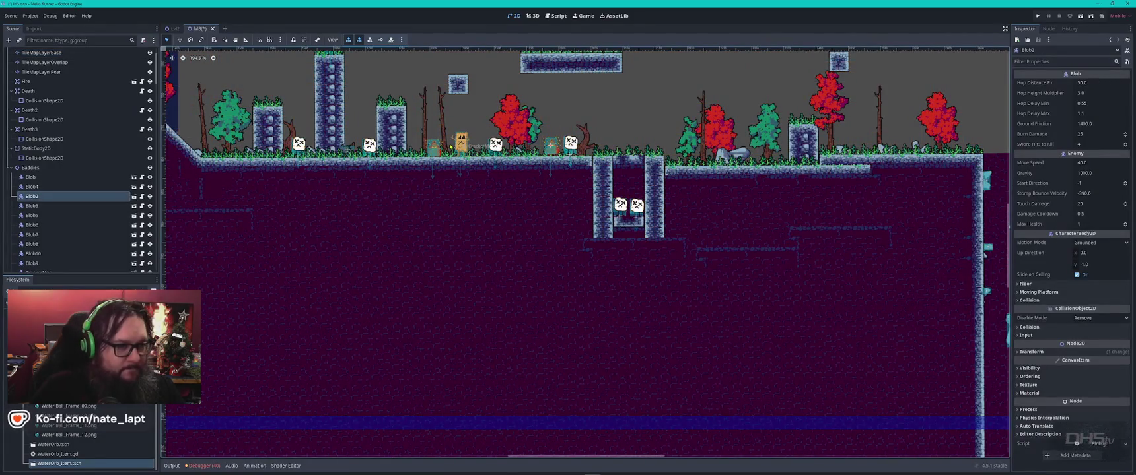
pyautogui.click(575, 144)
pyautogui.moveTo(574, 144)
pyautogui.mouseDown()
pyautogui.moveTo(937, 137)
pyautogui.moveTo(693, 221)
pyautogui.moveTo(497, 235)
pyautogui.moveTo(340, 78)
pyautogui.moveTo(350, 81)
pyautogui.mouseUp()
# Step: Undo the accidental tree move, reposition Mello14, and duplicate it
pyautogui.hotkey('ctrl', 'z')
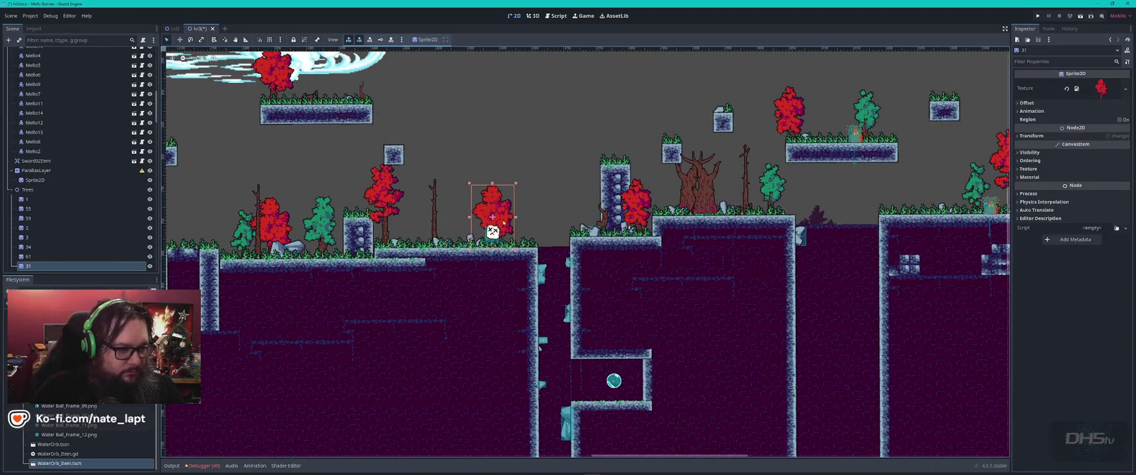
pyautogui.moveTo(493, 227)
pyautogui.mouseDown()
pyautogui.moveTo(508, 222)
pyautogui.moveTo(486, 231)
pyautogui.moveTo(323, 90)
pyautogui.moveTo(835, 132)
pyautogui.moveTo(812, 134)
pyautogui.moveTo(822, 136)
pyautogui.moveTo(946, 87)
pyautogui.mouseUp()
pyautogui.hotkey('ctrl', 'd')
pyautogui.hotkey('ctrl', 'd')
pyautogui.hotkey('ctrl', 'd')
pyautogui.click(946, 110)
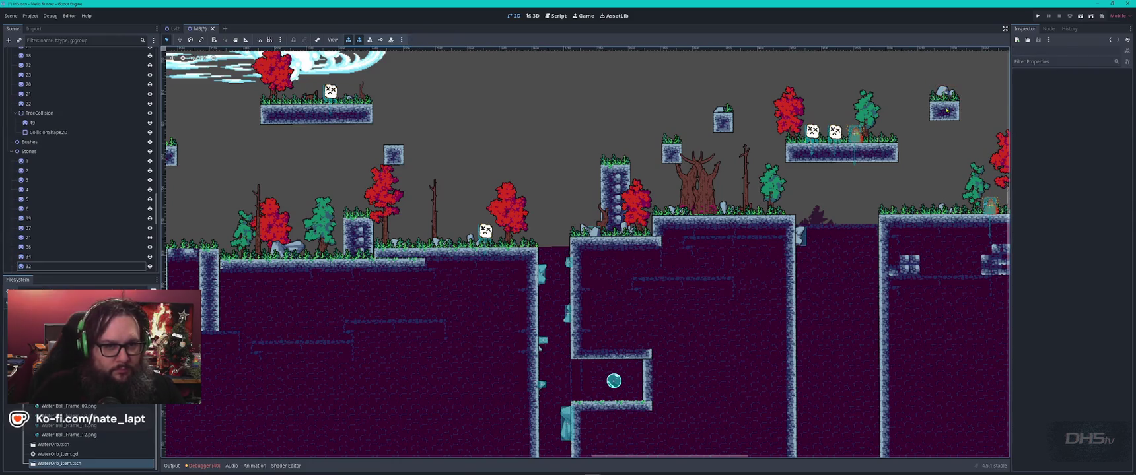
# Step: Duplicate Mello17 into Mello18 on the top-right platform and Mello19 on the upper-right platform
pyautogui.click(811, 132)
pyautogui.hotkey('ctrl', 'd')
pyautogui.moveTo(811, 132)
pyautogui.mouseDown()
pyautogui.moveTo(948, 90)
pyautogui.moveTo(525, 154)
pyautogui.mouseUp()
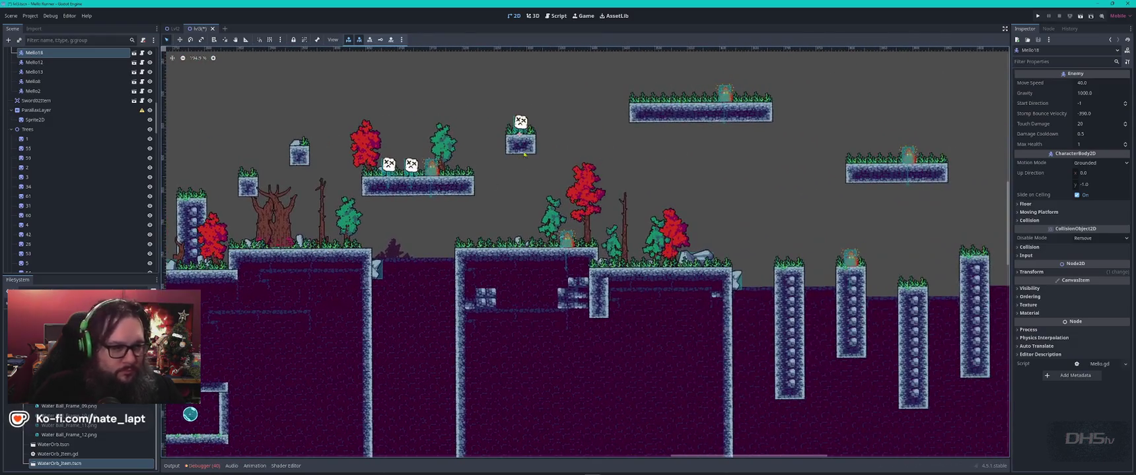
pyautogui.hotkey('ctrl', 'd')
pyautogui.moveTo(522, 123)
pyautogui.mouseDown()
pyautogui.moveTo(690, 89)
pyautogui.moveTo(690, 252)
pyautogui.moveTo(659, 256)
pyautogui.mouseUp()
pyautogui.hotkey('ctrl', 'd')
pyautogui.hotkey('ctrl', 'd')
# Step: Add Mello22 and Mello23 on the grass and duplicate another copy as Mello24
pyautogui.click(660, 256)
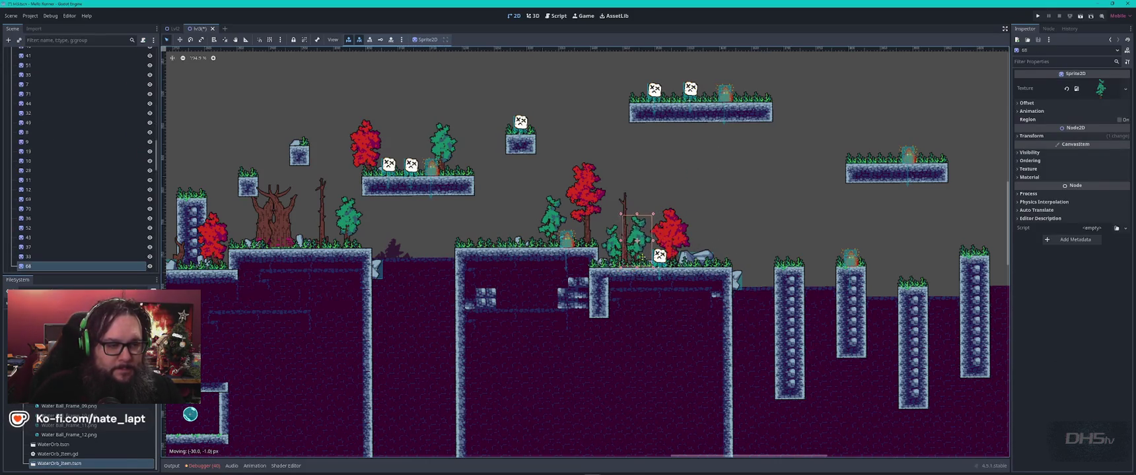
pyautogui.click(660, 255)
pyautogui.hotkey('ctrl', 'd')
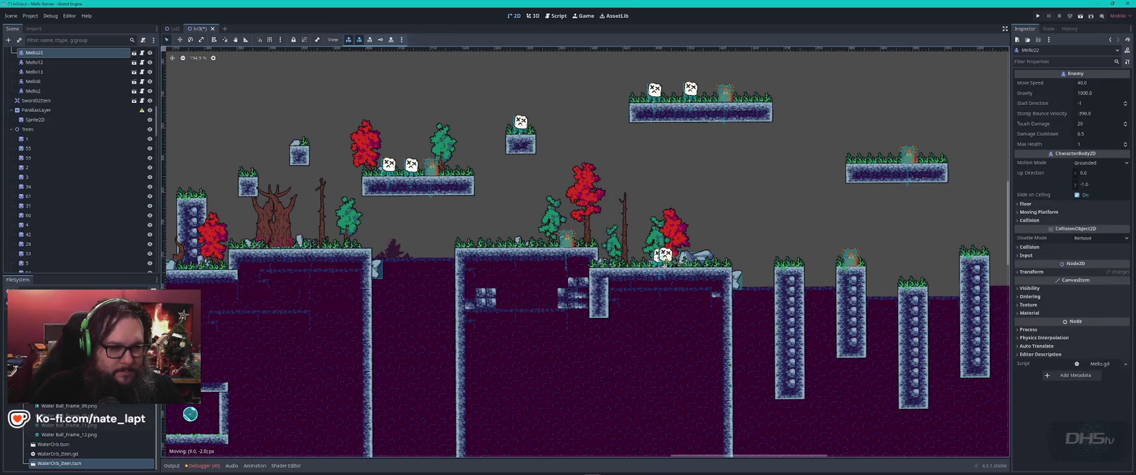
pyautogui.moveTo(660, 256); pyautogui.dragTo(534, 235)
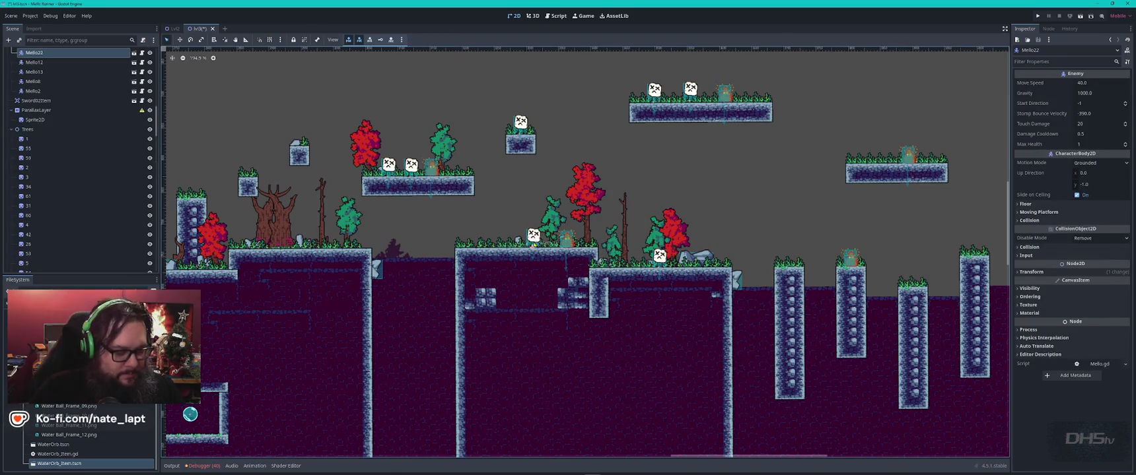
pyautogui.click(532, 245)
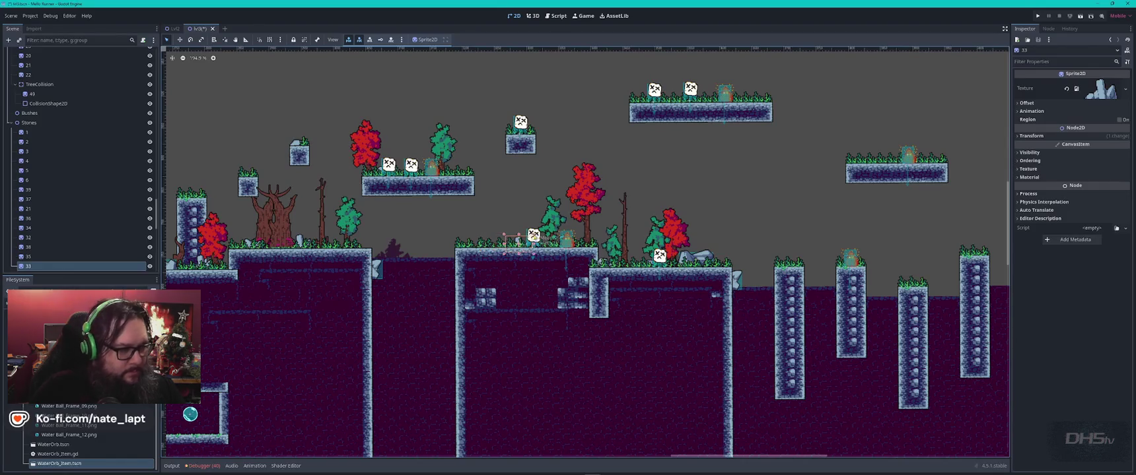
pyautogui.click(533, 236)
pyautogui.hotkey('ctrl', 'd')
pyautogui.moveTo(533, 237)
pyautogui.mouseDown()
pyautogui.moveTo(492, 238)
pyautogui.moveTo(888, 156)
pyautogui.moveTo(878, 152)
pyautogui.moveTo(717, 181)
pyautogui.moveTo(599, 183)
pyautogui.moveTo(643, 301)
pyautogui.moveTo(617, 293)
pyautogui.moveTo(680, 268)
pyautogui.moveTo(426, 276)
pyautogui.moveTo(512, 228)
pyautogui.moveTo(643, 194)
pyautogui.moveTo(868, 172)
pyautogui.moveTo(687, 243)
pyautogui.moveTo(786, 262)
pyautogui.moveTo(852, 297)
pyautogui.mouseUp()
pyautogui.hotkey('ctrl', 'd')
pyautogui.hotkey('ctrl', 'd')
pyautogui.hotkey('ctrl', 'd')
pyautogui.hotkey('ctrl', 'd')
pyautogui.hotkey('ctrl', 'd')
pyautogui.hotkey('ctrl', 'd')
pyautogui.hotkey('ctrl', 'd')
pyautogui.hotkey('ctrl', 'd')
# Step: Drop Mello32 onto the lower-right platform and line up the two Mellos level with each other
pyautogui.hotkey('ctrl', 'd')
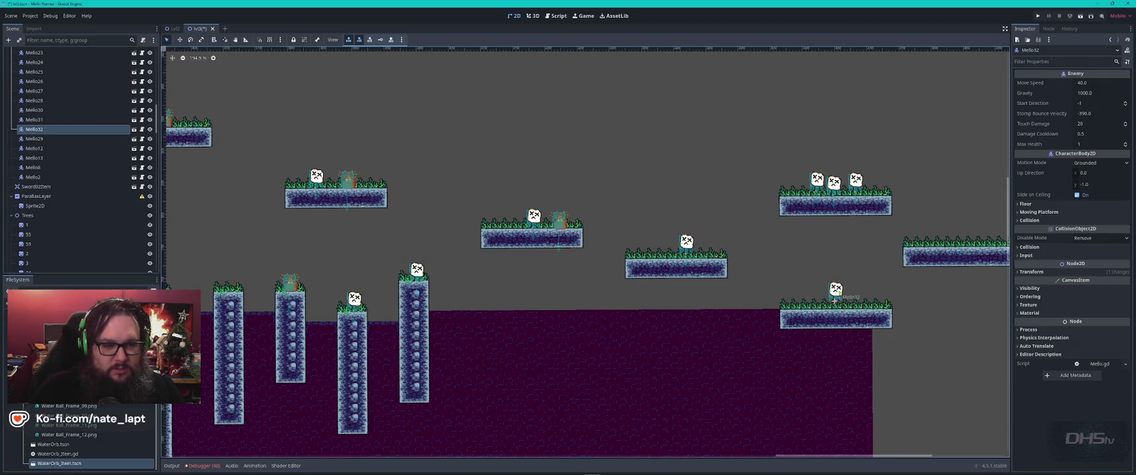
pyautogui.hscroll(5, 852, 297)
pyautogui.moveTo(474, 241)
pyautogui.mouseDown()
pyautogui.moveTo(513, 243)
pyautogui.moveTo(576, 193)
pyautogui.moveTo(622, 181)
pyautogui.moveTo(606, 184)
pyautogui.mouseUp()
pyautogui.hotkey('ctrl', 'd')
pyautogui.hotkey('ctrl', 'd')
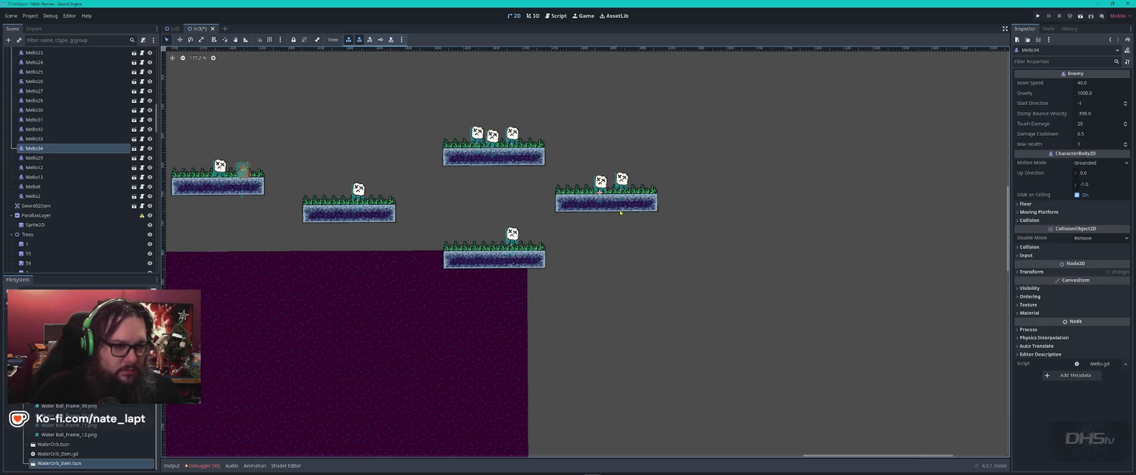
pyautogui.scroll(-2, 607, 185)
pyautogui.scroll(10, 608, 185)
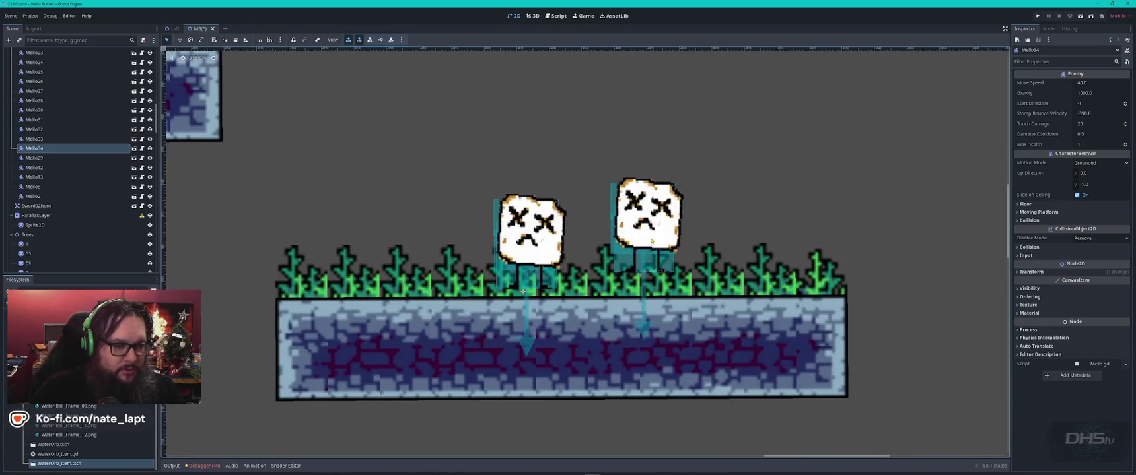
pyautogui.moveTo(651, 241); pyautogui.dragTo(650, 261)
pyautogui.moveTo(532, 229); pyautogui.dragTo(532, 236)
# Step: Nudge Mello32 down onto the bottom platform and look over the enemy placement
pyautogui.scroll(-2, 473, 247)
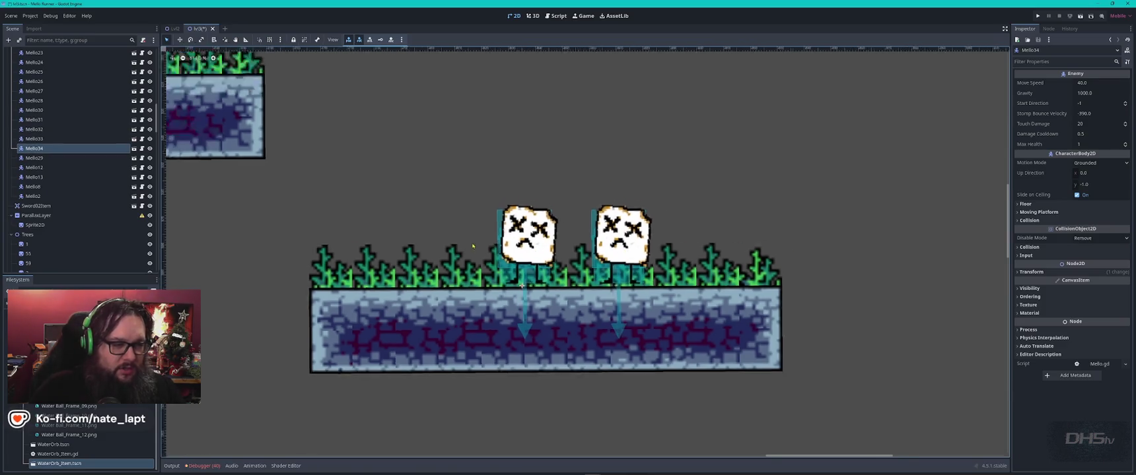
pyautogui.scroll(-2, 473, 246)
pyautogui.click(323, 142)
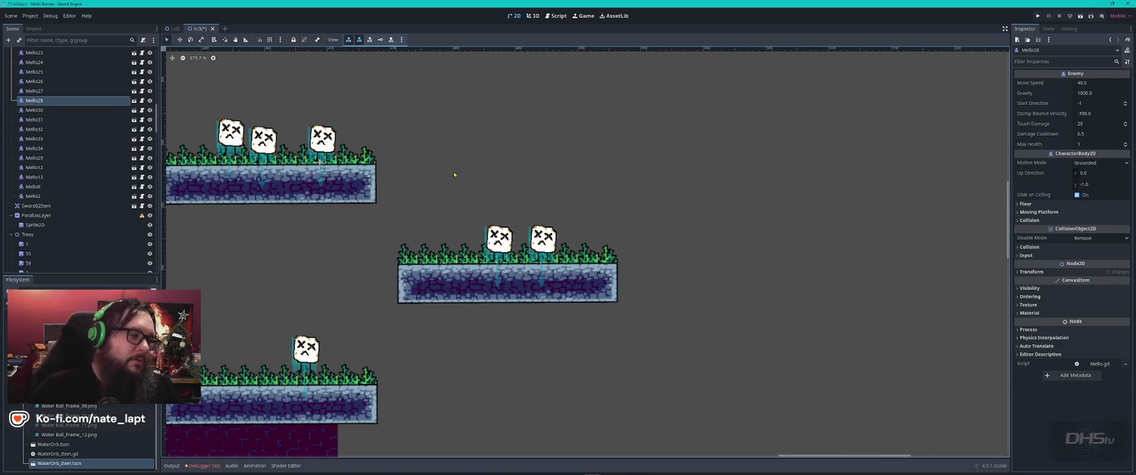
pyautogui.moveTo(305, 349); pyautogui.dragTo(307, 358)
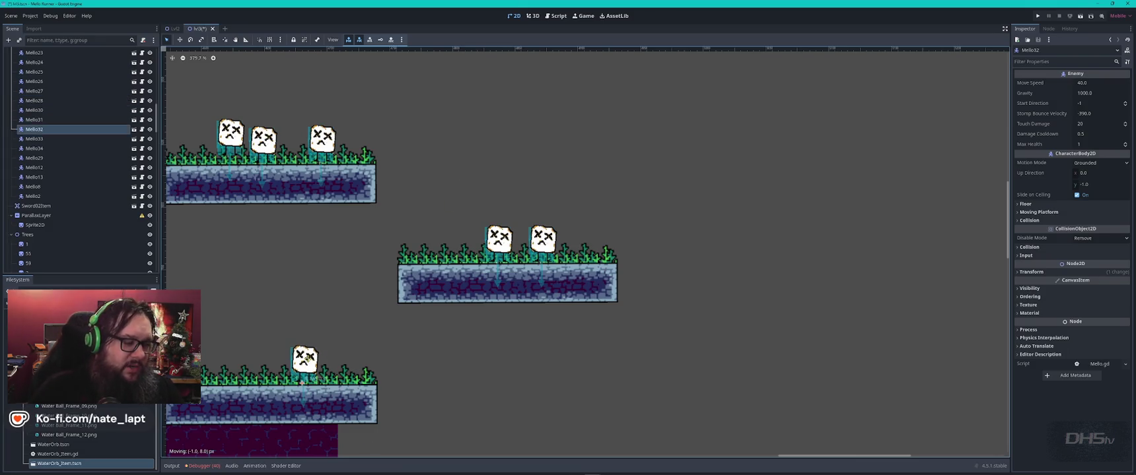
pyautogui.scroll(-6, 410, 307)
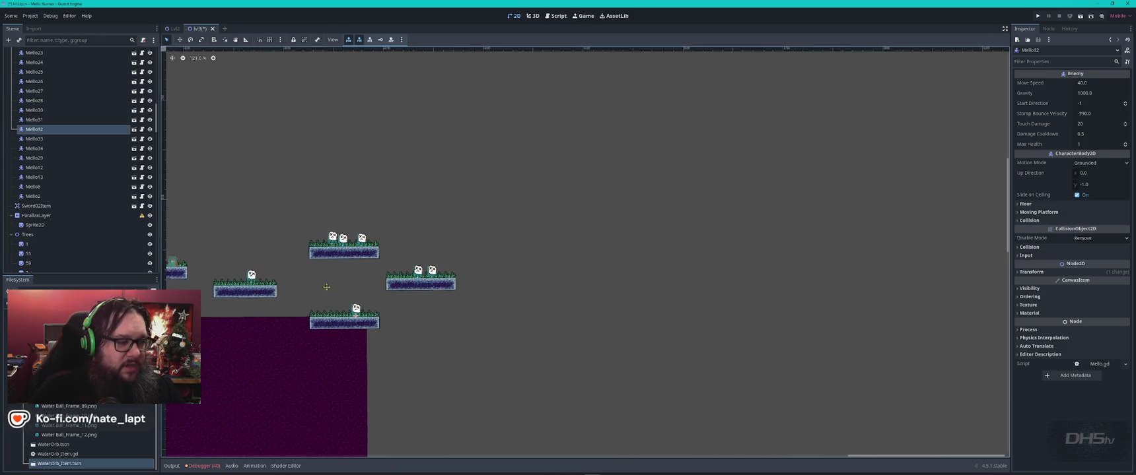
pyautogui.moveTo(311, 250); pyautogui.dragTo(884, 446)
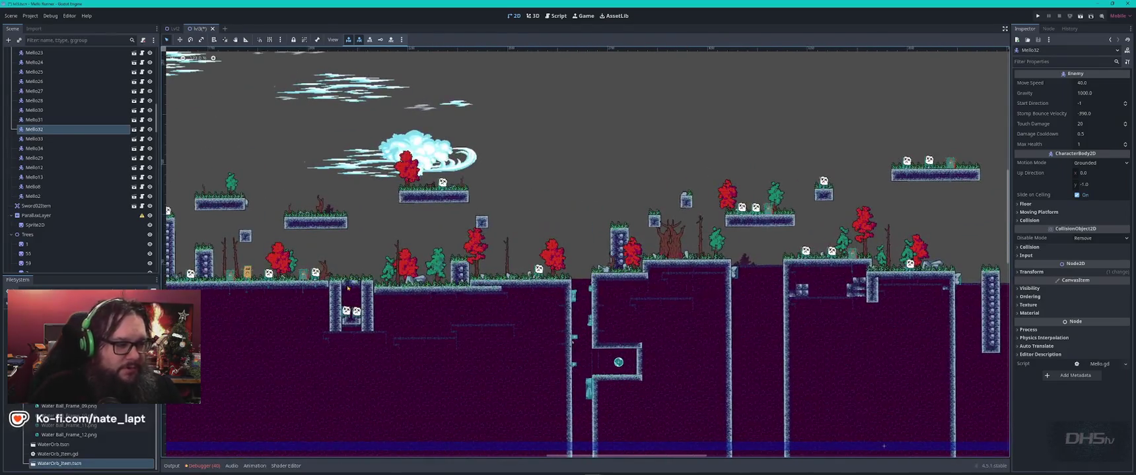
pyautogui.scroll(7, 348, 288)
pyautogui.hscroll(-5, 451, 283)
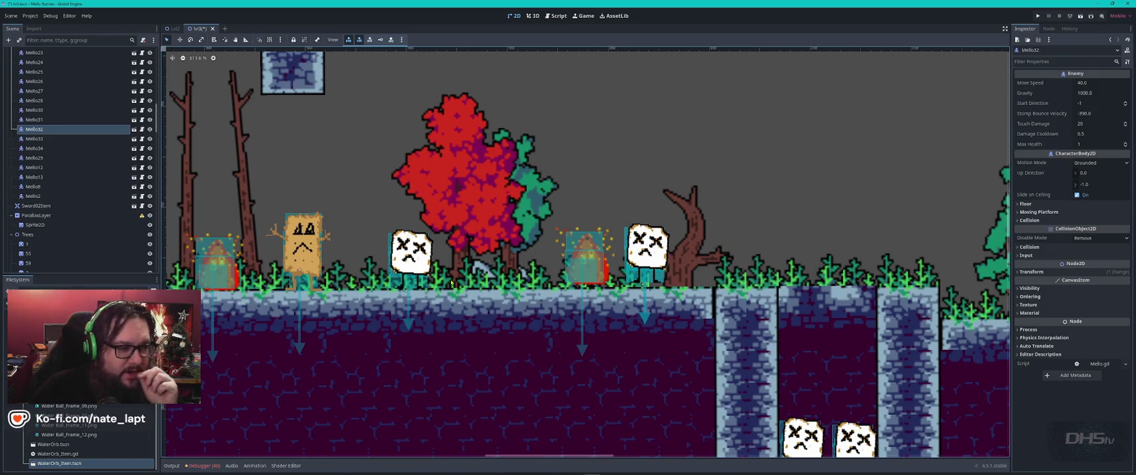
pyautogui.scroll(-5, 467, 306)
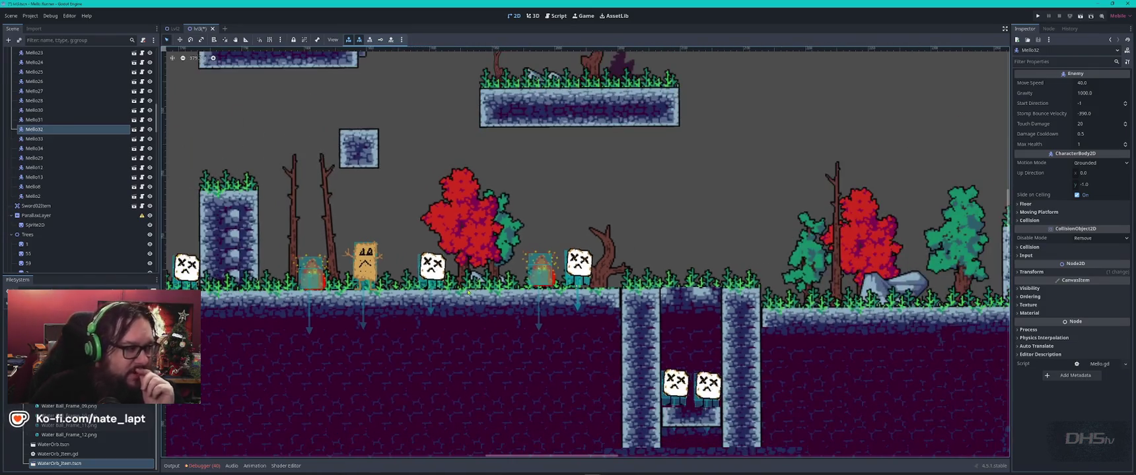
pyautogui.scroll(5, 89, 138)
pyautogui.scroll(5, 89, 138)
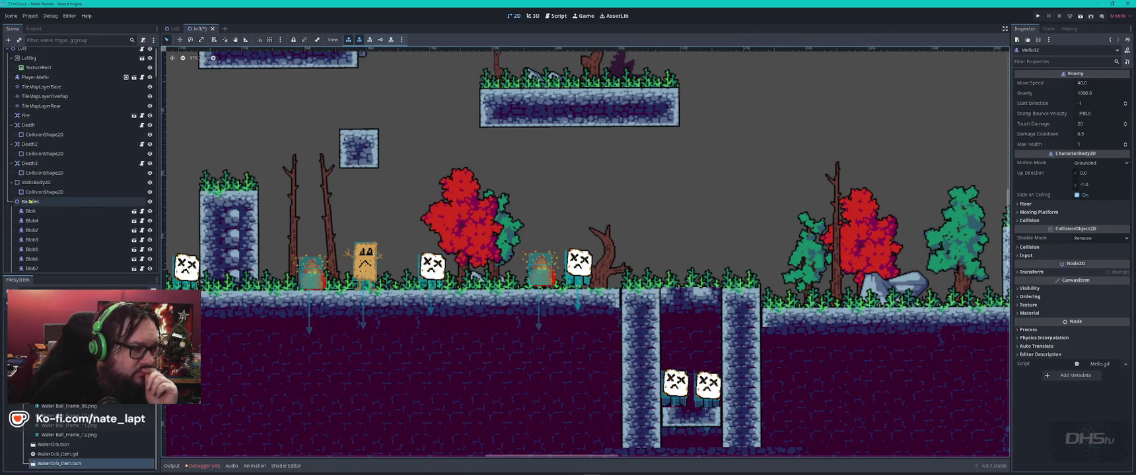
# Step: Set the Baddies group's Z Index to -1, save the scene, and briefly run the game
pyautogui.click(40, 202)
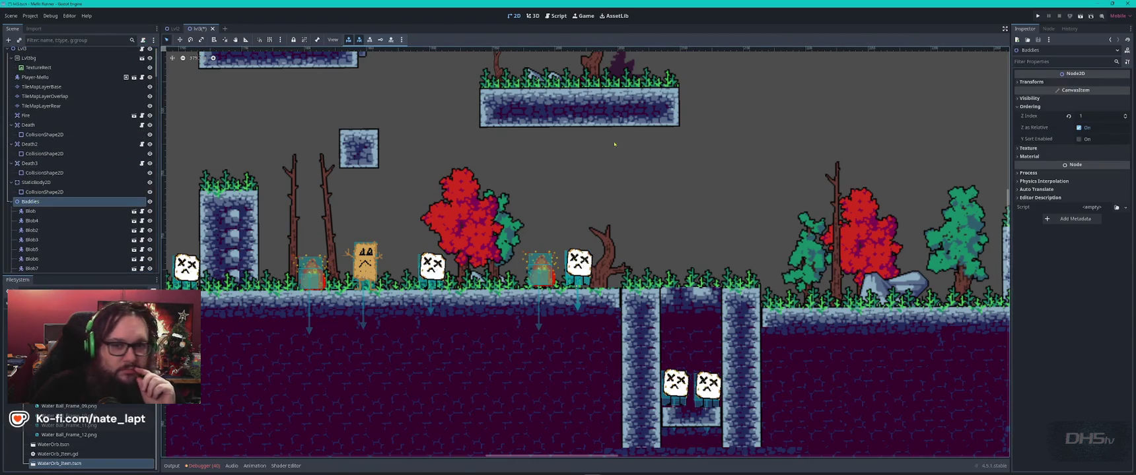
pyautogui.click(1125, 116)
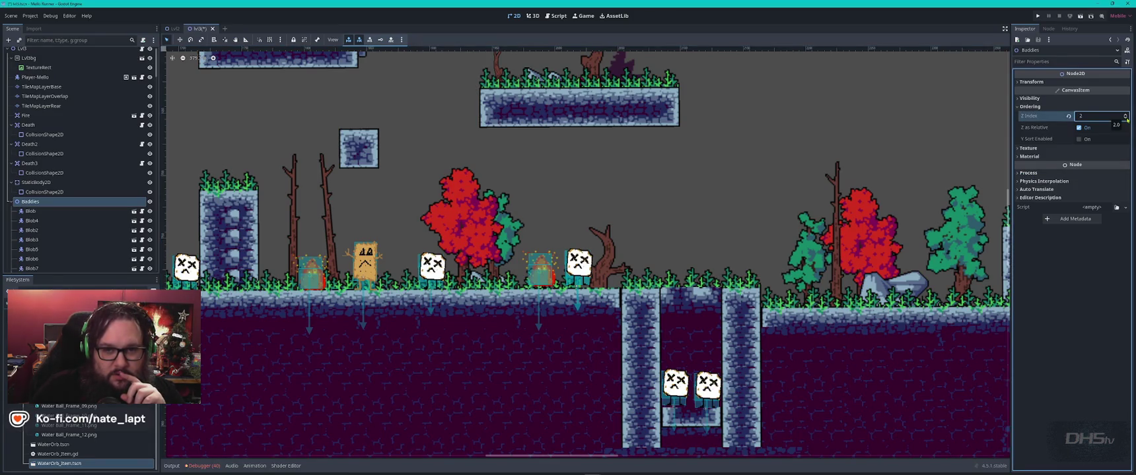
pyautogui.click(1126, 119)
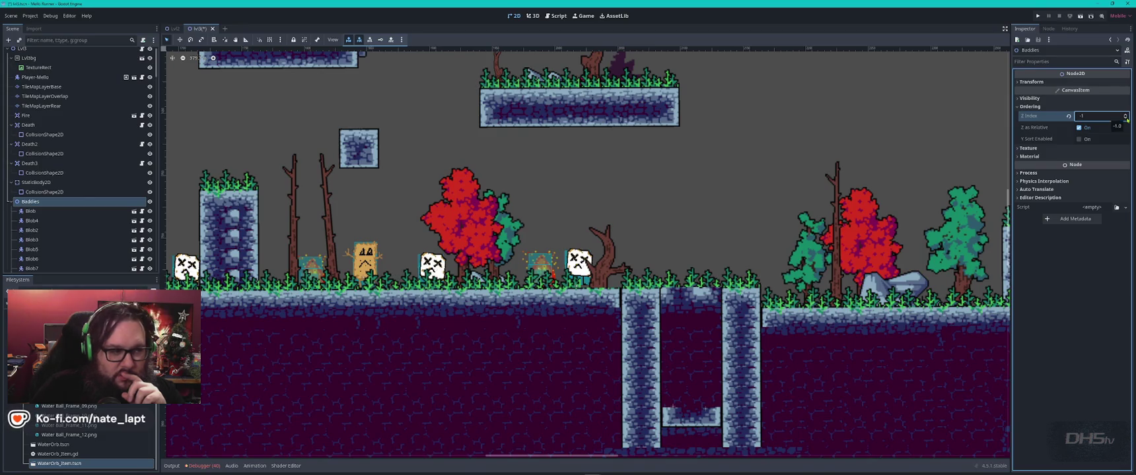
pyautogui.hotkey('ctrl', 's')
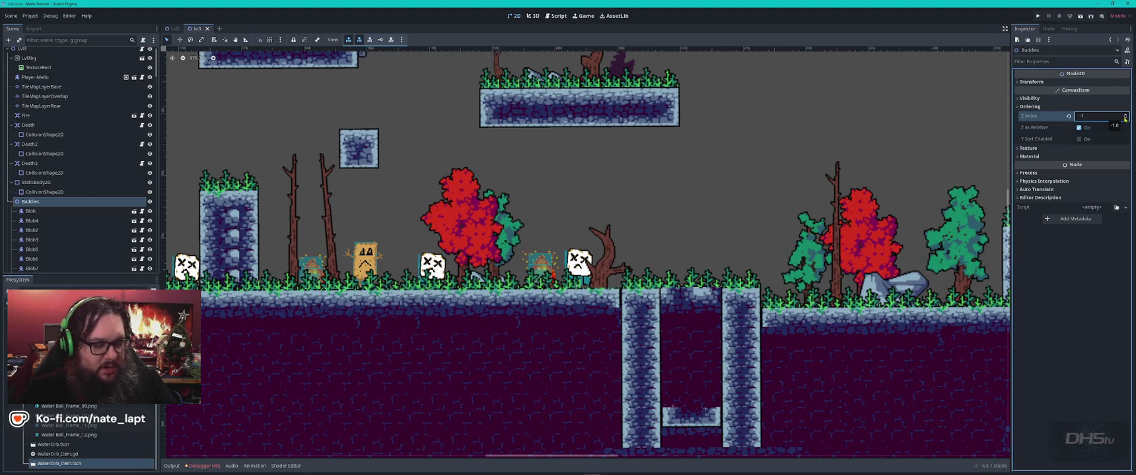
pyautogui.press('F5')
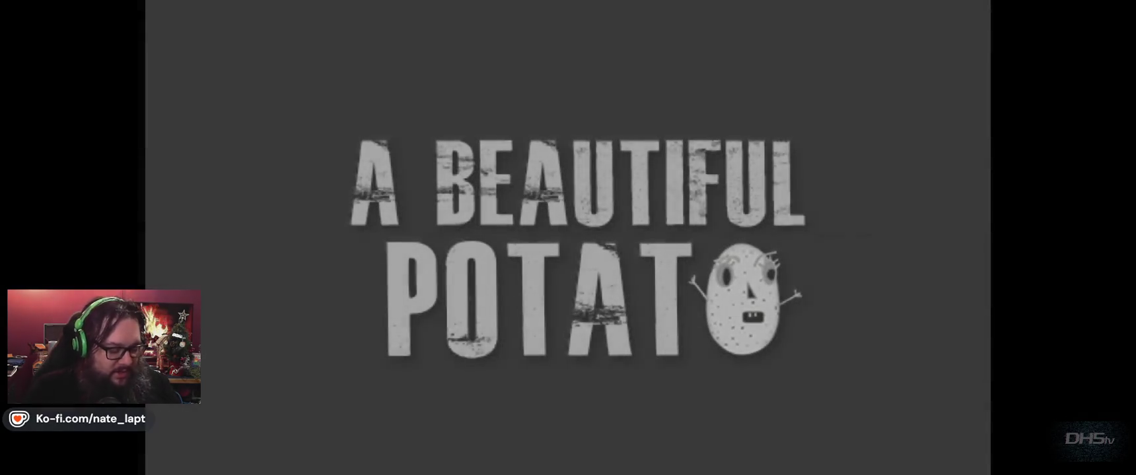
pyautogui.press('F8')
pyautogui.scroll(-3, 581, 178)
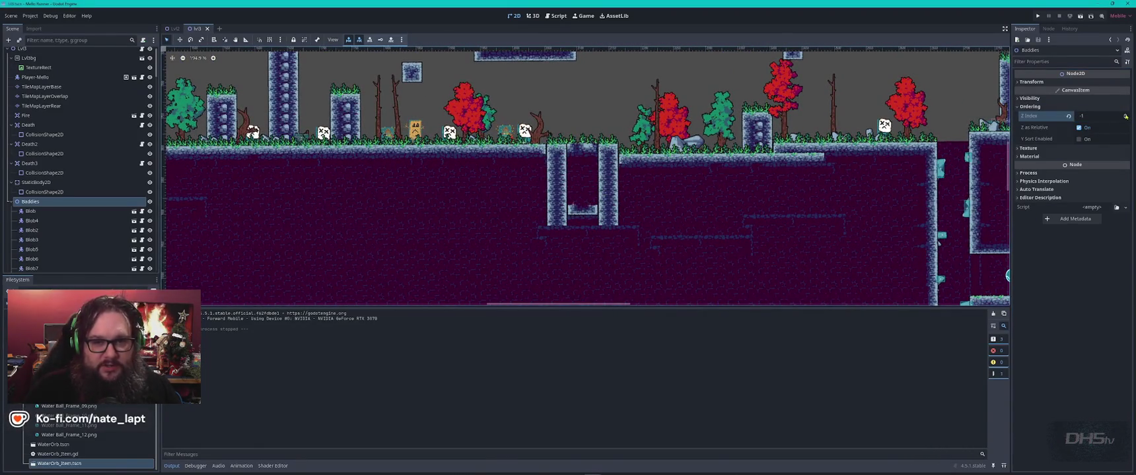
# Step: Reset Baddies to Z Index 0 and raise the two pit Mellos to Z Index 1
pyautogui.click(1125, 115)
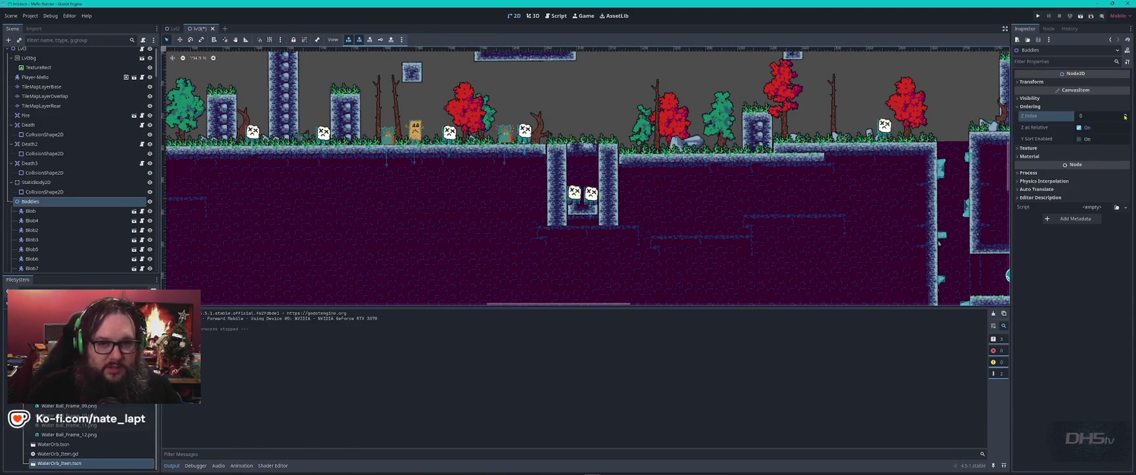
pyautogui.click(590, 196)
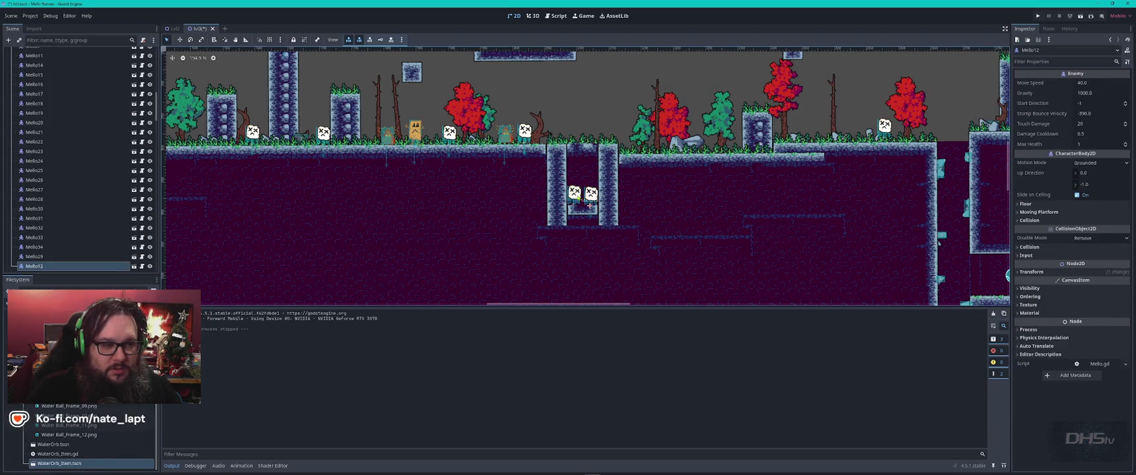
pyautogui.keyDown('shift'); pyautogui.click(574, 192); pyautogui.keyUp('shift')
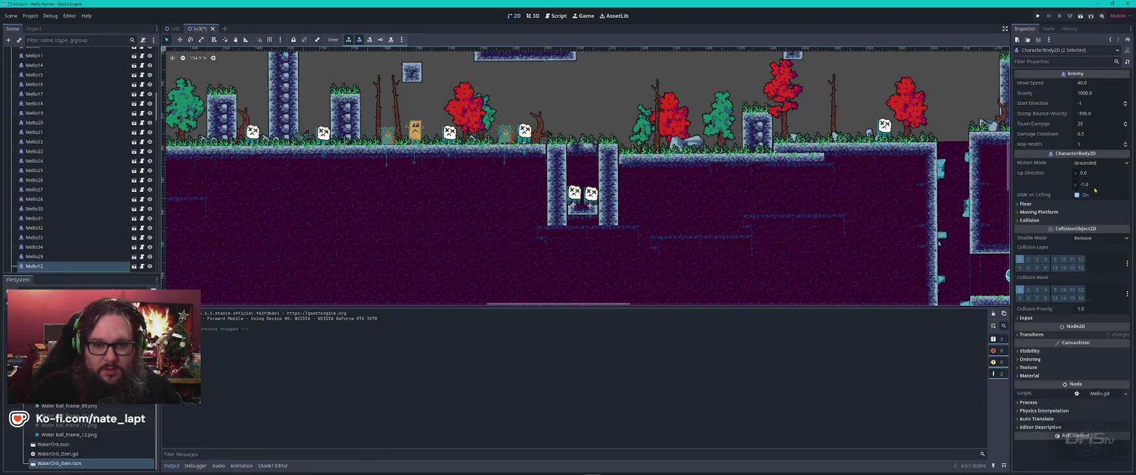
pyautogui.click(1115, 359)
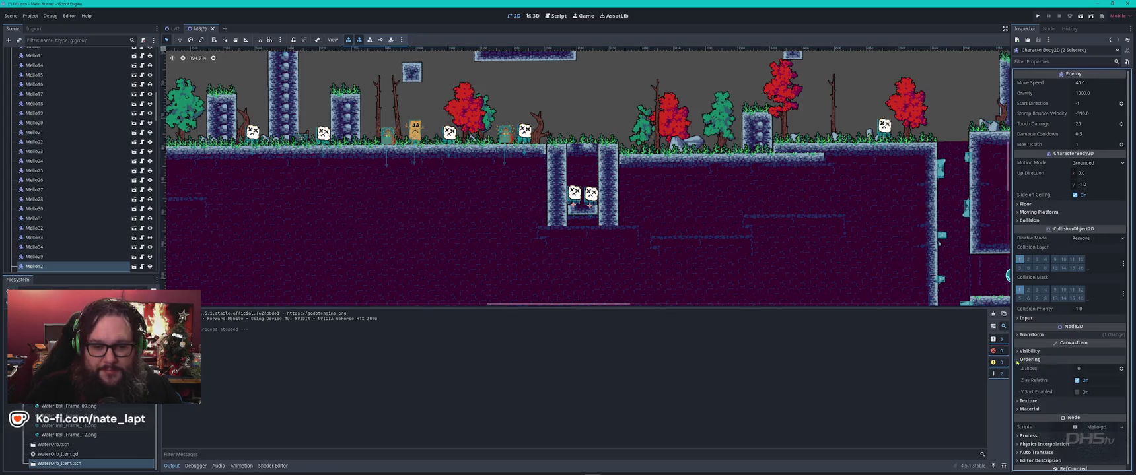
pyautogui.click(1121, 367)
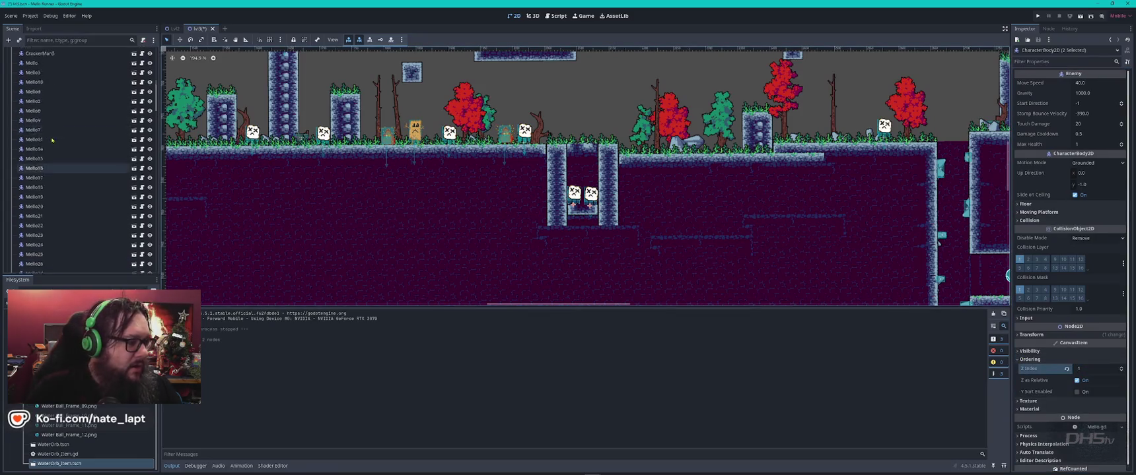
# Step: Reselect Baddies and toggle its Z Index to -1 and back to 0
pyautogui.scroll(5, 56, 130)
pyautogui.scroll(3, 56, 130)
pyautogui.click(31, 133)
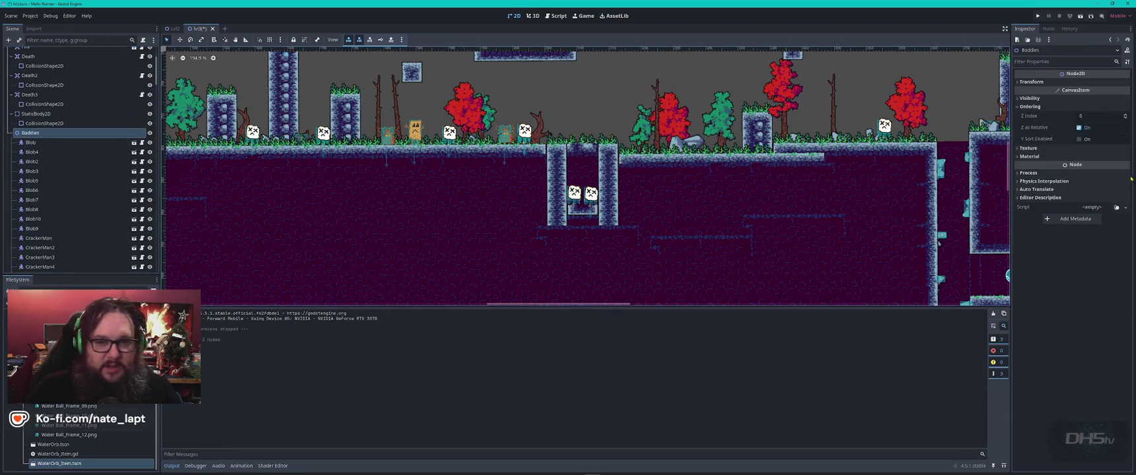
pyautogui.click(1125, 119)
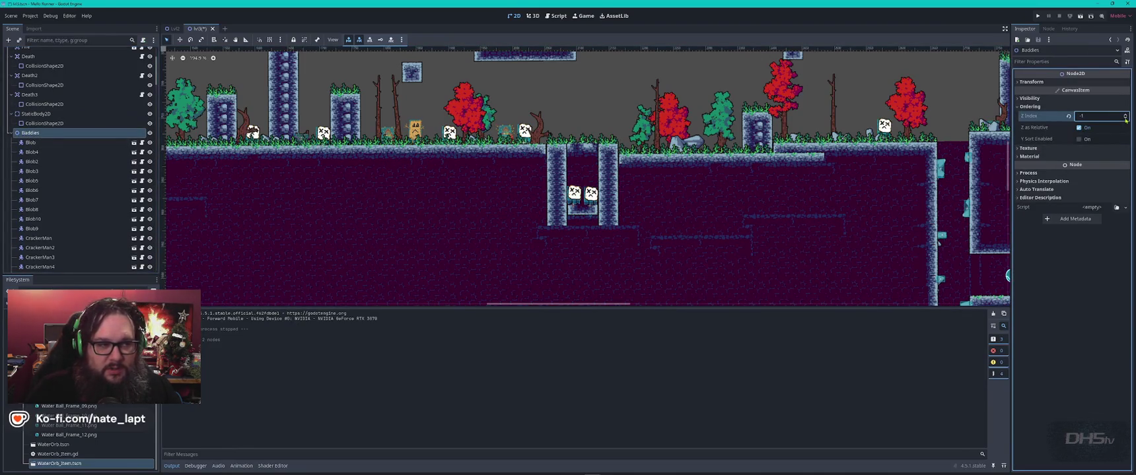
pyautogui.click(1125, 113)
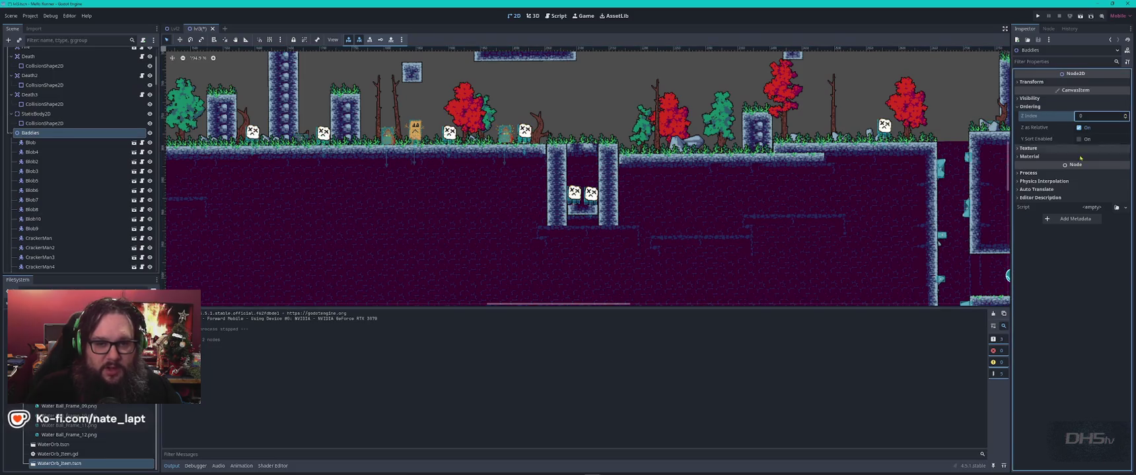
pyautogui.hscroll(10, 682, 186)
pyautogui.scroll(-2, 681, 186)
pyautogui.scroll(-4, 682, 185)
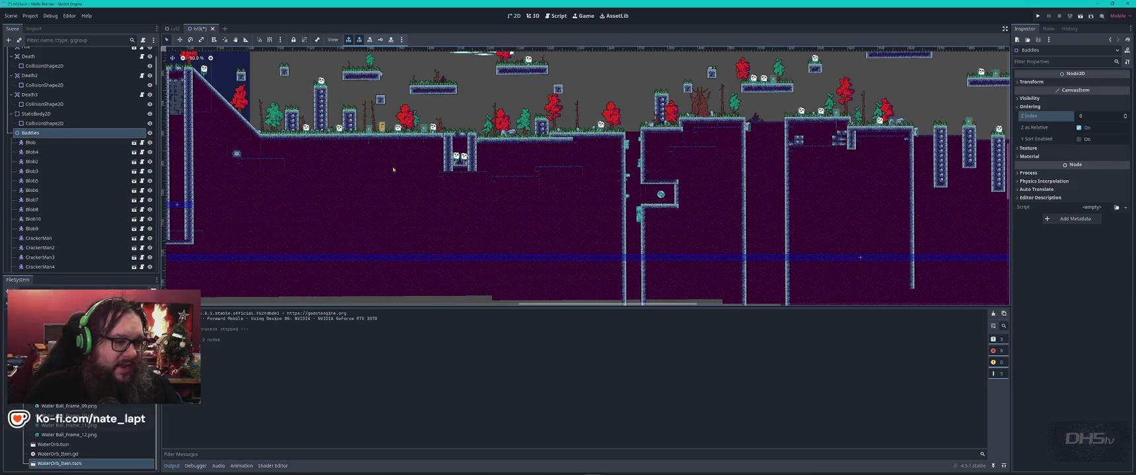
# Step: Box-select the two pit Mellos, set their Z Index to 0, then select only Mello11
pyautogui.scroll(5, 481, 149)
pyautogui.moveTo(440, 178); pyautogui.dragTo(407, 163)
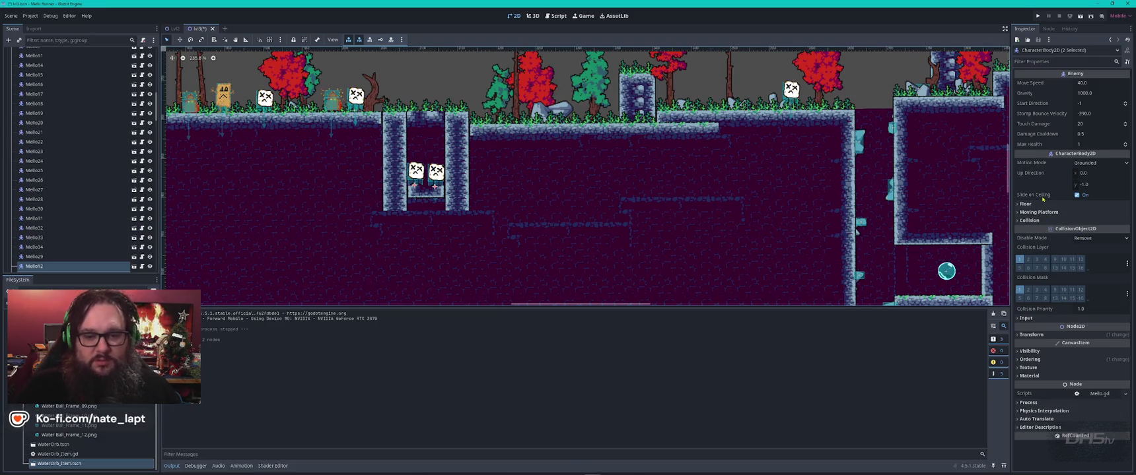
pyautogui.click(1050, 359)
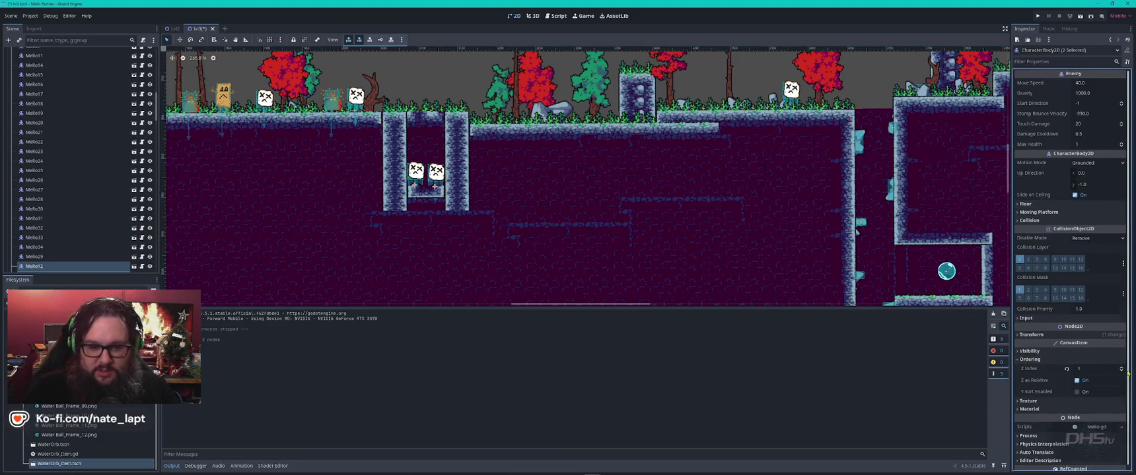
pyautogui.click(1121, 372)
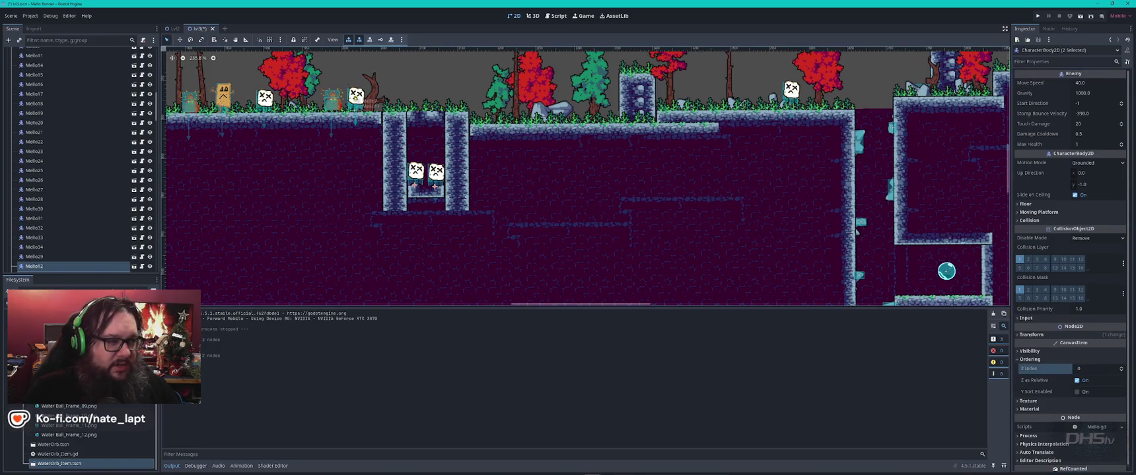
pyautogui.click(34, 55)
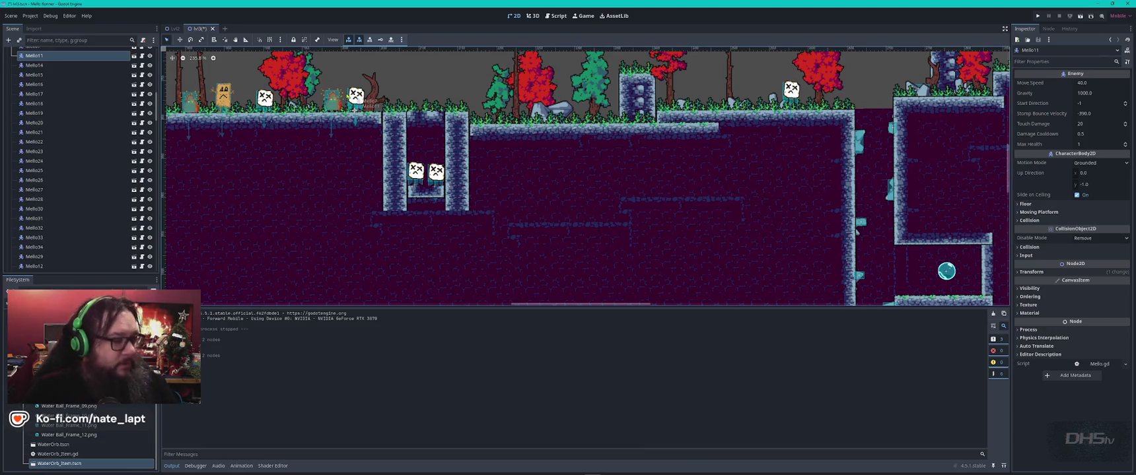
pyautogui.scroll(5, 85, 164)
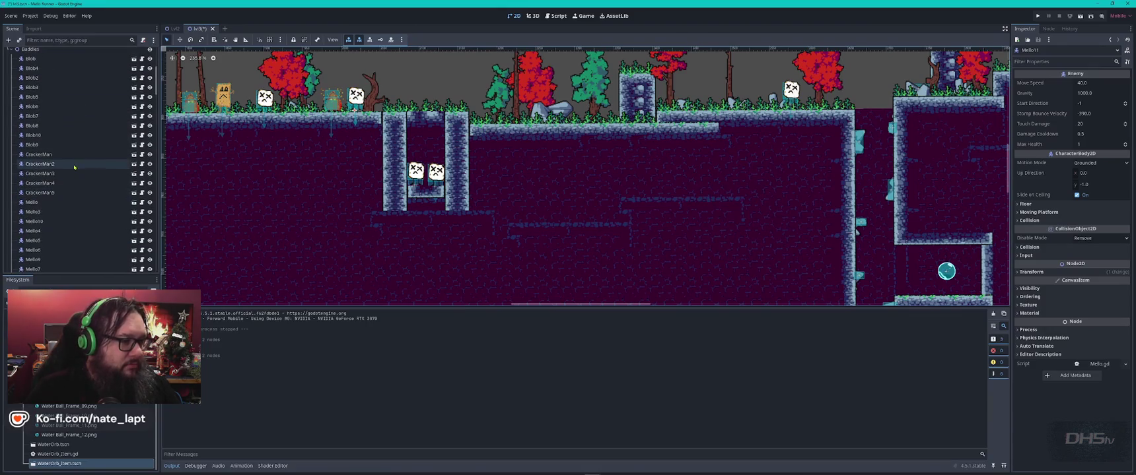
pyautogui.scroll(5, 74, 167)
pyautogui.scroll(-10, 352, 195)
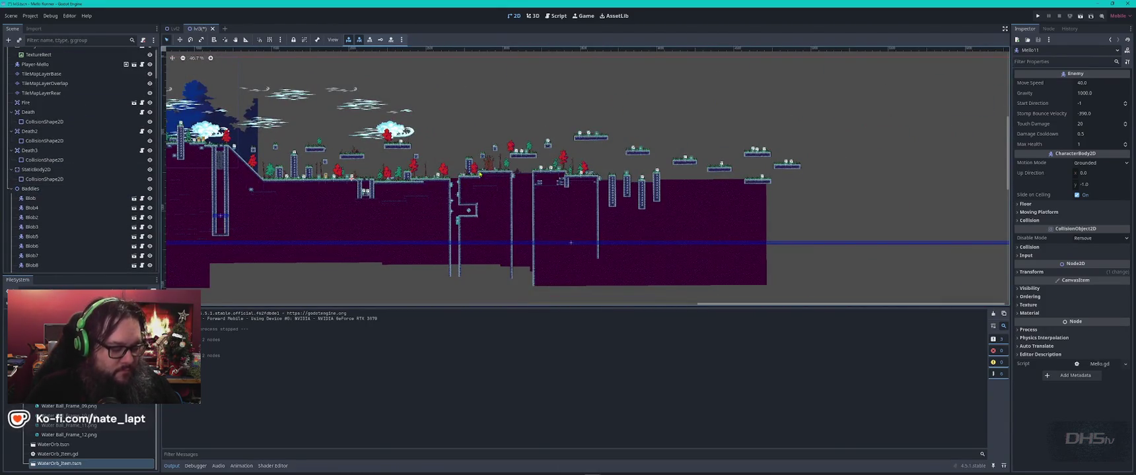
# Step: Run the game, start a new game, and fight past the first enemy onto the pillar
pyautogui.press('F6')
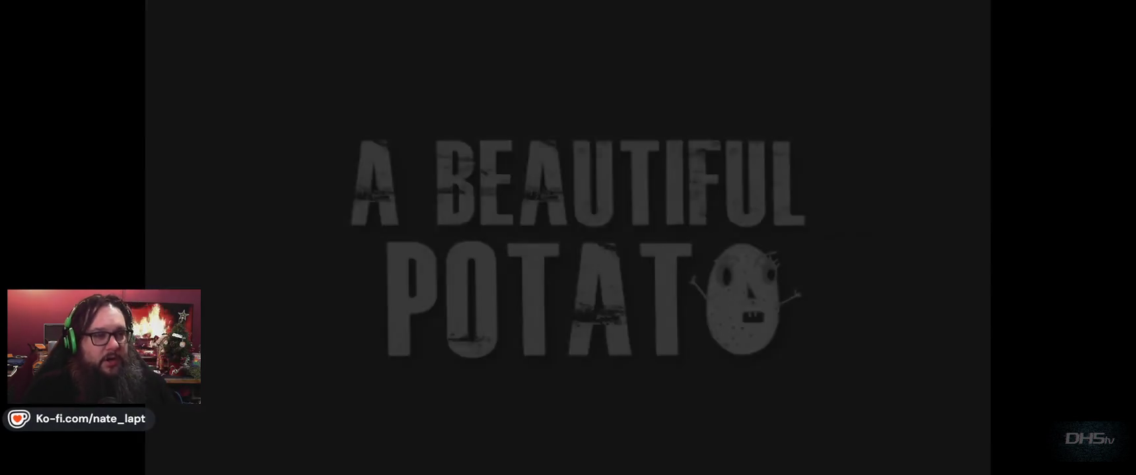
pyautogui.press('Return')
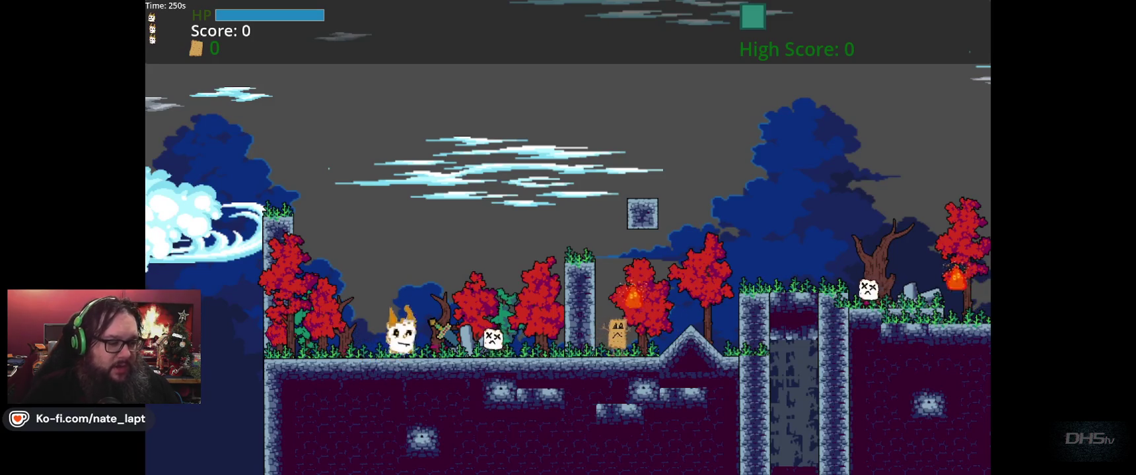
pyautogui.press('x')
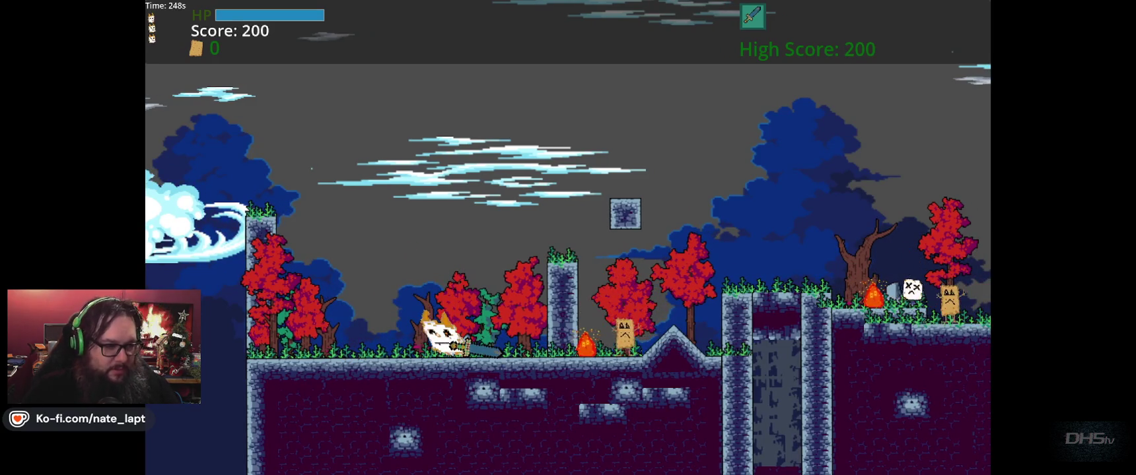
pyautogui.press('Right')
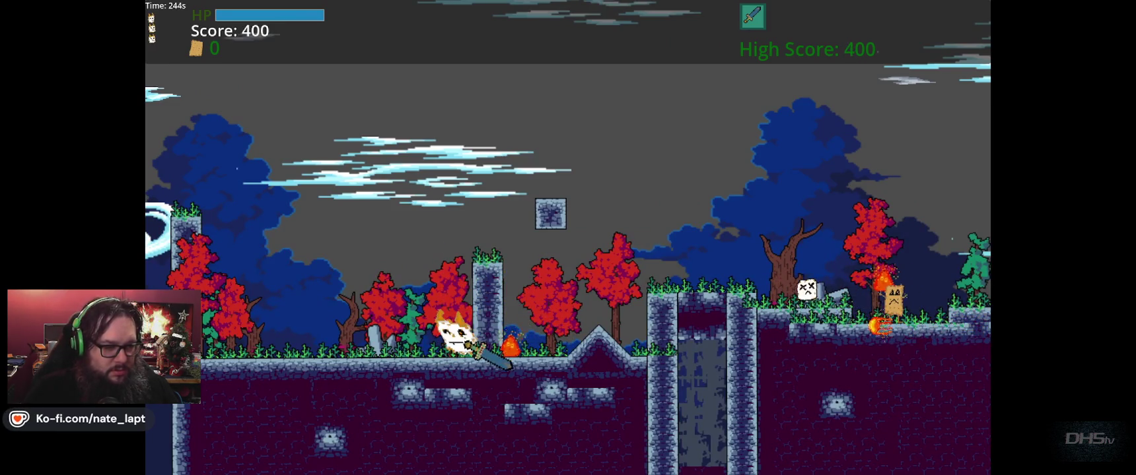
pyautogui.press('z')
pyautogui.press('Right')
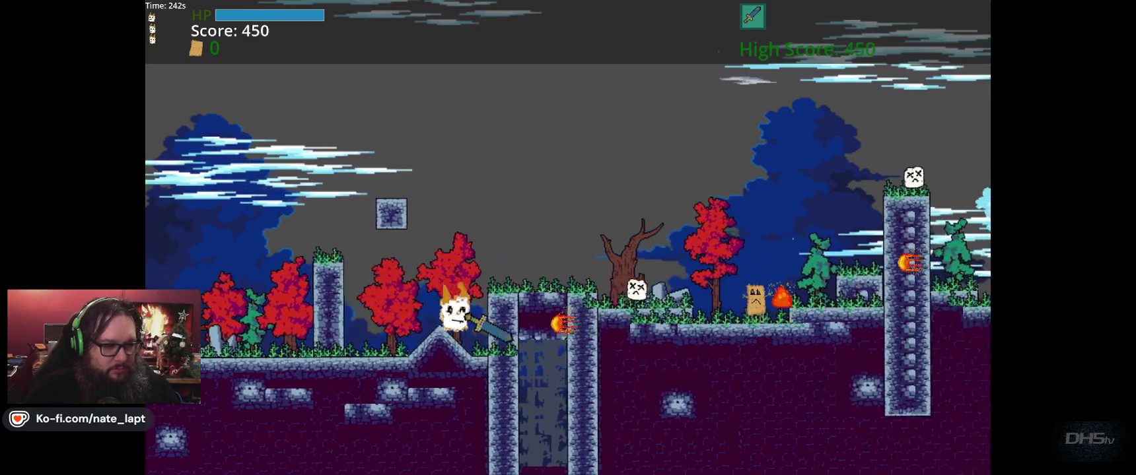
pyautogui.press('z')
pyautogui.press('Right')
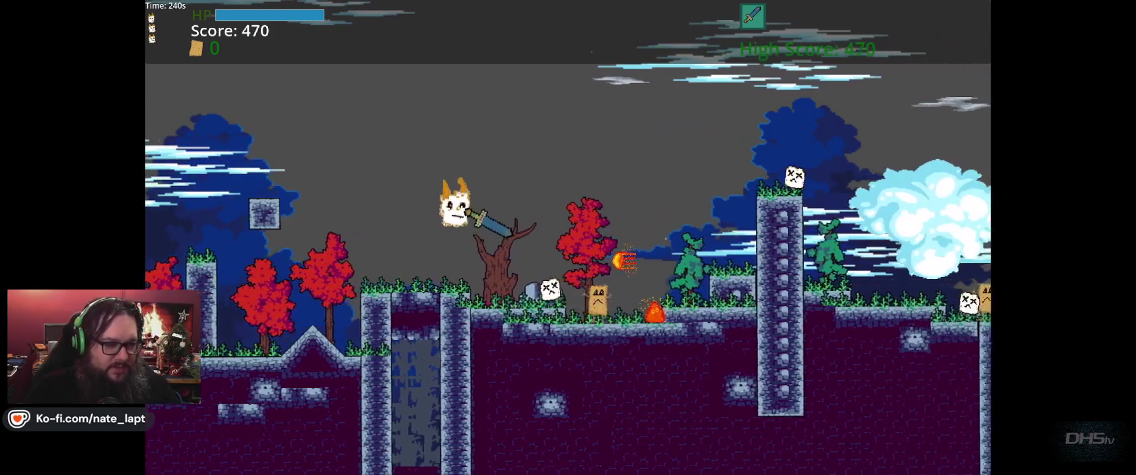
# Step: Advance right defeating the skull and paper-bag enemies until the score reaches 2020
pyautogui.press('Right')
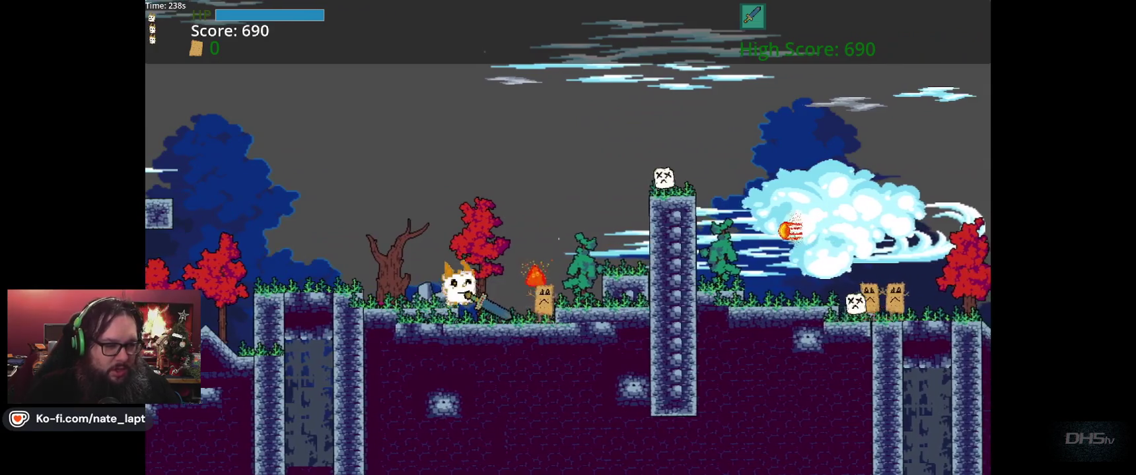
pyautogui.press('Right')
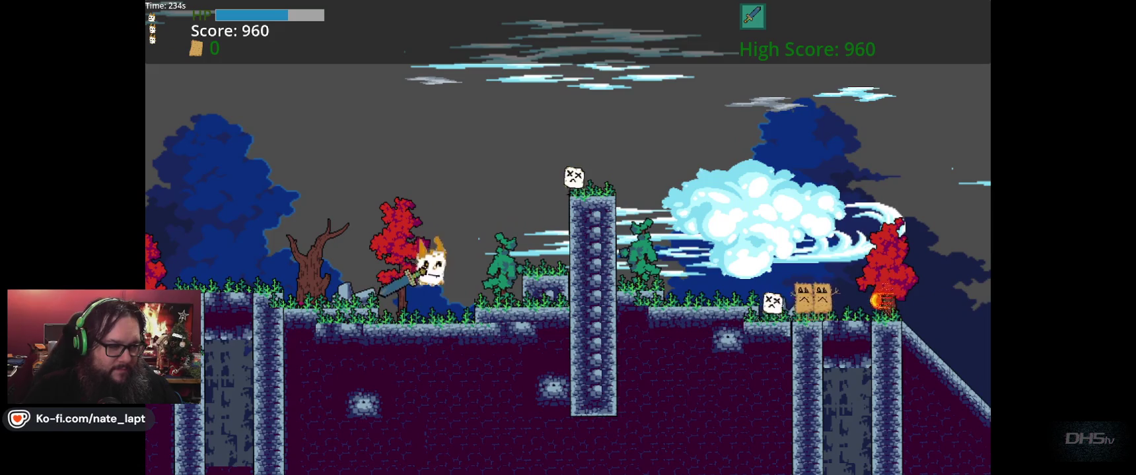
pyautogui.press('Right')
pyautogui.press('z')
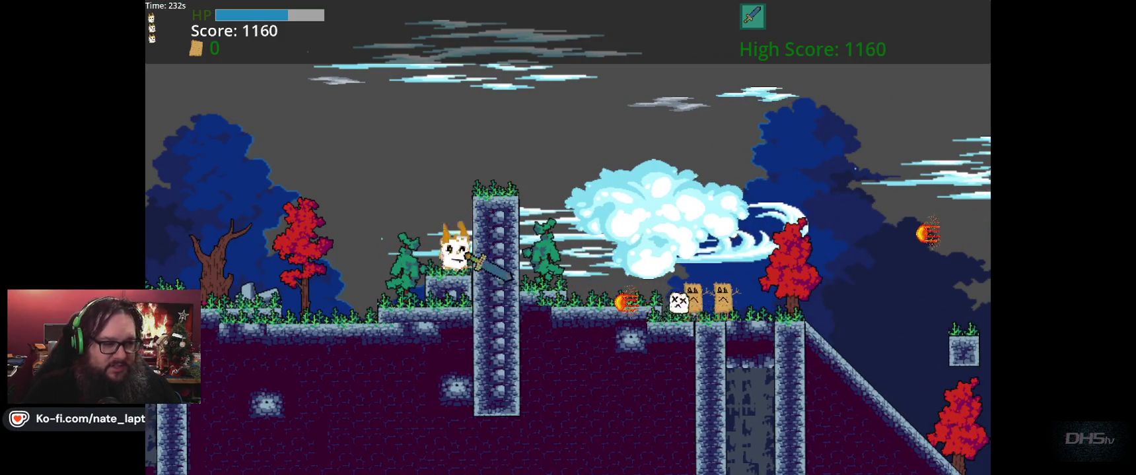
pyautogui.press('Right')
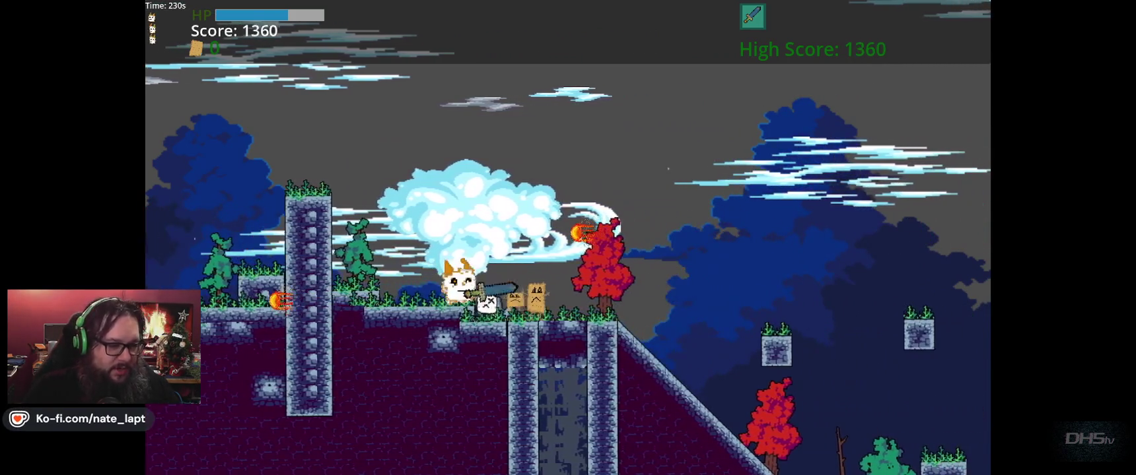
pyautogui.press('Right')
pyautogui.press('Right')
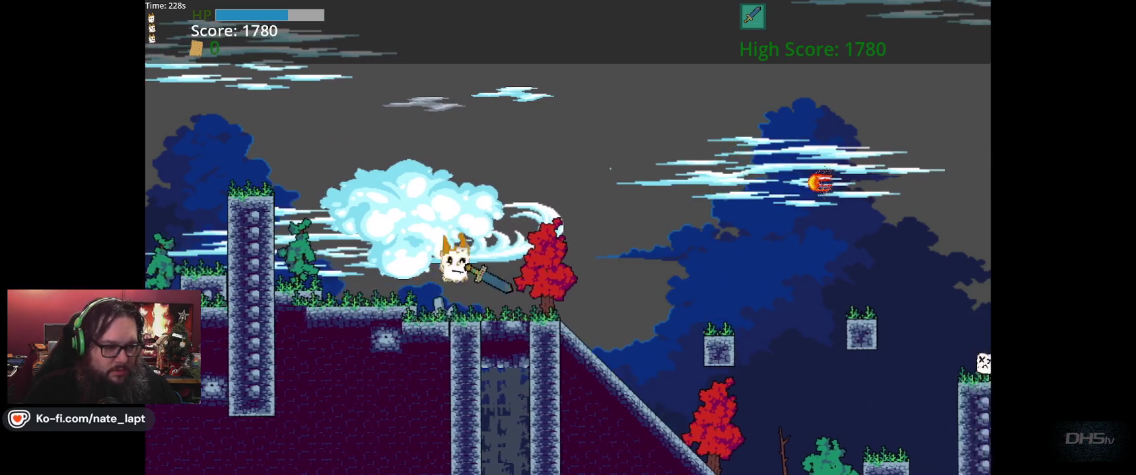
pyautogui.press('Right')
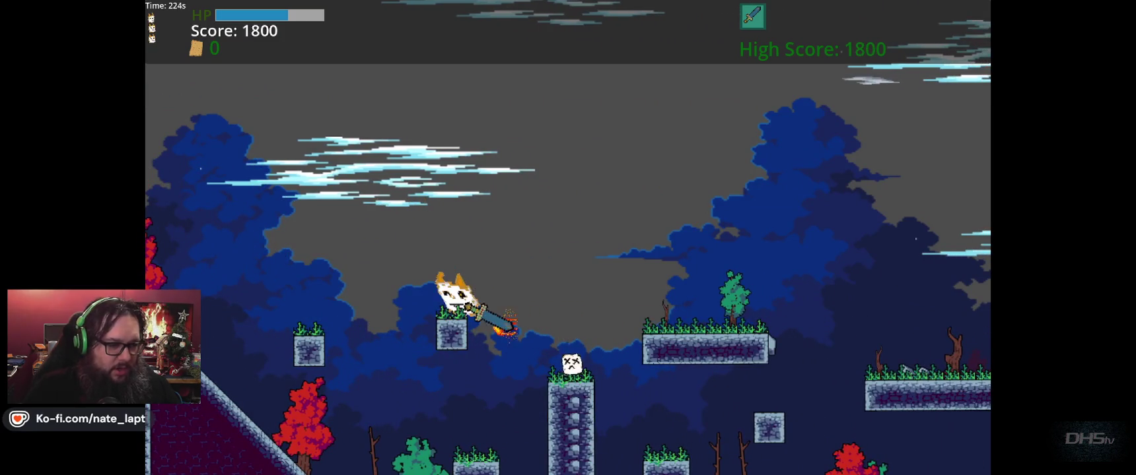
pyautogui.press('Right')
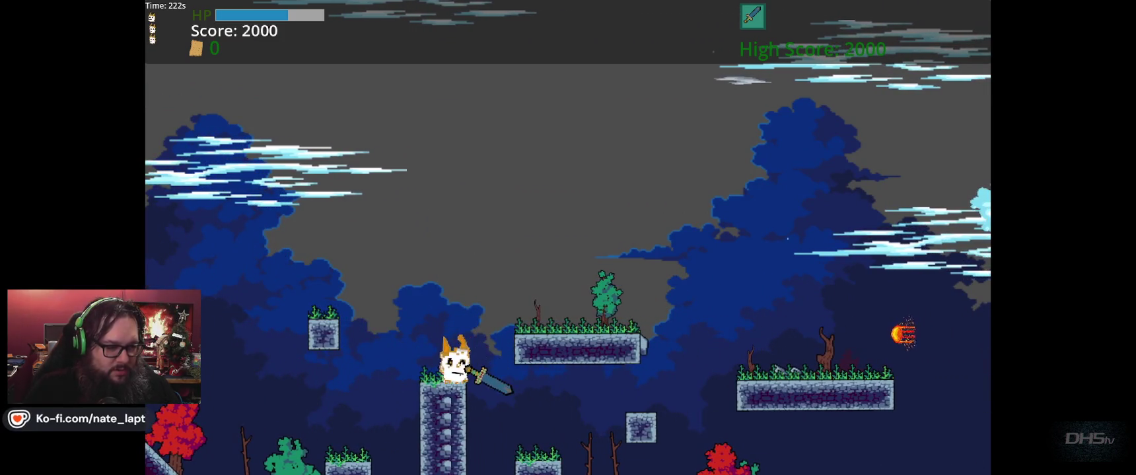
pyautogui.press('Right')
pyautogui.press('space')
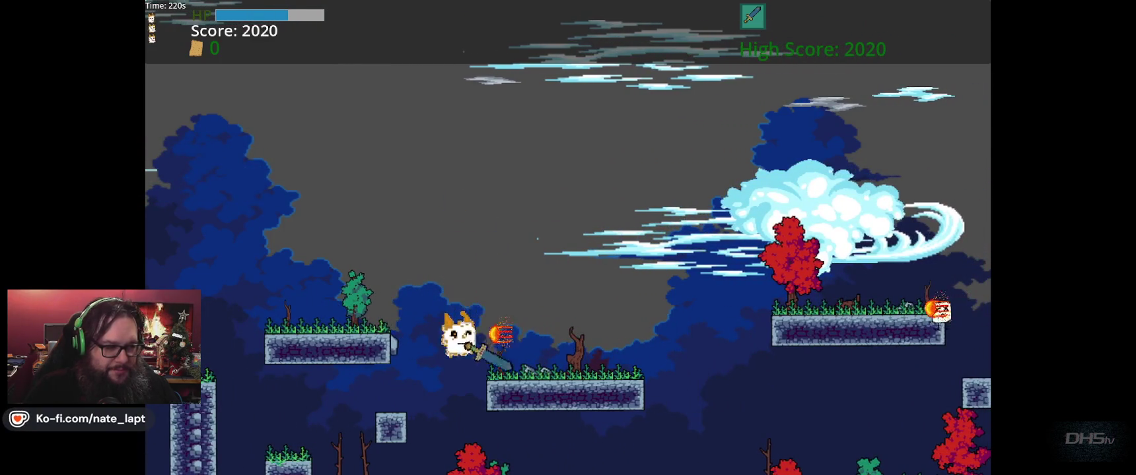
# Step: Drop from the ledge, strike the box enemy, and jump right up onto the higher ledge
pyautogui.press('Right')
pyautogui.press('Right')
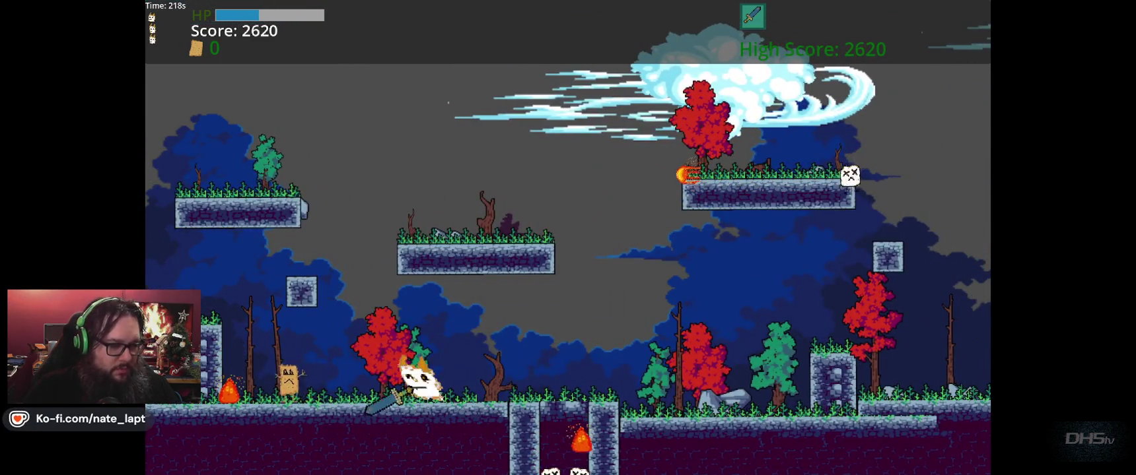
pyautogui.press('Left')
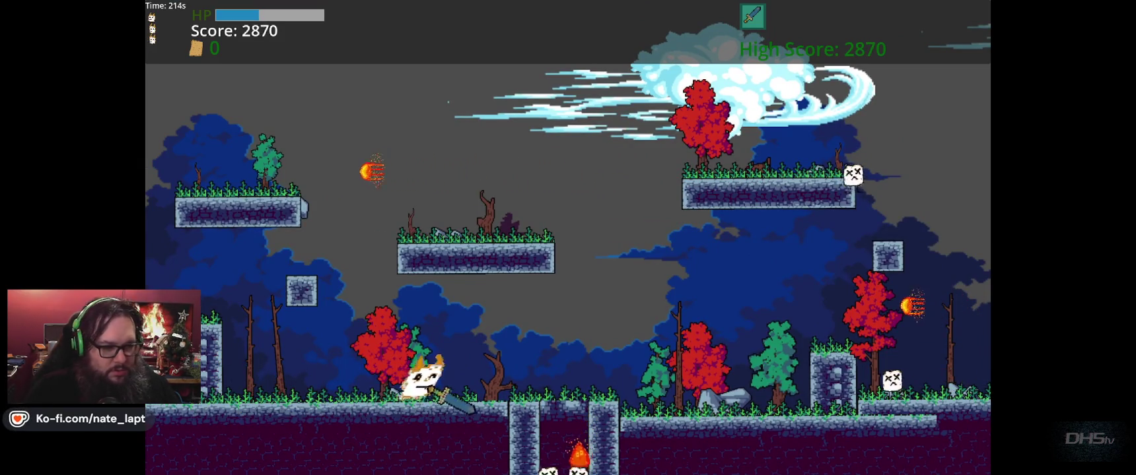
pyautogui.press('Right')
pyautogui.press('Up')
pyautogui.press('Up')
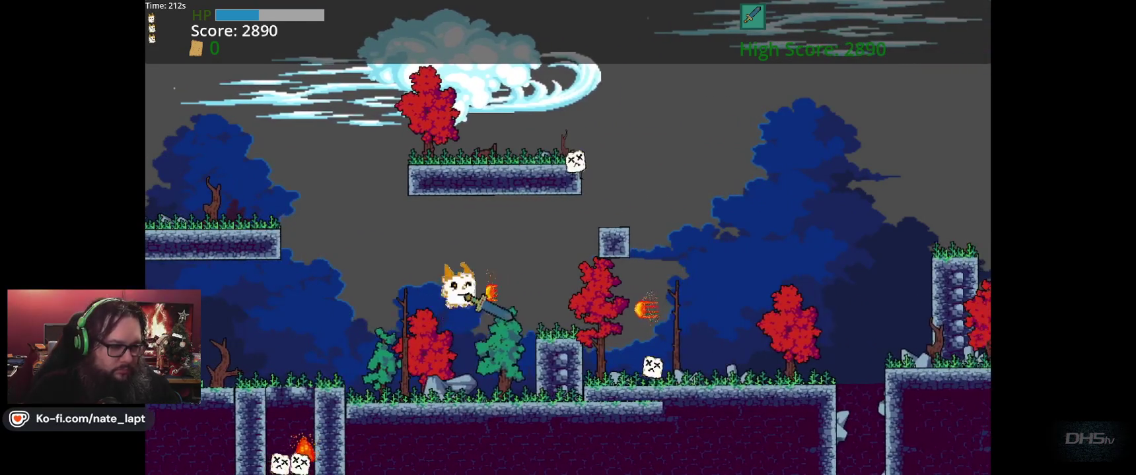
pyautogui.press('Right')
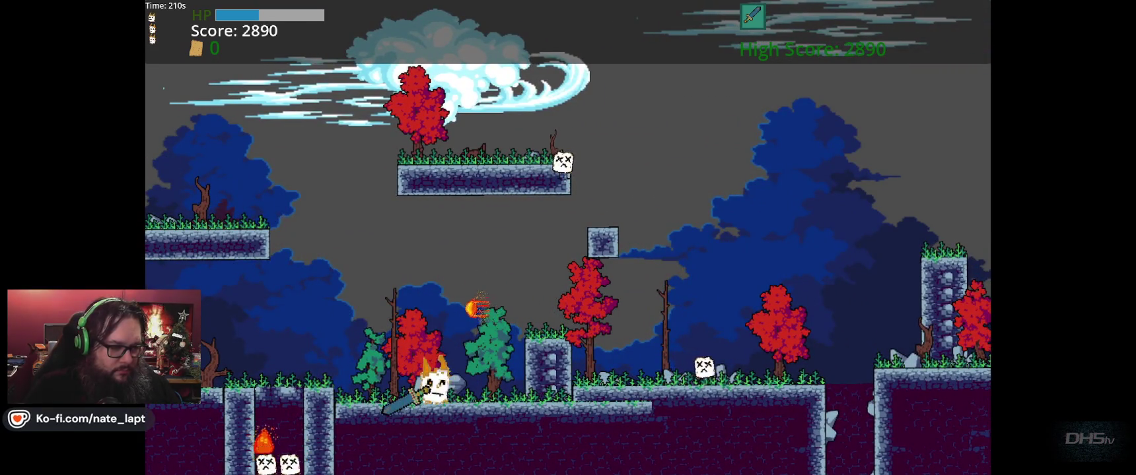
pyautogui.press('Right')
pyautogui.press('Up')
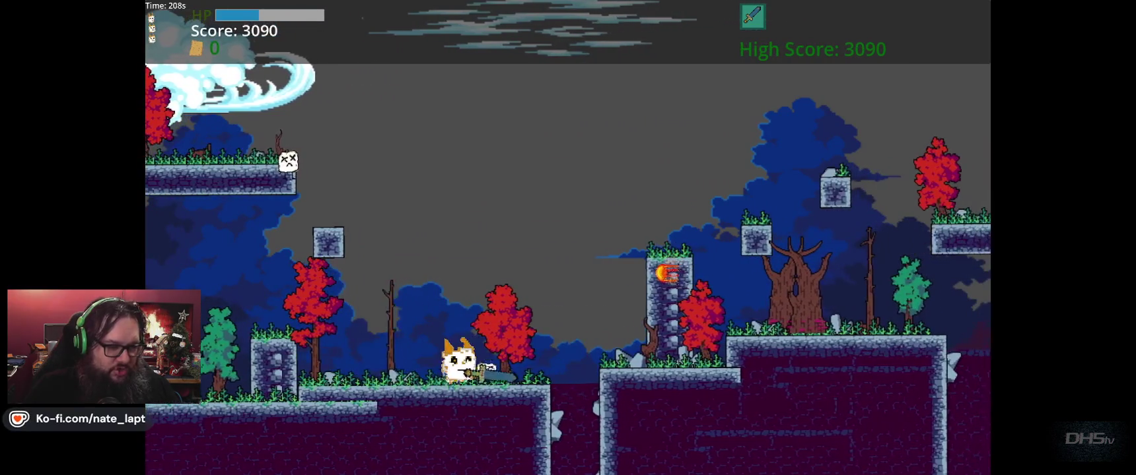
pyautogui.press('Right')
pyautogui.press('Up')
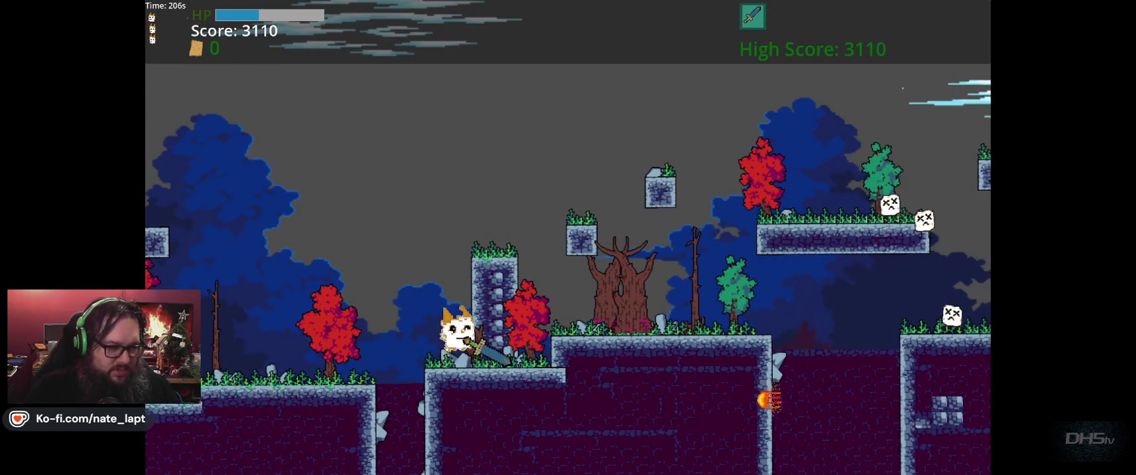
# Step: Drop into the pit, climb out of the shaft, and jump right onto the higher platforms
pyautogui.press('Left')
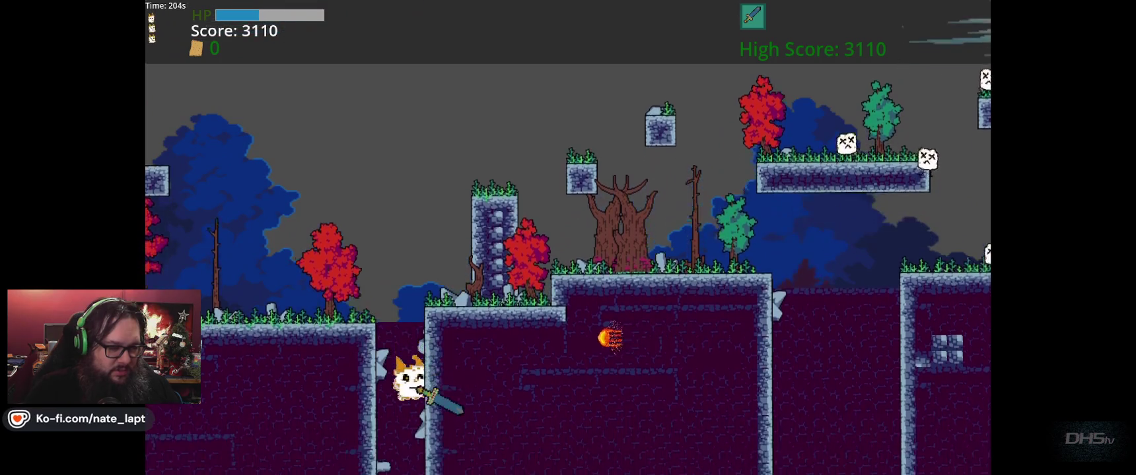
pyautogui.press('Right')
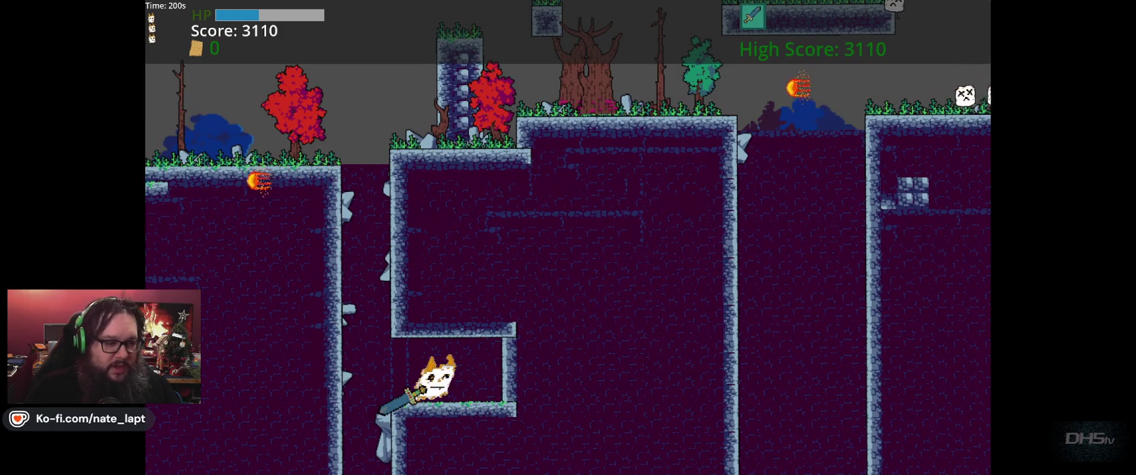
pyautogui.press('Left')
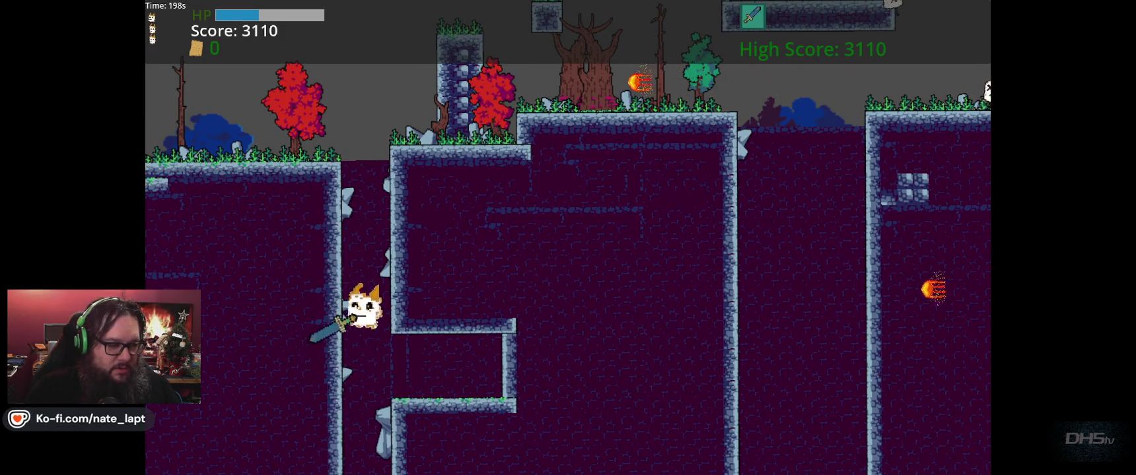
pyautogui.press('space')
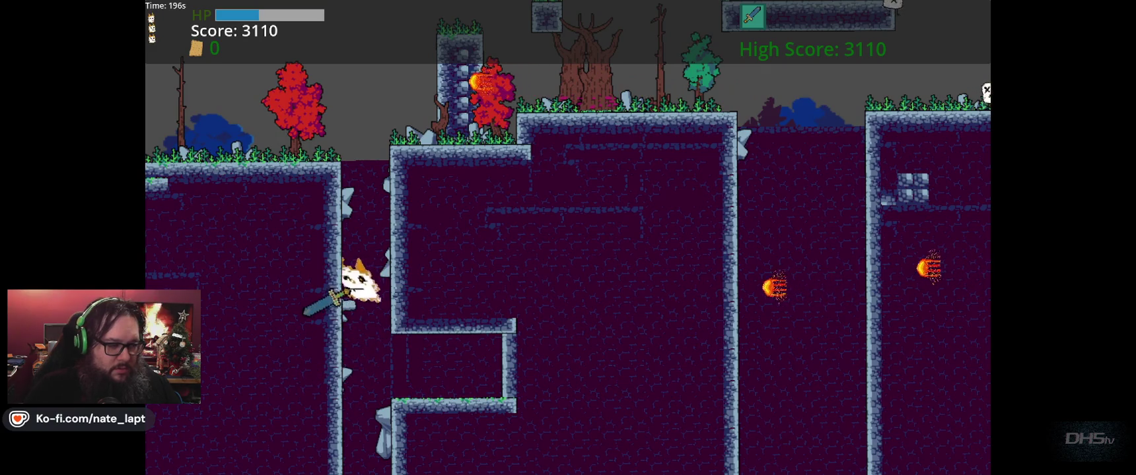
pyautogui.press('Right')
pyautogui.press('space')
pyautogui.press('Left')
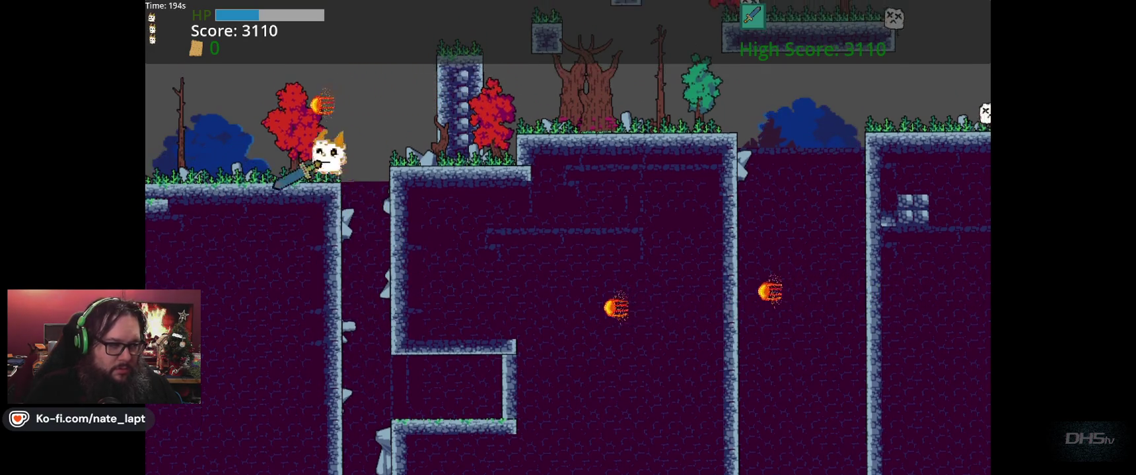
pyautogui.press('Right')
pyautogui.press('space')
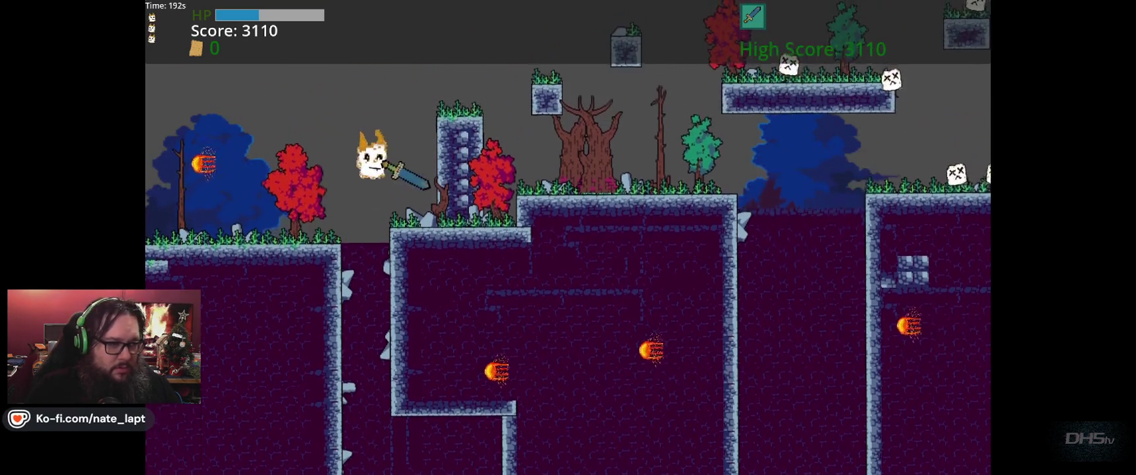
pyautogui.press('Right')
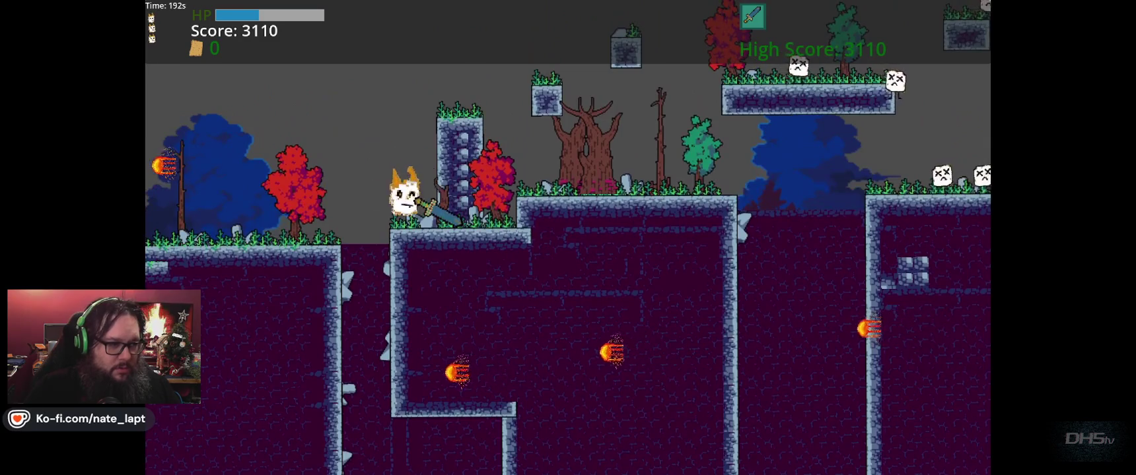
pyautogui.press('space')
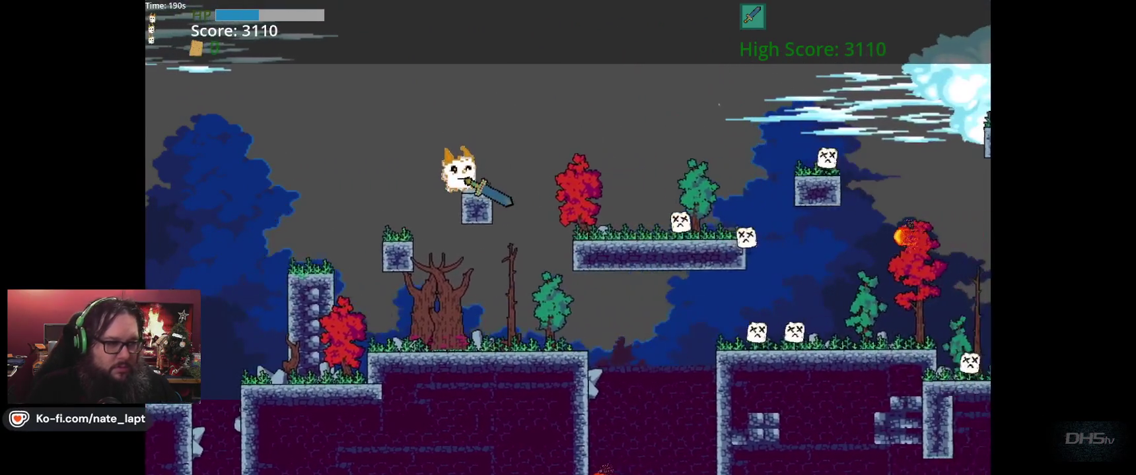
# Step: Hop across the small platforms, killing enemies with the sword, and run down to a lower platform
pyautogui.press('Right')
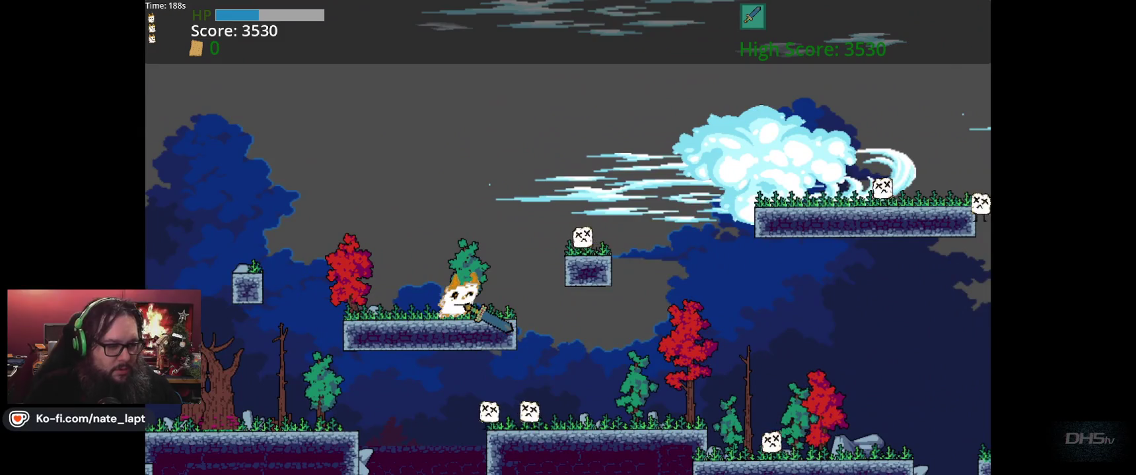
pyautogui.press('Right')
pyautogui.press('space')
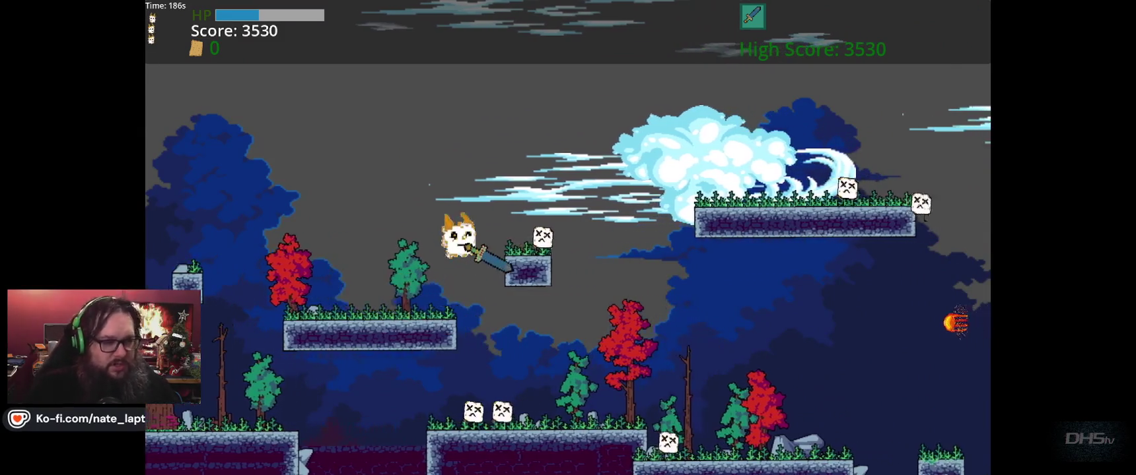
pyautogui.press('Right')
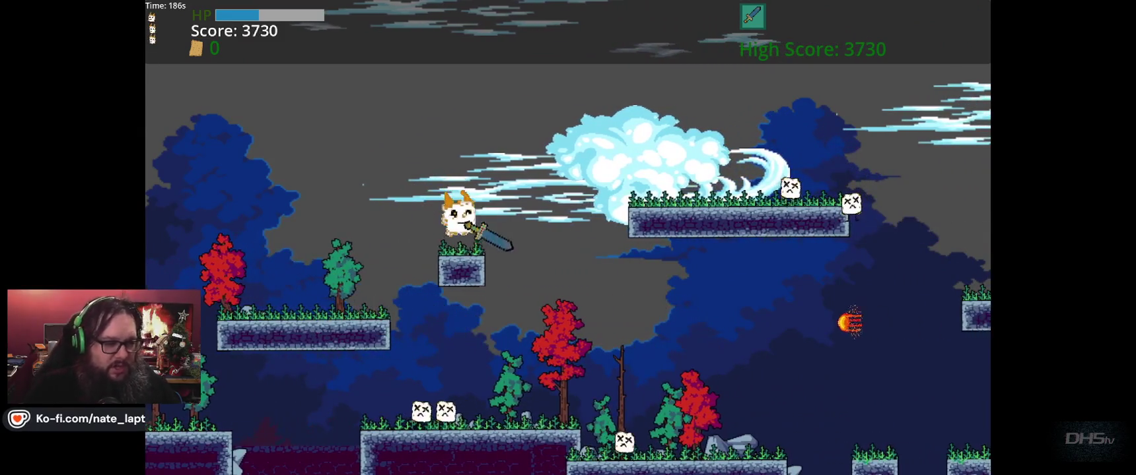
pyautogui.press('space')
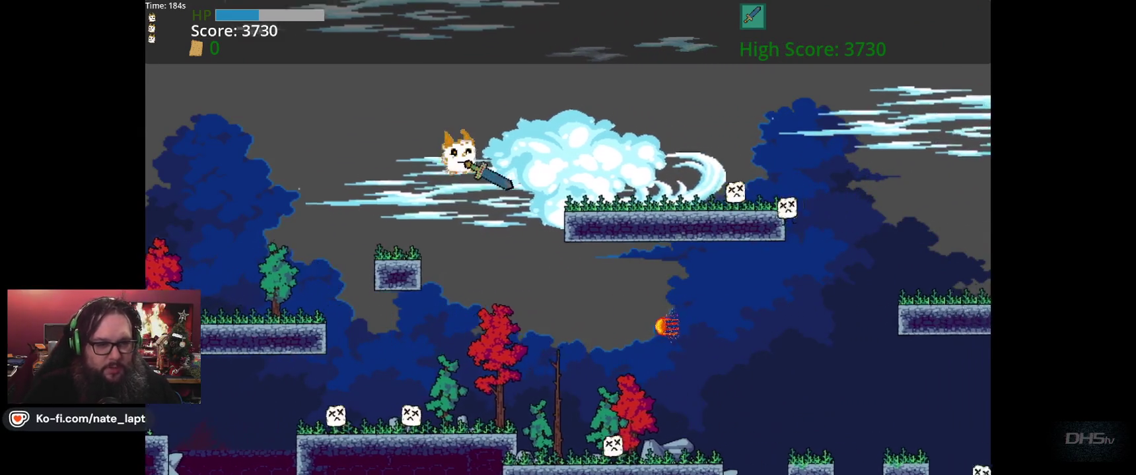
pyautogui.press('Right')
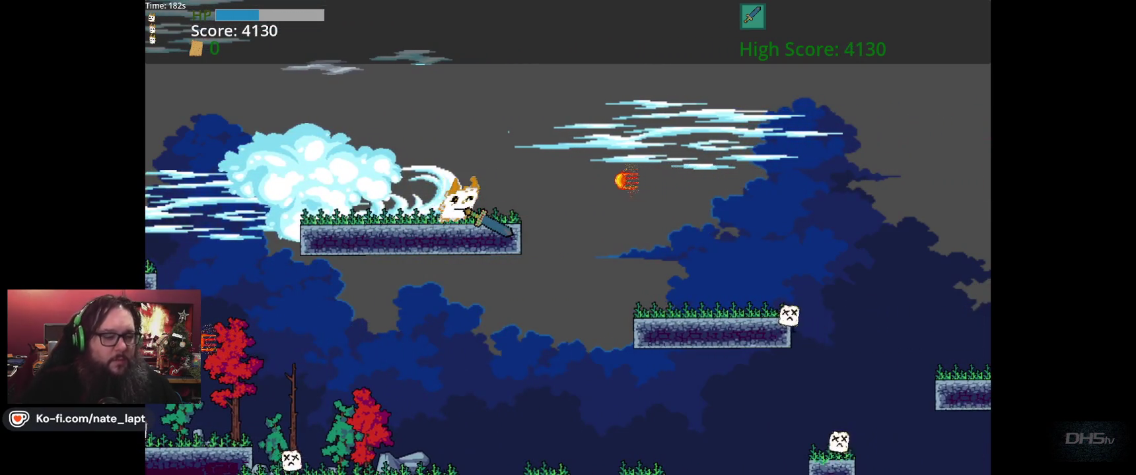
pyautogui.press('Right')
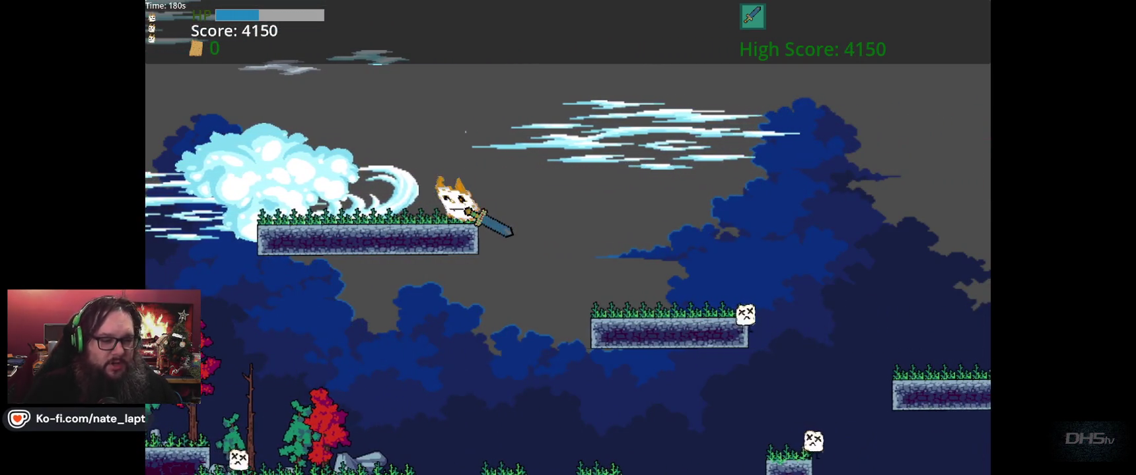
pyautogui.press('Right')
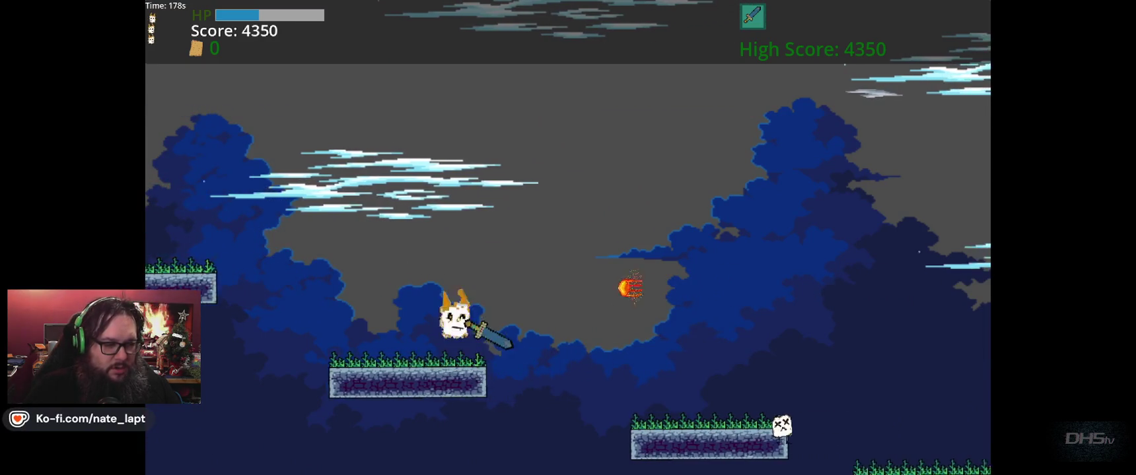
pyautogui.press('Right')
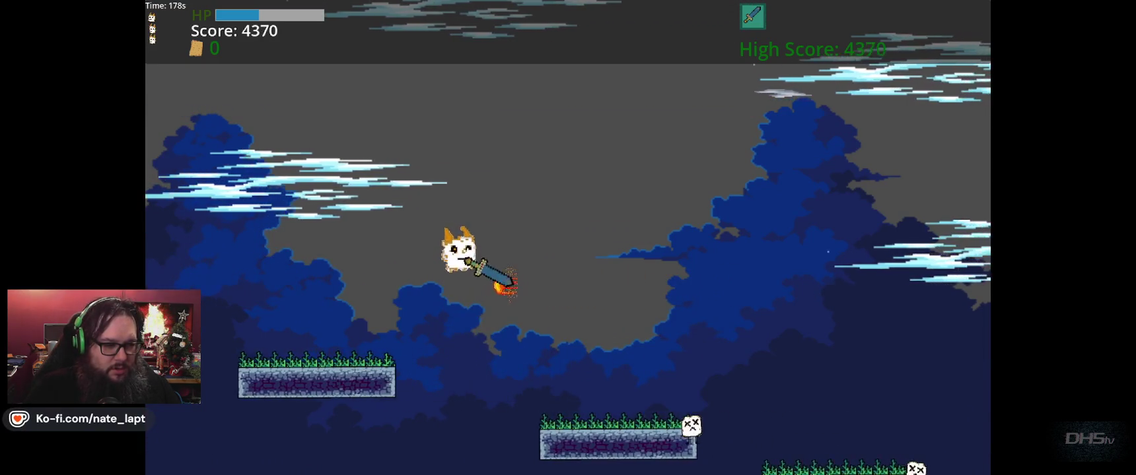
pyautogui.press('Right')
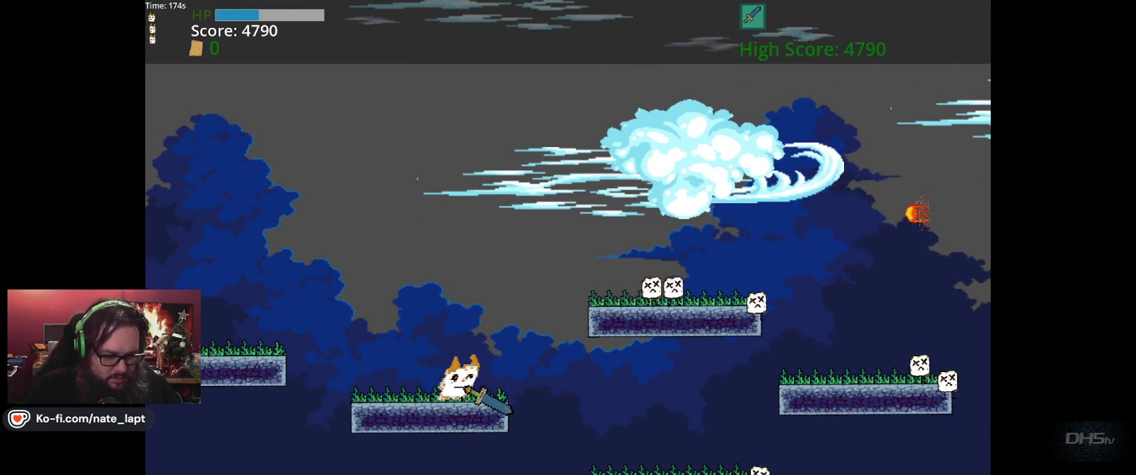
# Step: Jump between platforms attacking blobs until the character dies with a High Score of 6030
pyautogui.press('Right')
pyautogui.press('Right')
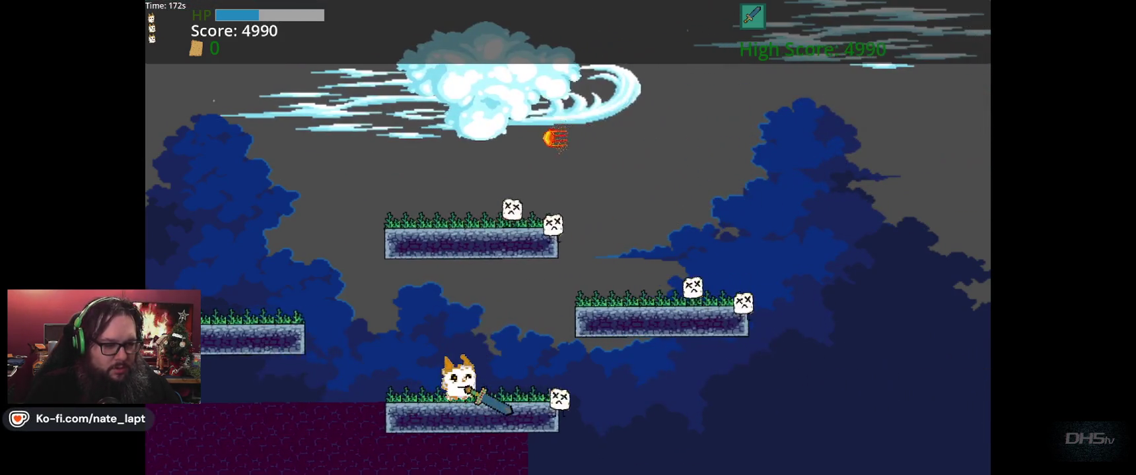
pyautogui.press('space')
pyautogui.press('Right')
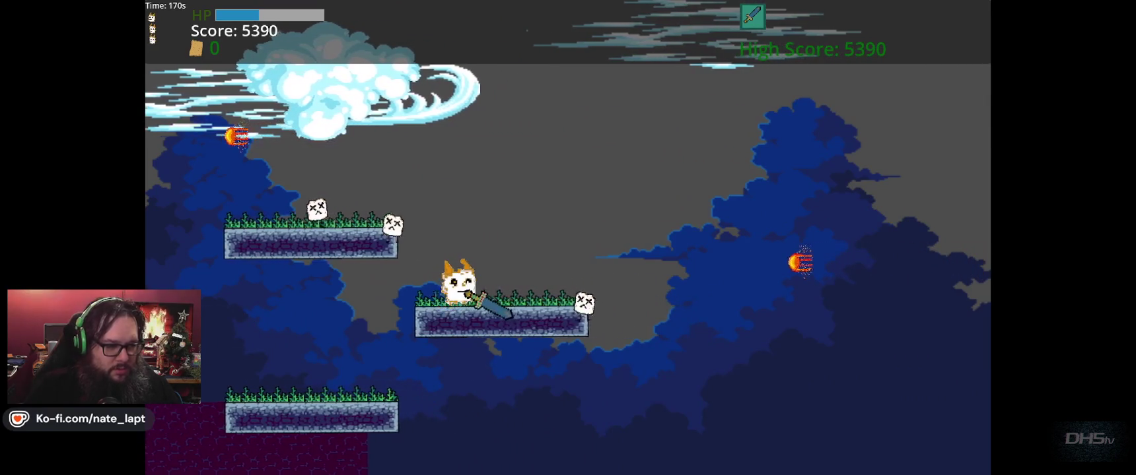
pyautogui.press('space')
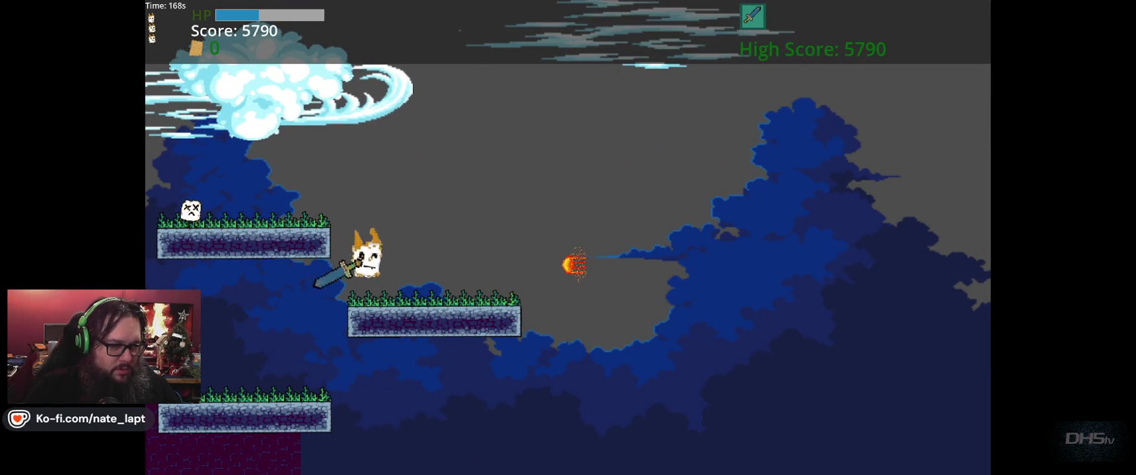
pyautogui.press('Right')
pyautogui.press('Left')
pyautogui.press('space')
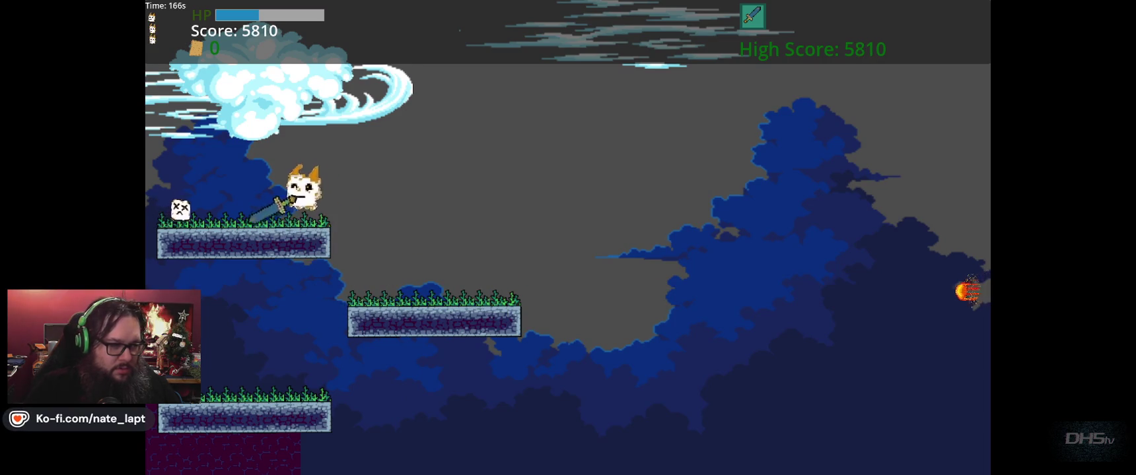
pyautogui.press('space')
pyautogui.press('Right')
pyautogui.press('Right')
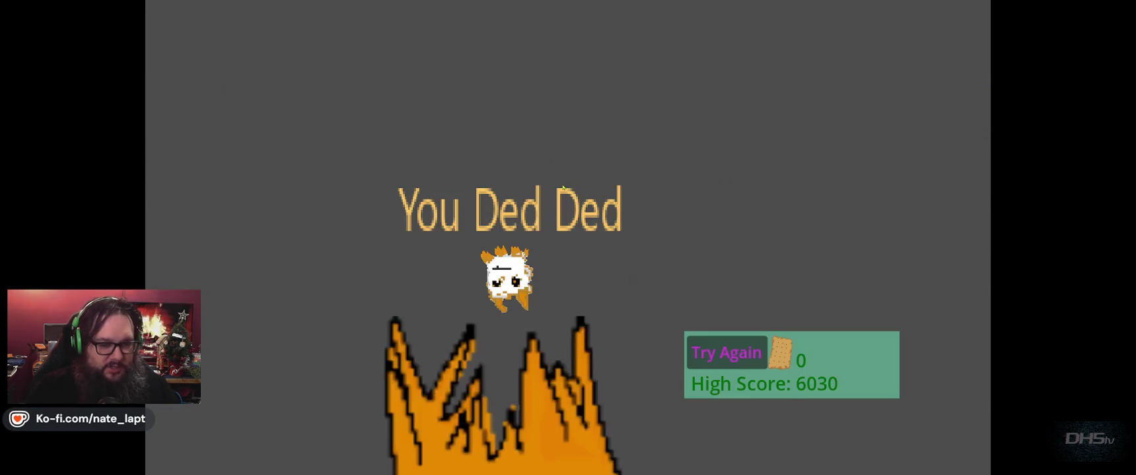
# Step: Stop the game with F8, then zoom and pan the 2D viewport to survey the whole level
pyautogui.press('F8')
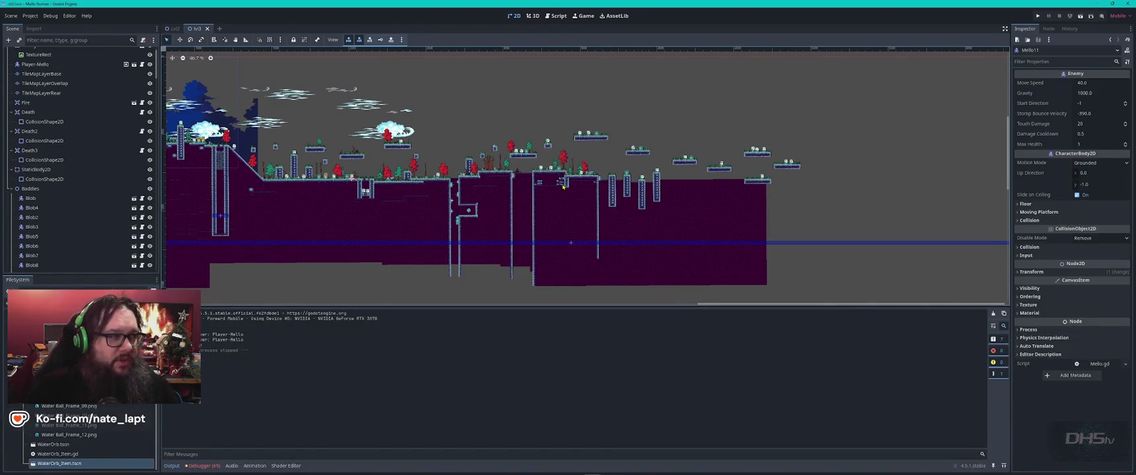
pyautogui.scroll(-2, 547, 139)
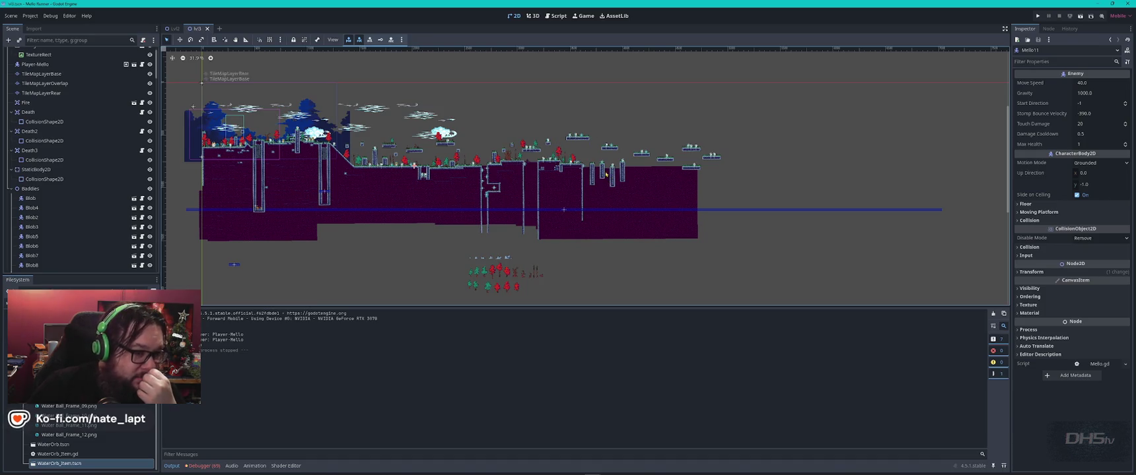
pyautogui.scroll(2, 605, 174)
pyautogui.moveTo(470, 112); pyautogui.dragTo(613, 130)
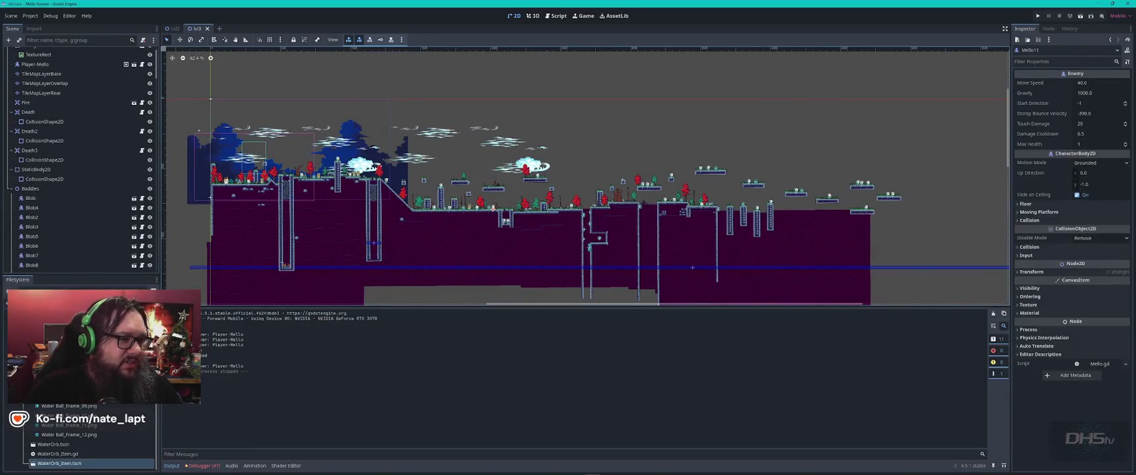
# Step: Open Blob.gd in the Script editor and search 'score' to reach the add_points matches on lines 155 and 164
pyautogui.click(560, 16)
pyautogui.scroll(3, 197, 150)
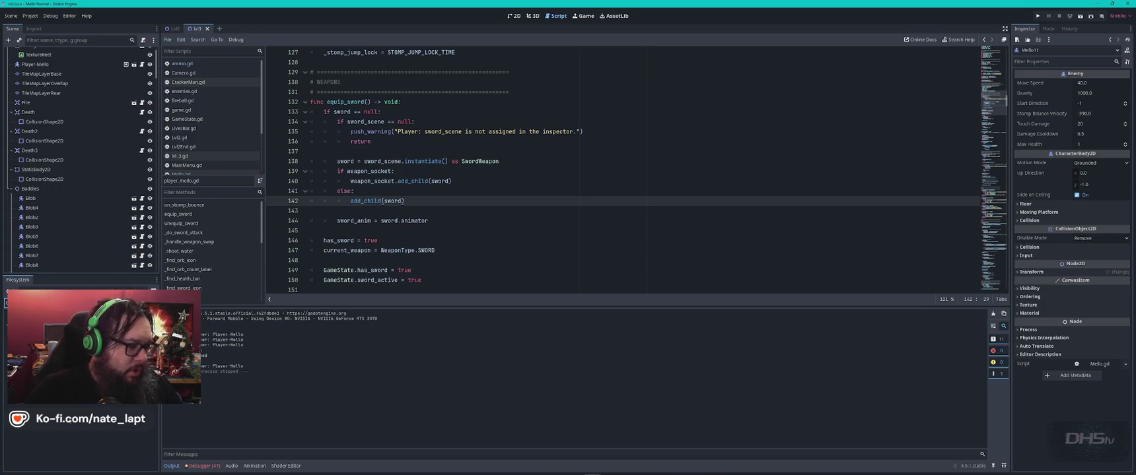
pyautogui.click(142, 198)
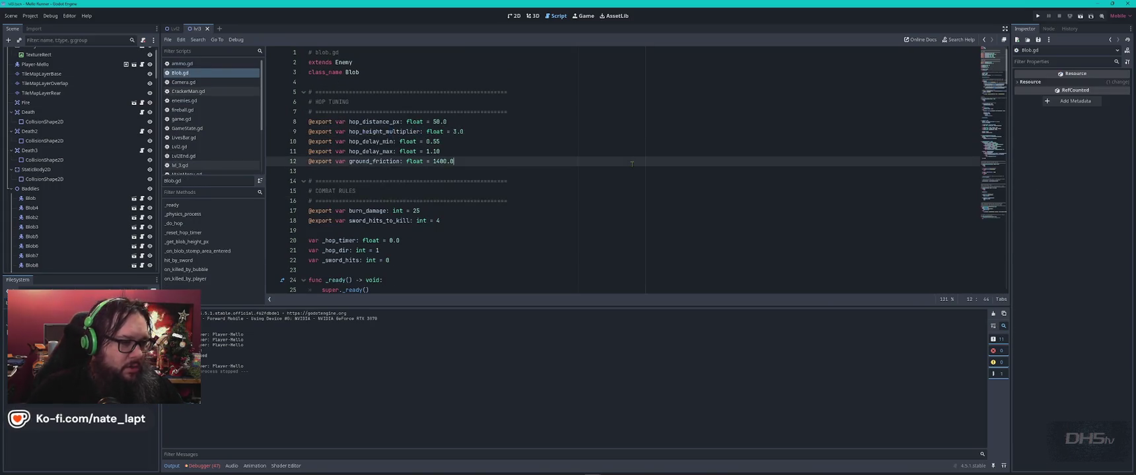
pyautogui.click(631, 163)
pyautogui.hotkey('ctrl', 'f')
pyautogui.write('core')
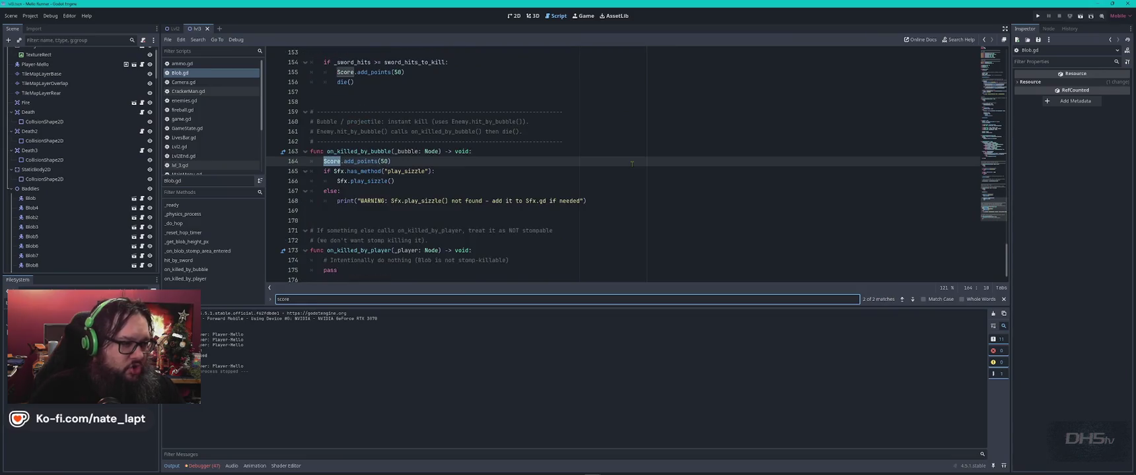
pyautogui.press('Escape')
pyautogui.write('1')
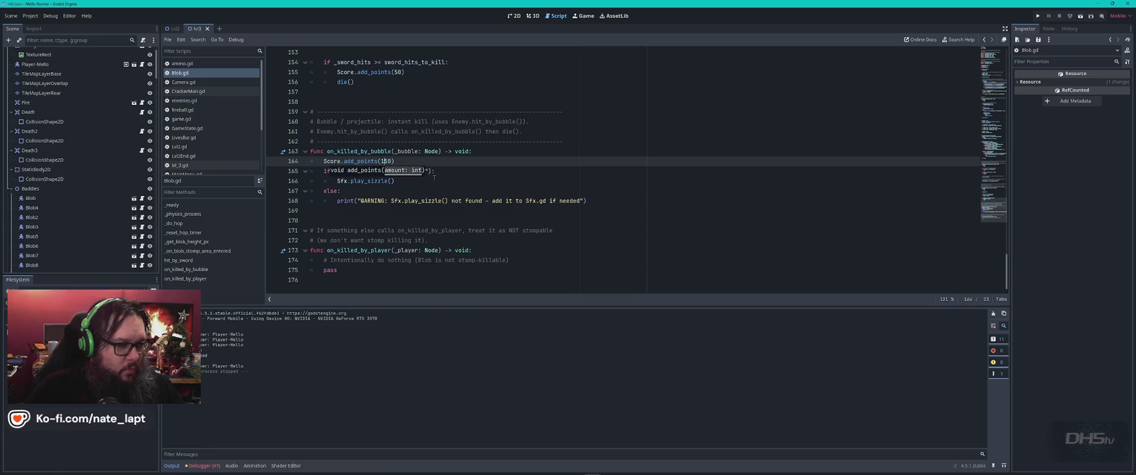
pyautogui.hotkey('ctrl', 'f')
pyautogui.press('Return')
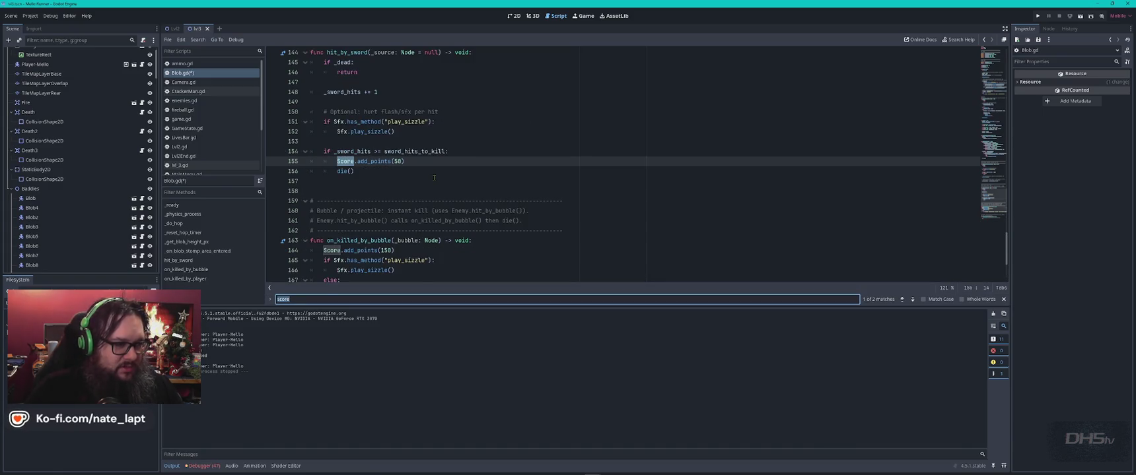
pyautogui.write('s')
pyautogui.press('Return')
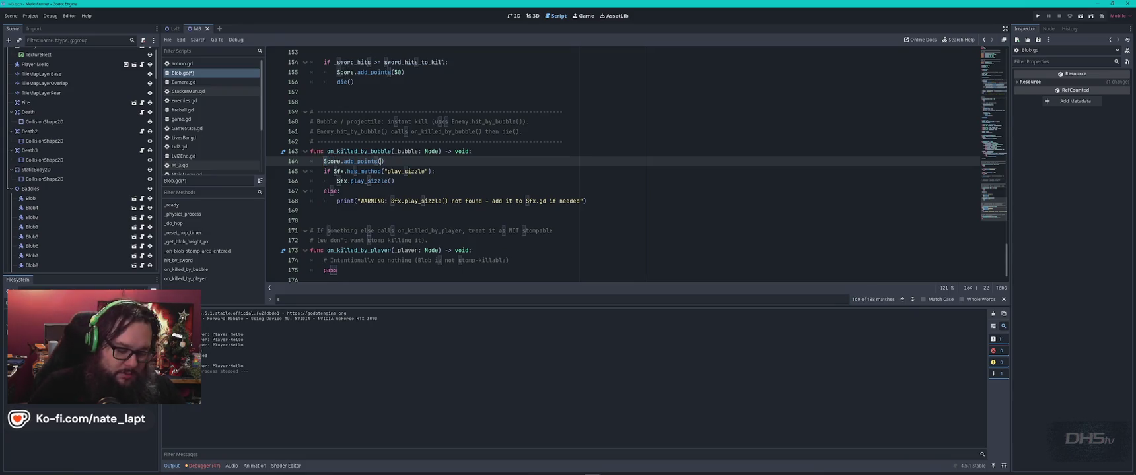
# Step: Set the bubble kill to add_points(75) and the sword kill to 150, then run the game with F5
pyautogui.write('75)')
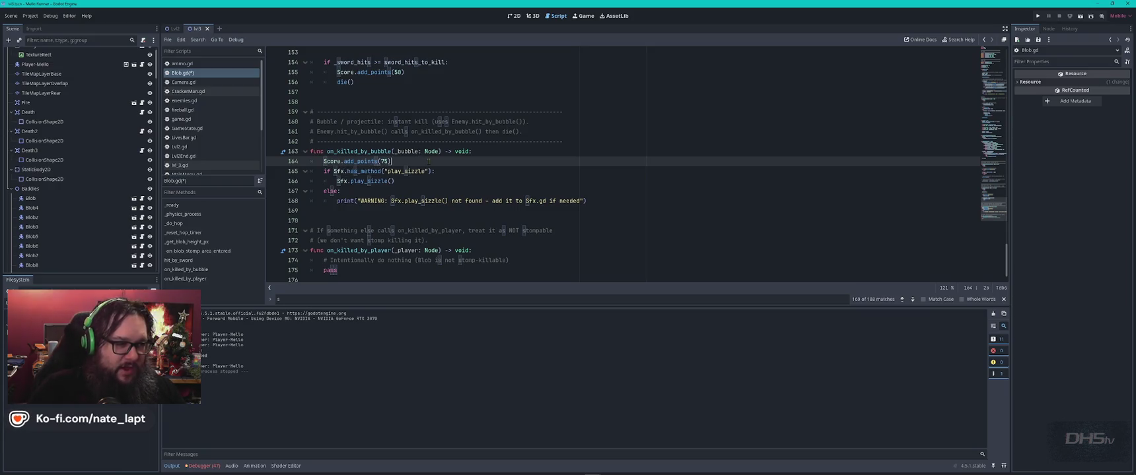
pyautogui.hotkey('ctrl', 'f')
pyautogui.write('core')
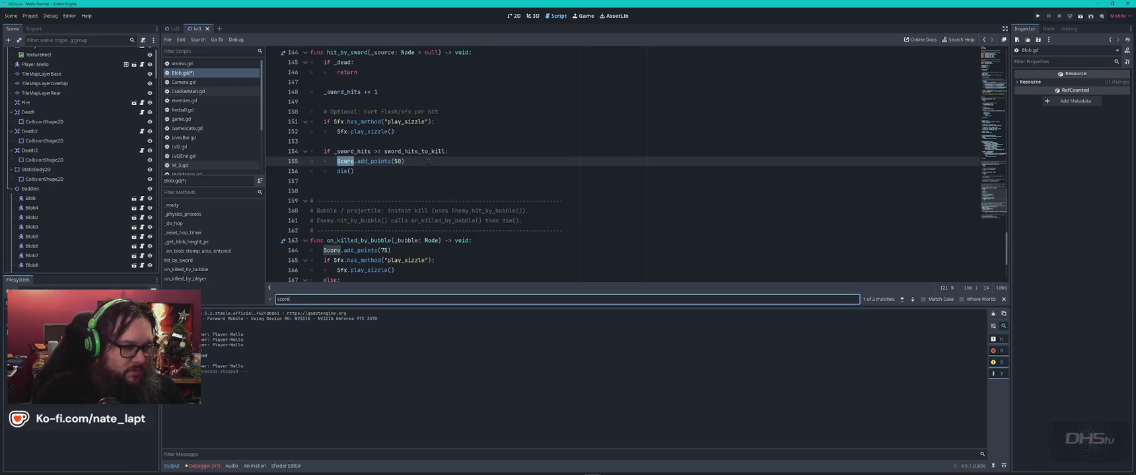
pyautogui.click(392, 162)
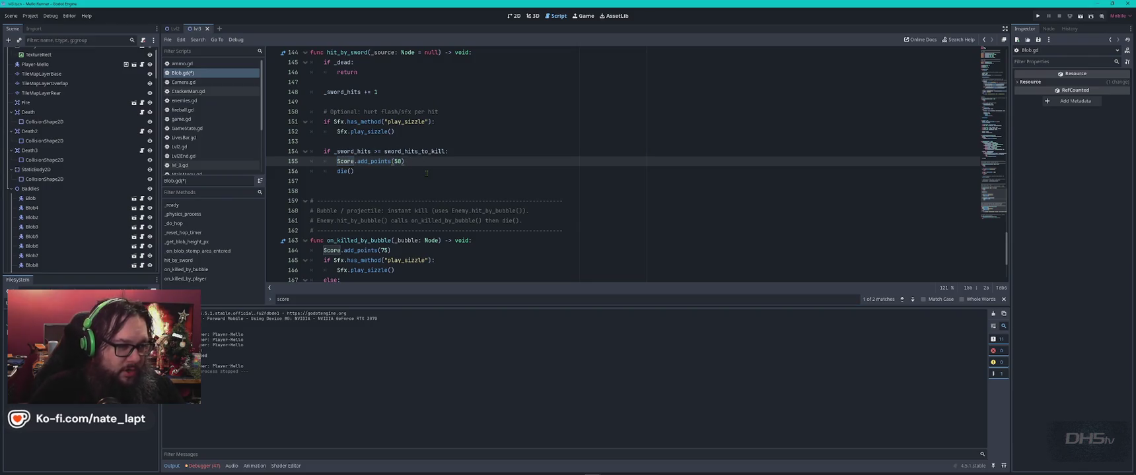
pyautogui.write('1')
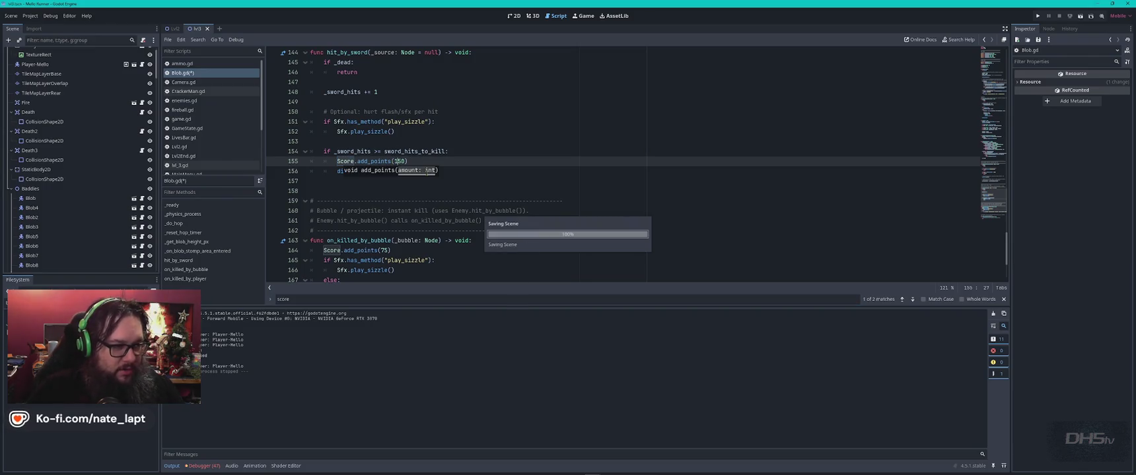
pyautogui.press('F5')
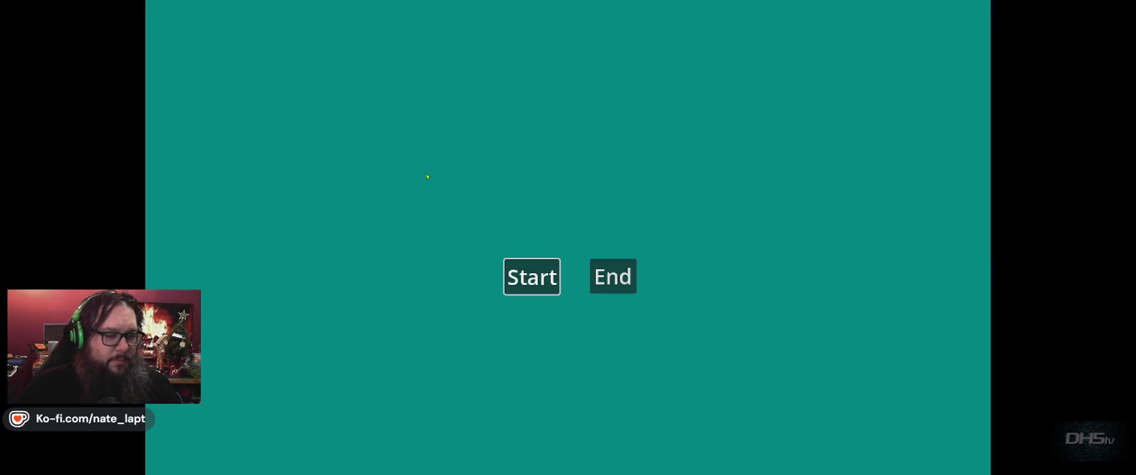
# Step: Start the game from the title screen, jump the first gaps, and defeat the bag enemy
pyautogui.press('Return')
pyautogui.press('Right')
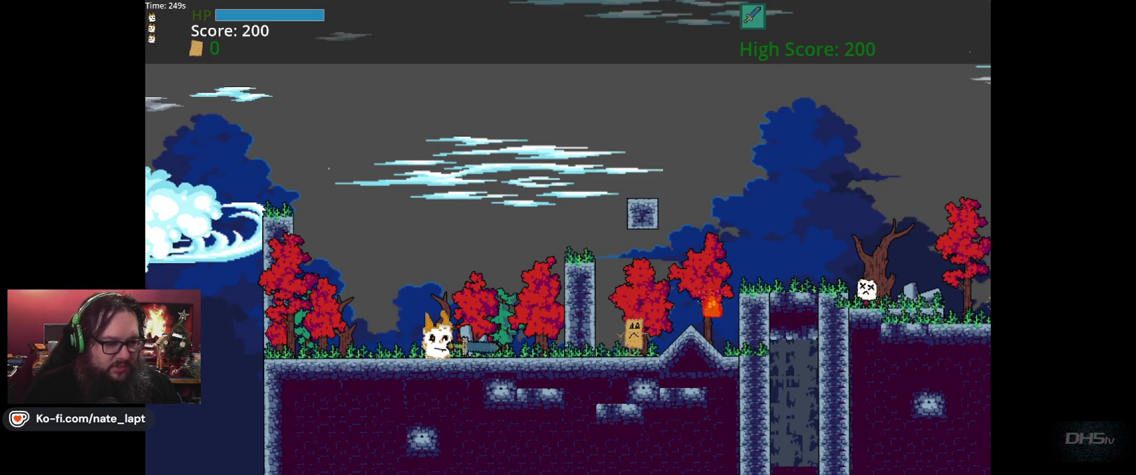
pyautogui.press('space')
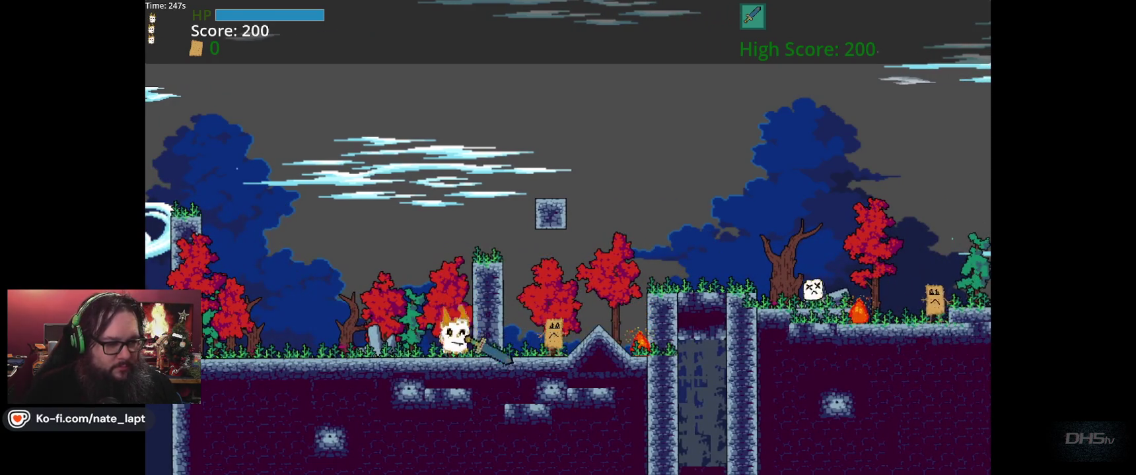
pyautogui.press('space')
pyautogui.press('Right')
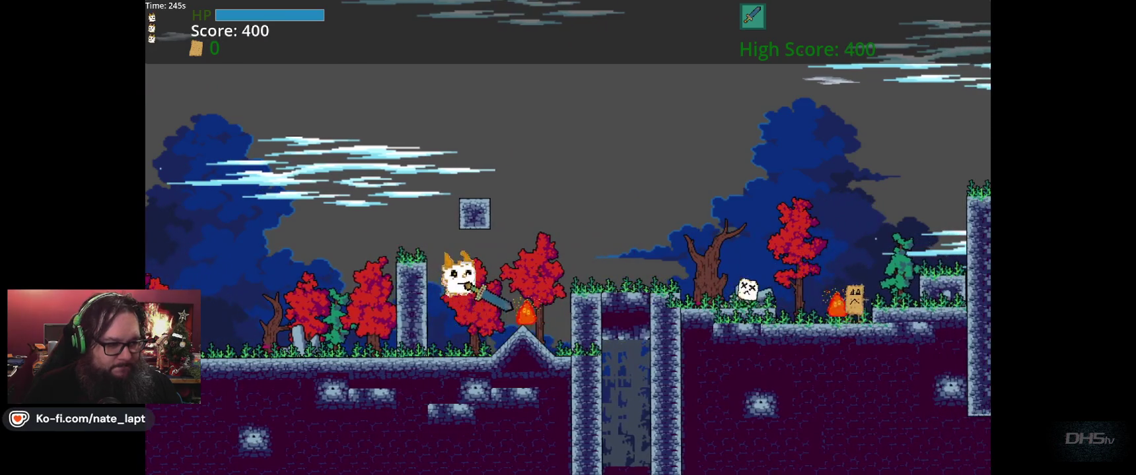
pyautogui.press('Right')
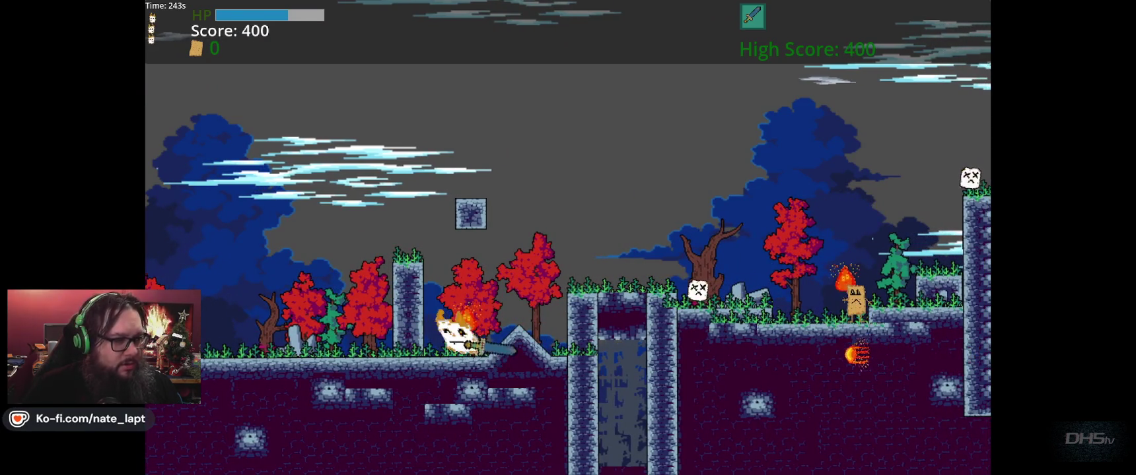
pyautogui.press('Right')
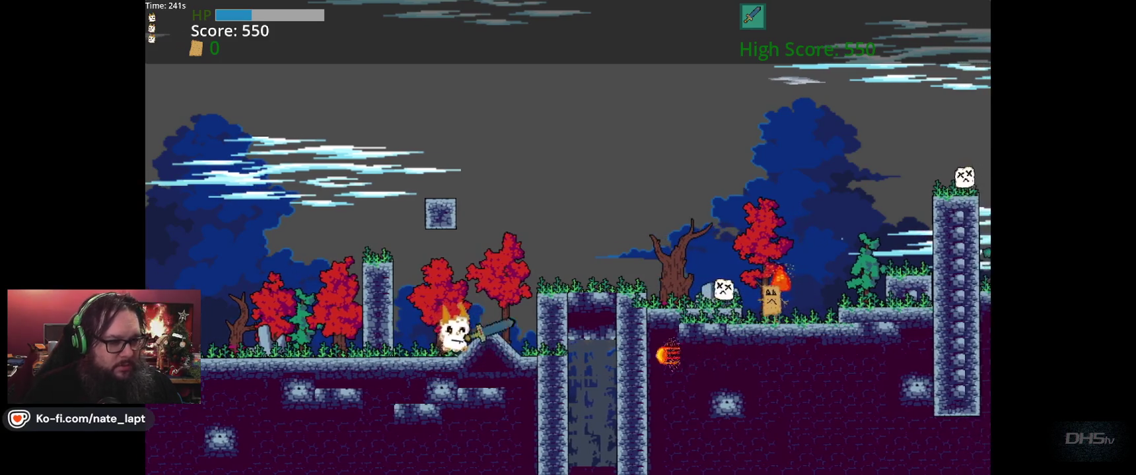
pyautogui.press('space')
pyautogui.press('Right')
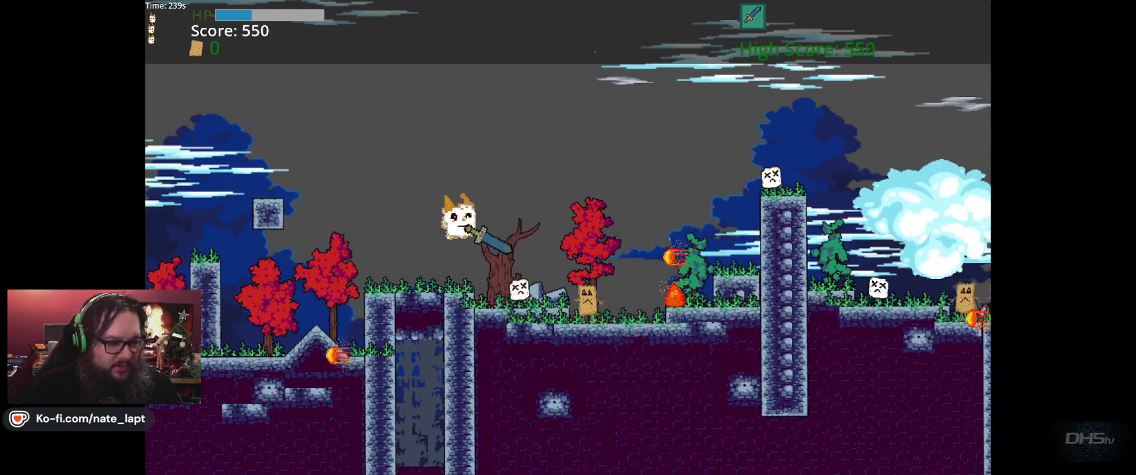
# Step: Run right over the stone pillar and destroy the box enemies with the sword
pyautogui.press('Right')
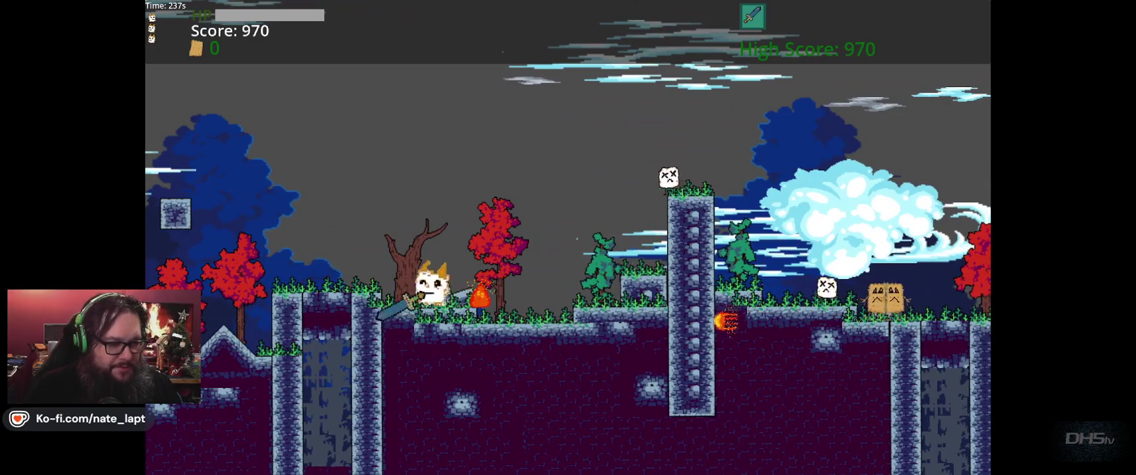
pyautogui.press('Right')
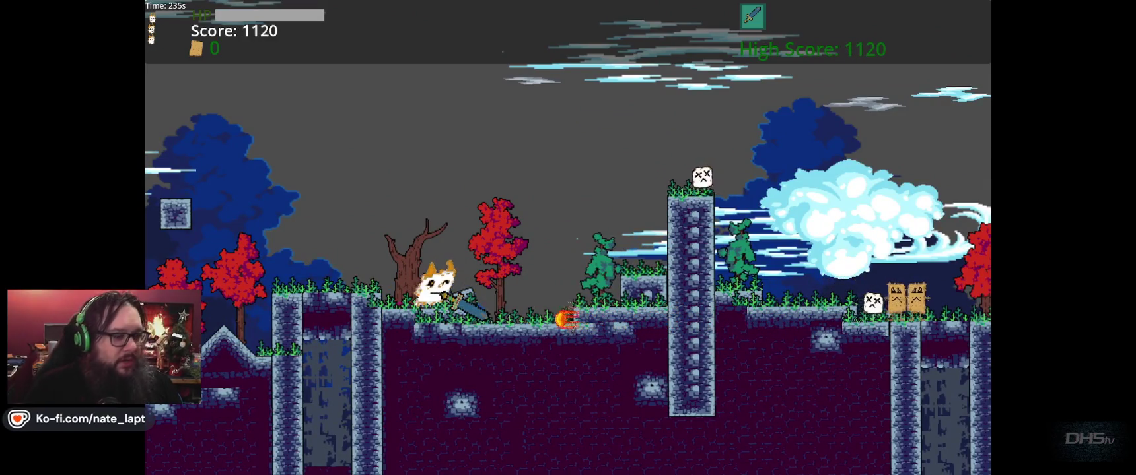
pyautogui.press('Right')
pyautogui.press('space')
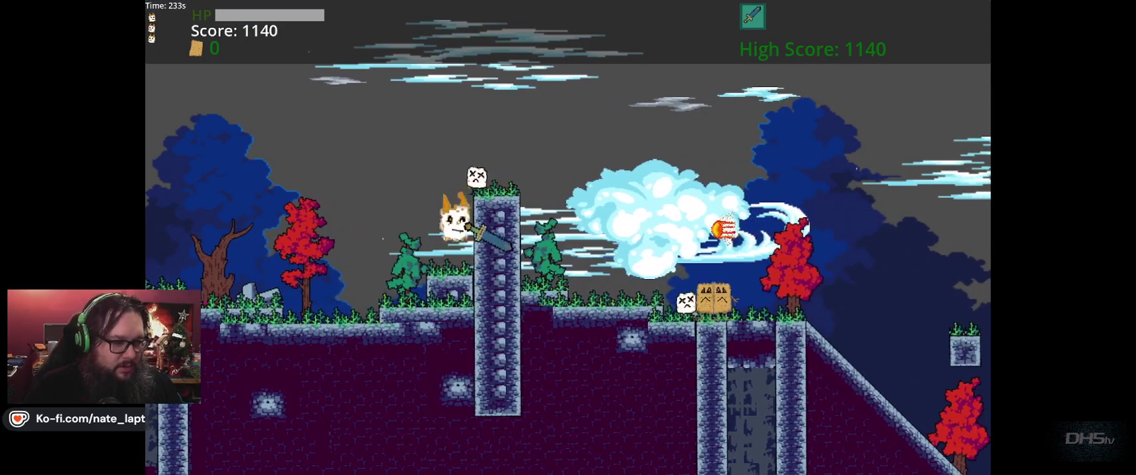
pyautogui.press('space')
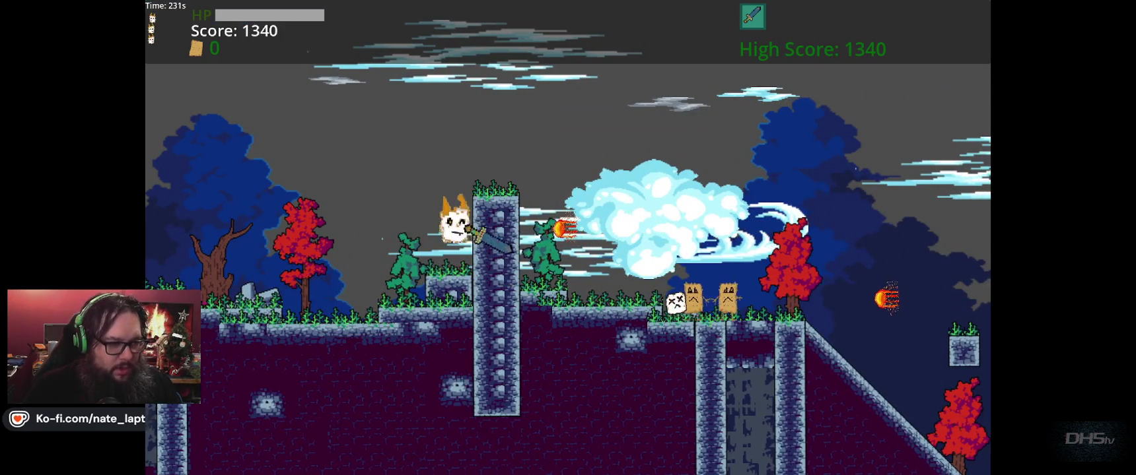
pyautogui.press('Right')
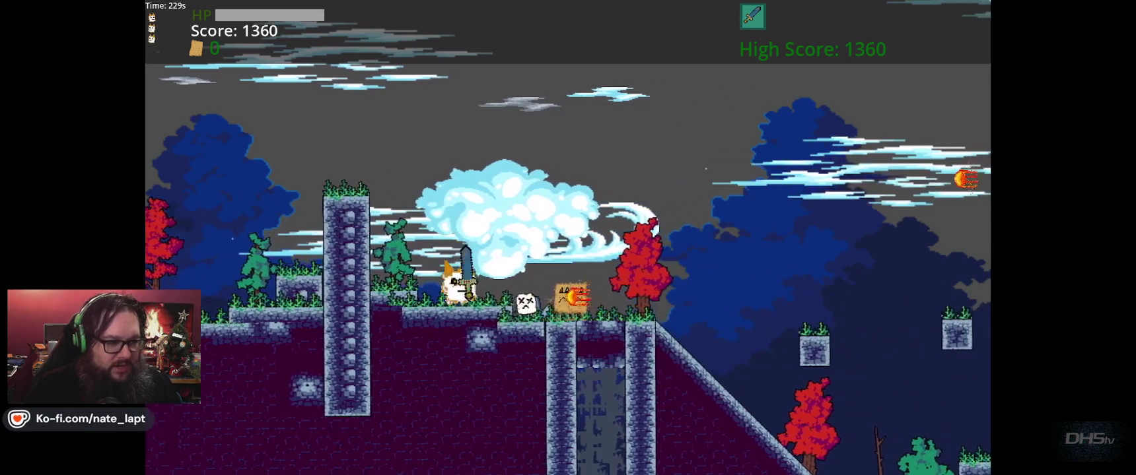
pyautogui.press('Right')
pyautogui.press('space')
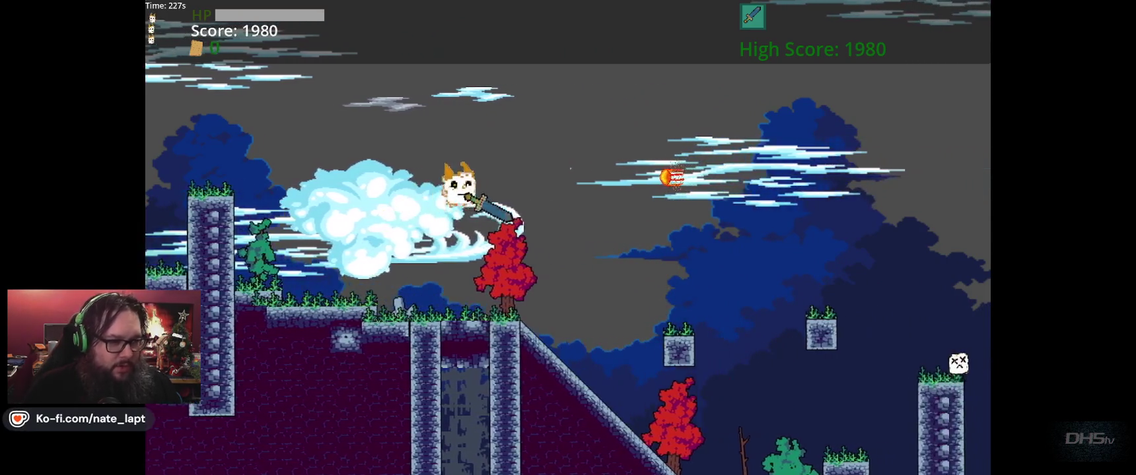
pyautogui.press('Right')
pyautogui.press('space')
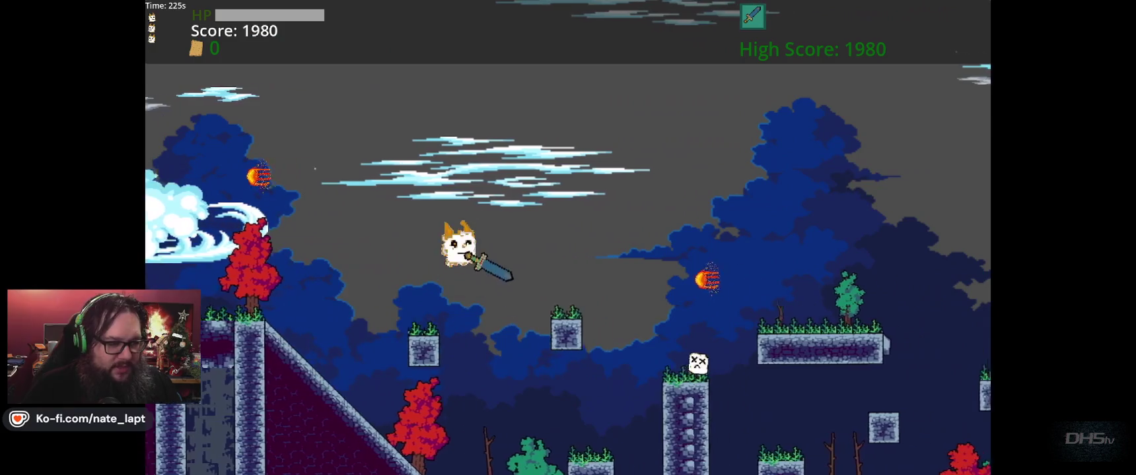
pyautogui.press('Right')
pyautogui.press('space')
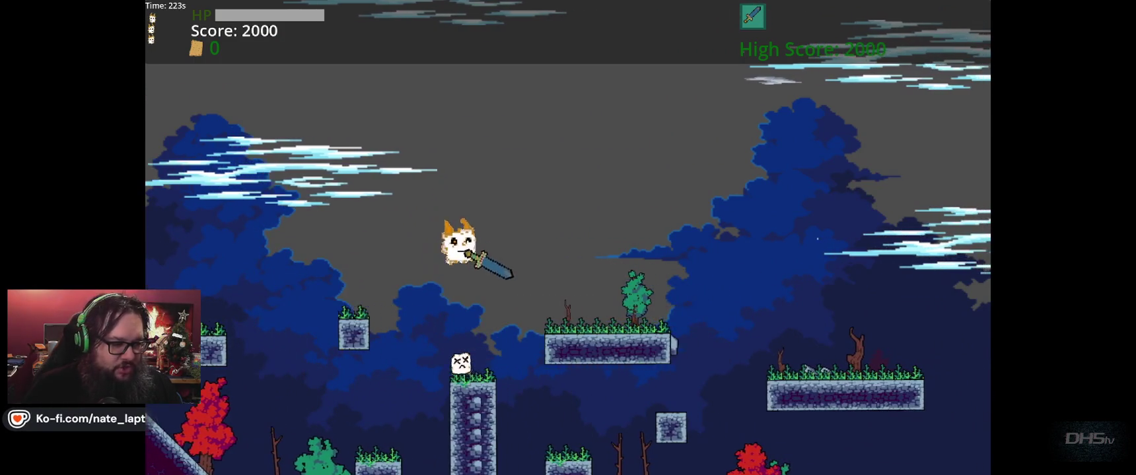
# Step: Jump across the floating platforms and down to lower ground, killing more enemies
pyautogui.press('Right')
pyautogui.press('space')
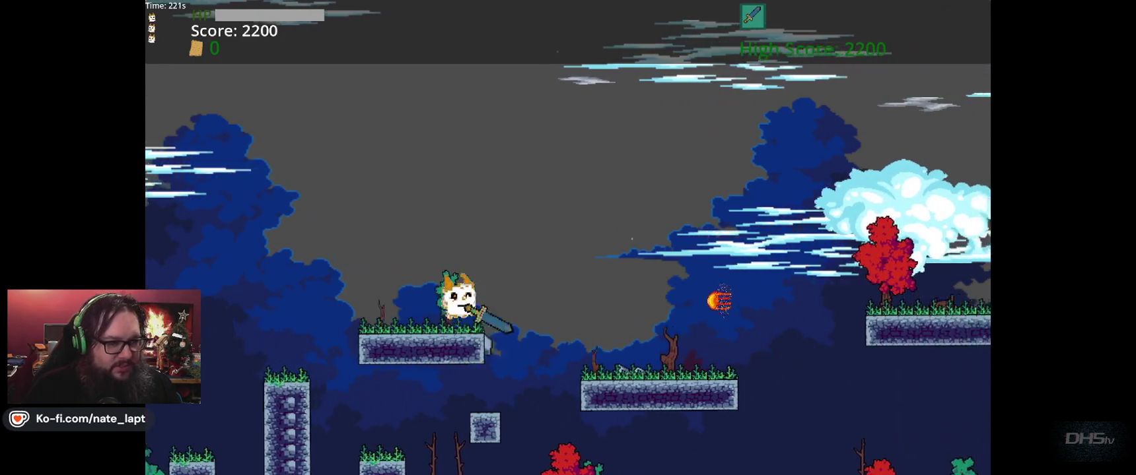
pyautogui.press('space')
pyautogui.press('Right')
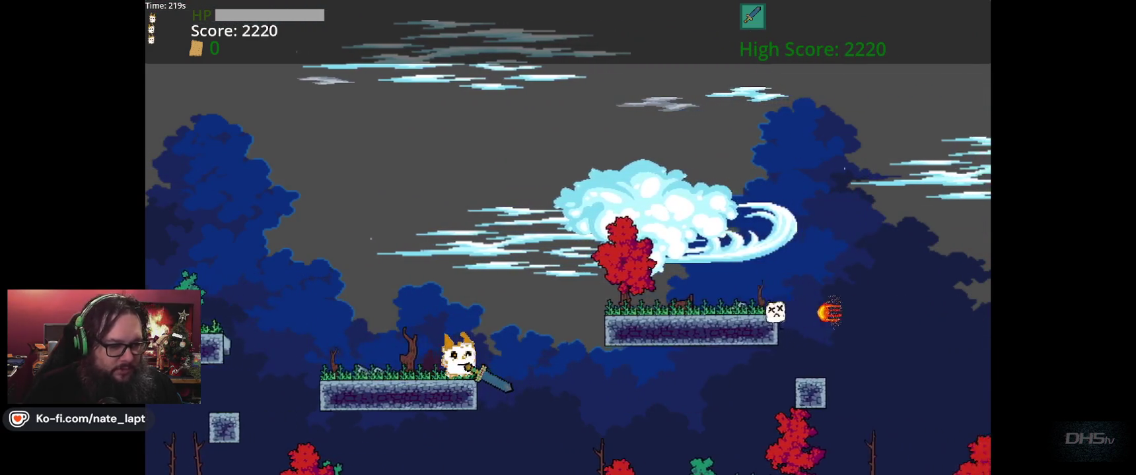
pyautogui.press('space')
pyautogui.press('Right')
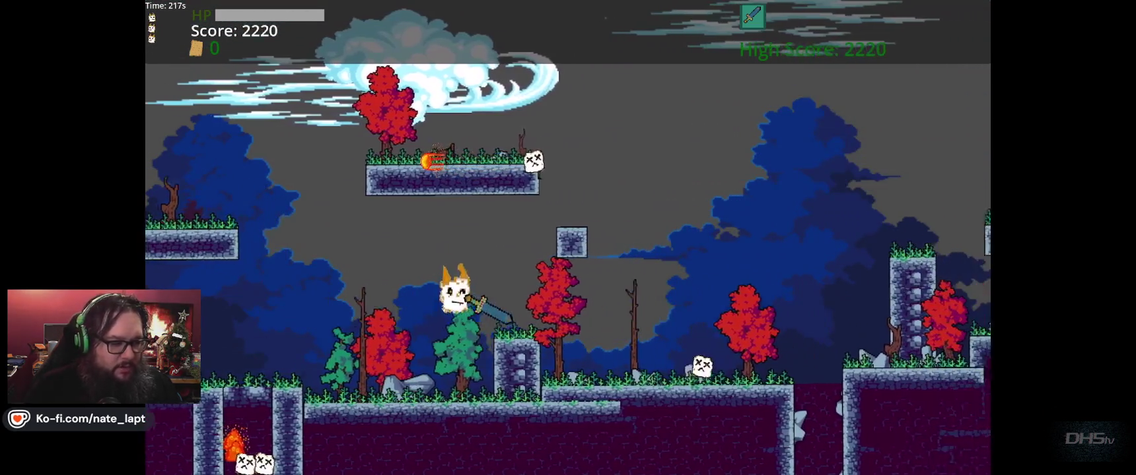
pyautogui.press('Right')
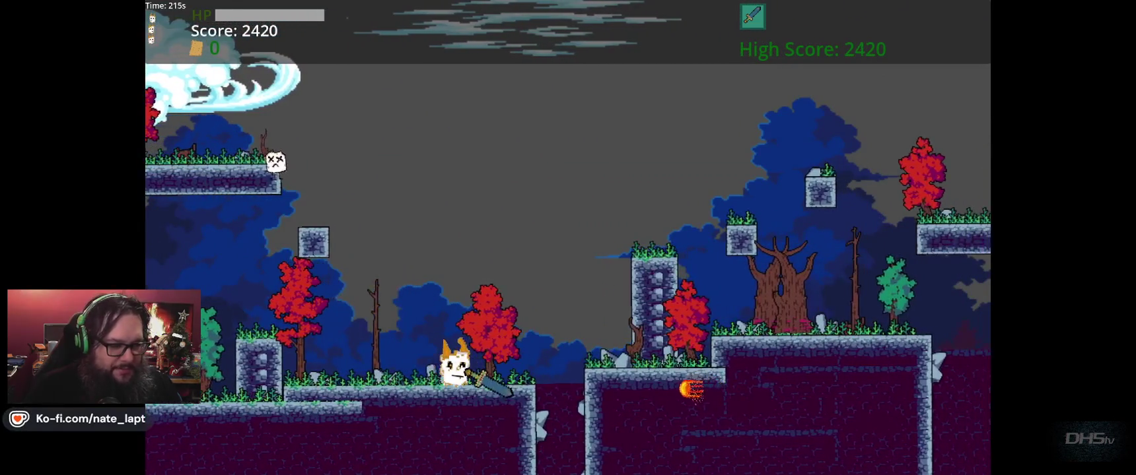
pyautogui.press('space')
pyautogui.press('Right')
pyautogui.press('space')
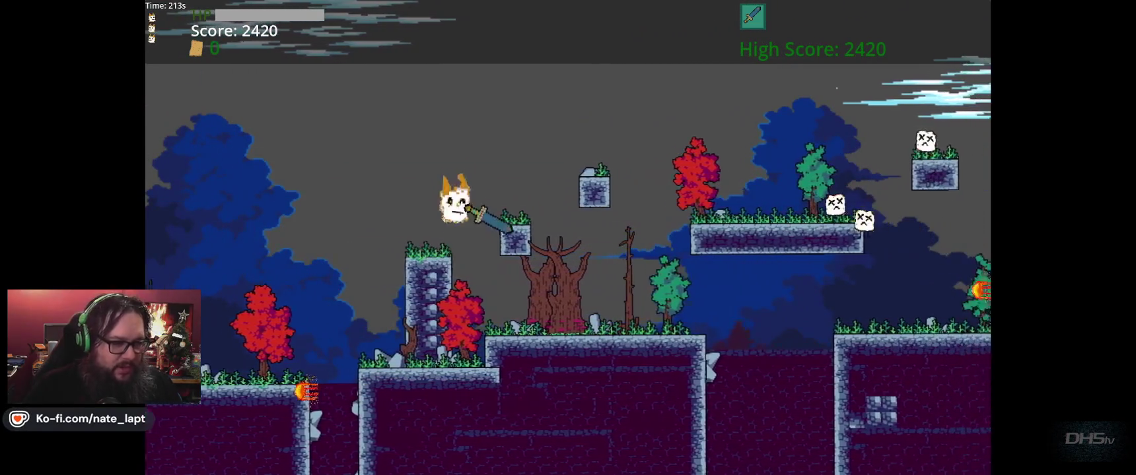
pyautogui.press('Right')
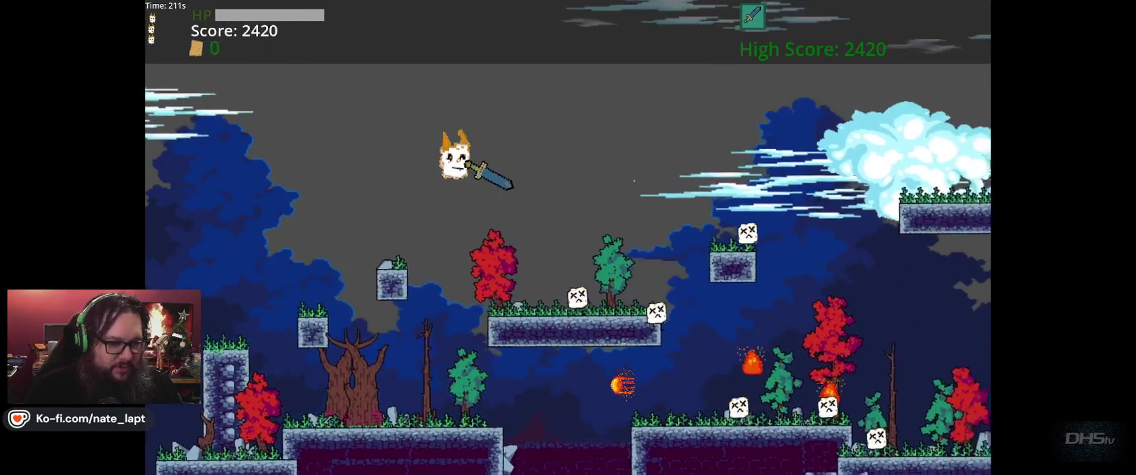
# Step: Keep attacking enemies on the lower ground until the cat dies at a High Score of 3940
pyautogui.press('Right')
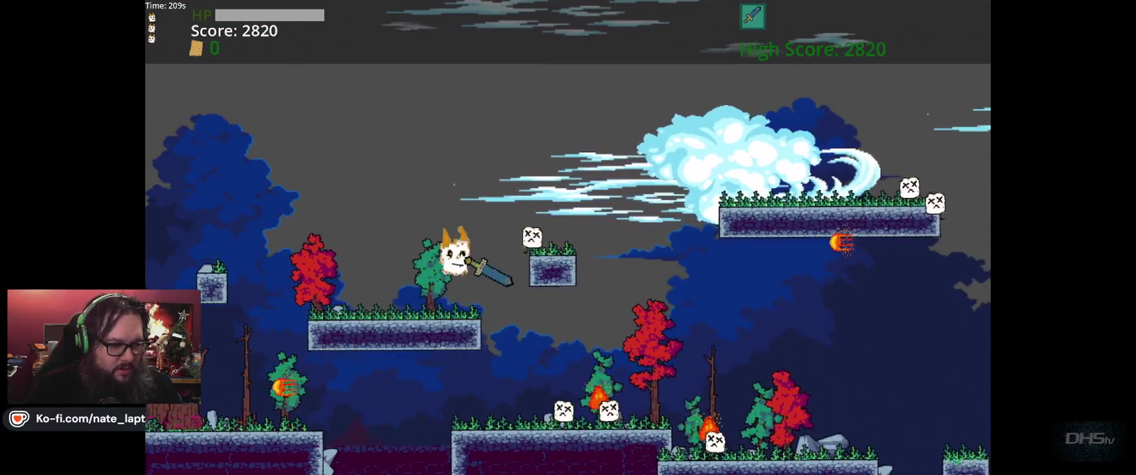
pyautogui.press('space')
pyautogui.press('Right')
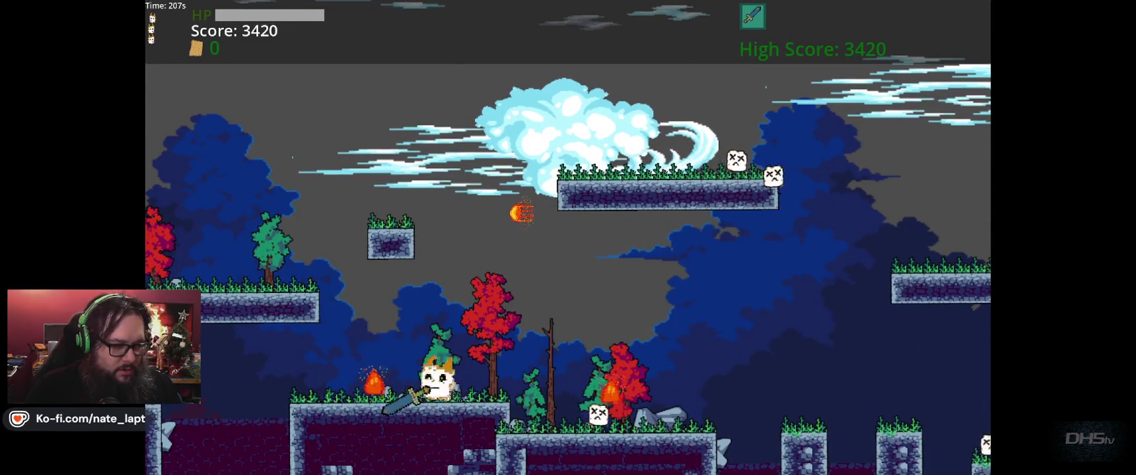
pyautogui.press('Left')
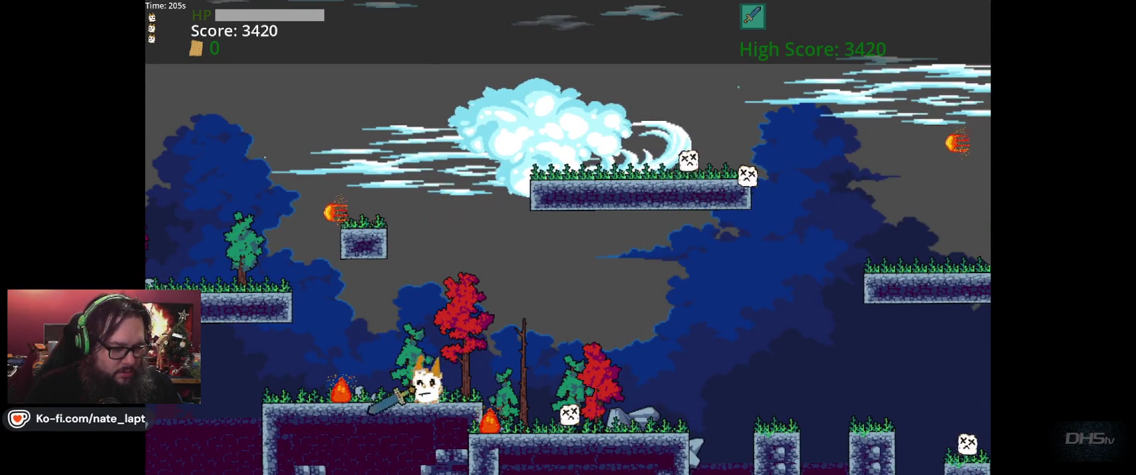
pyautogui.press('Right')
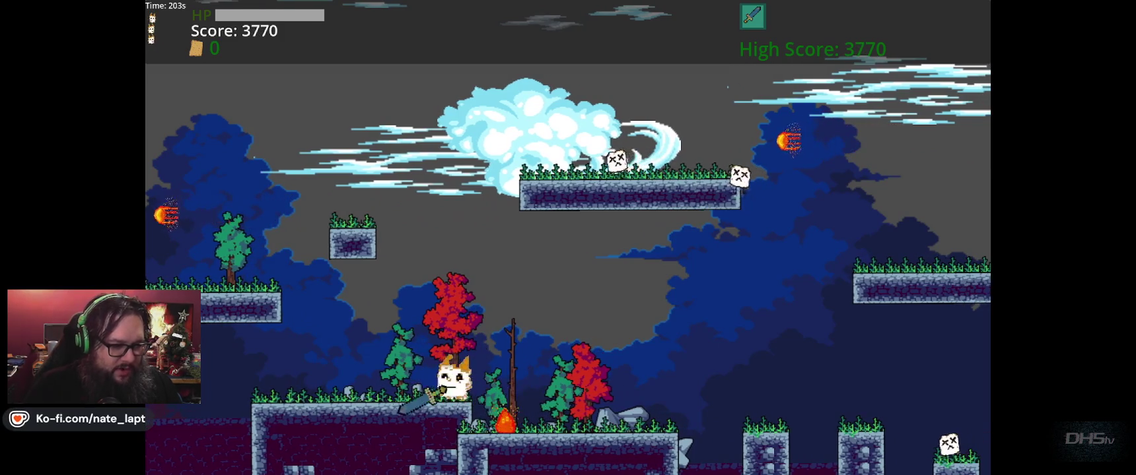
pyautogui.press('Right')
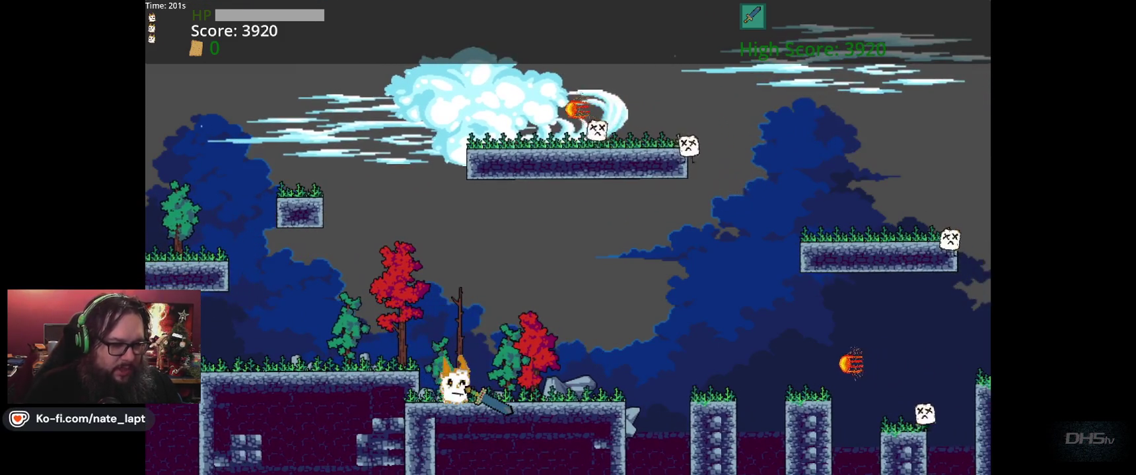
pyautogui.press('Right')
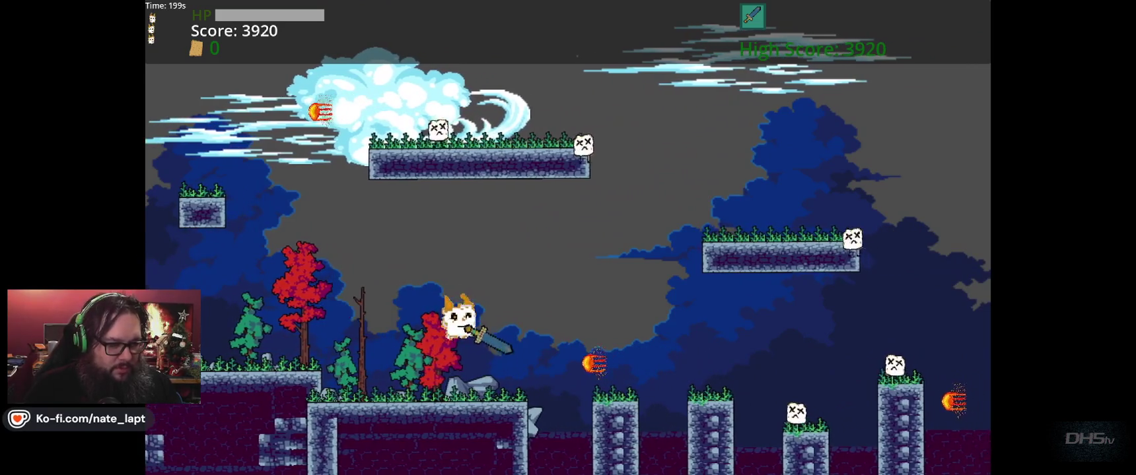
pyautogui.press('Right')
pyautogui.press('space')
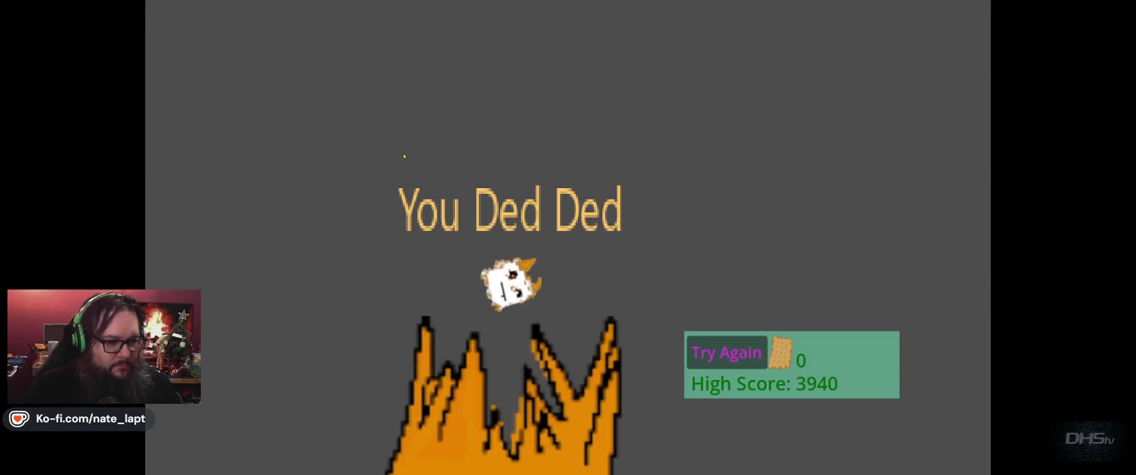
# Step: Stop the game with F8 and open player_mello.gd at the top of the script
pyautogui.press('F8')
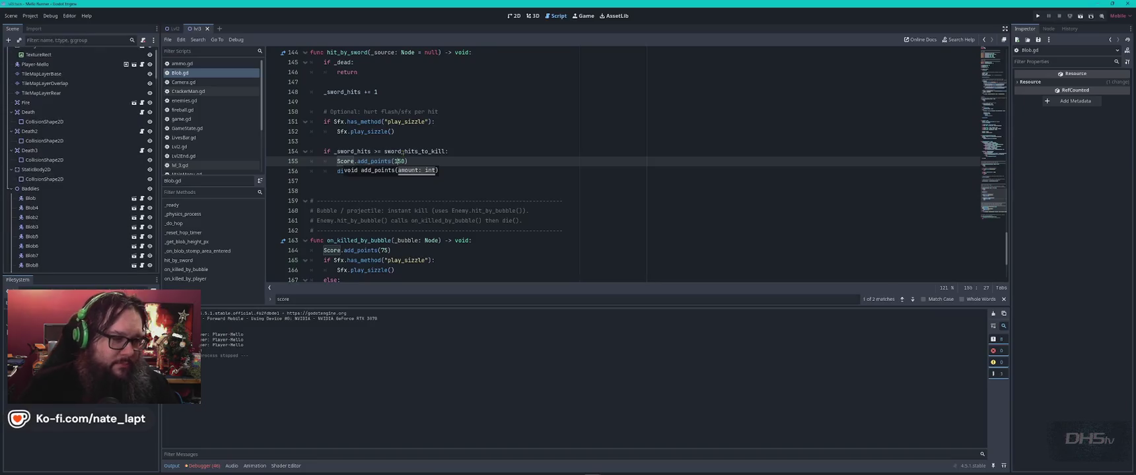
pyautogui.click(472, 142)
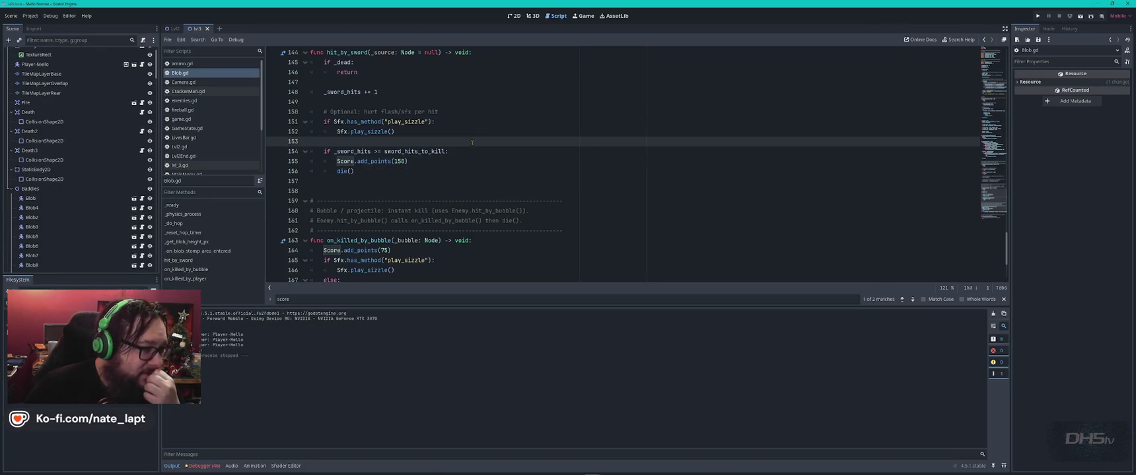
pyautogui.scroll(-4, 196, 129)
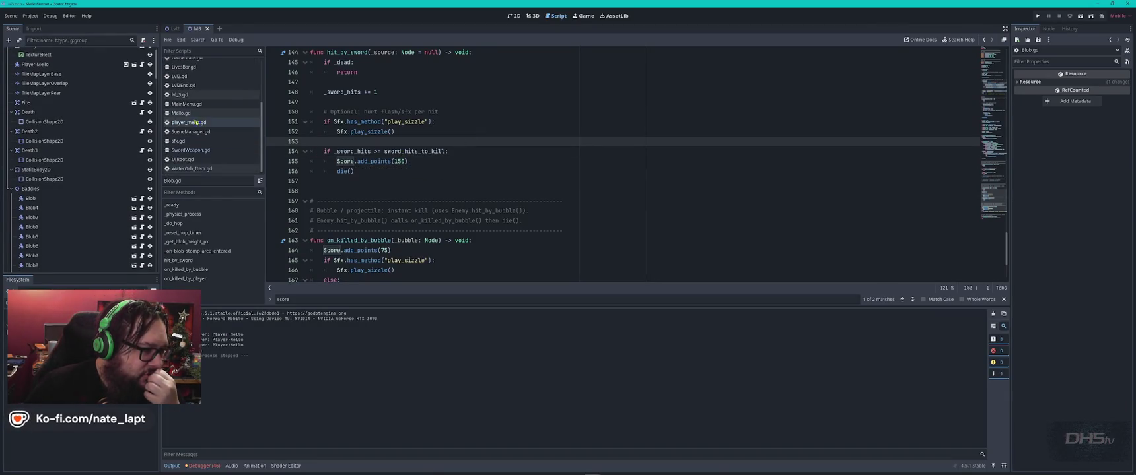
pyautogui.click(196, 123)
pyautogui.click(583, 184)
pyautogui.hotkey('ctrl', 'f')
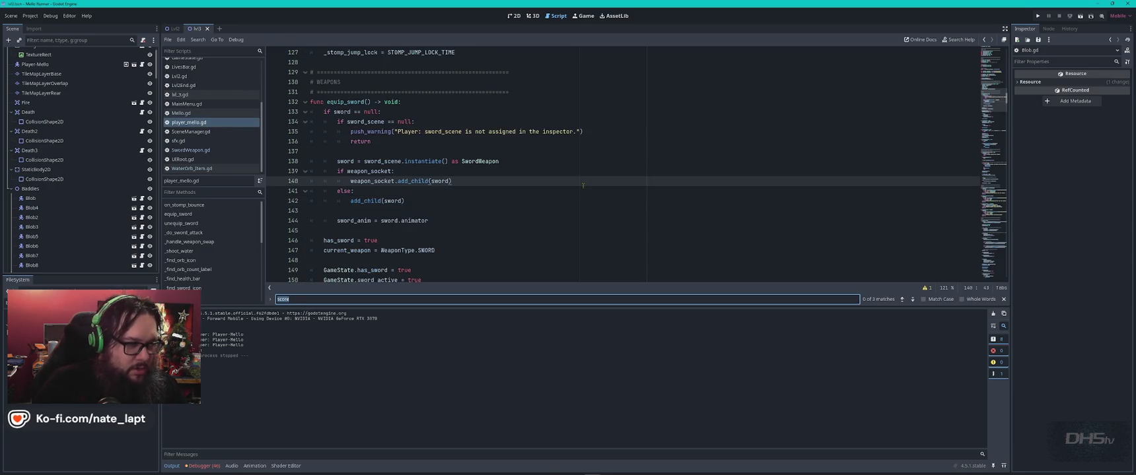
pyautogui.press('Escape')
pyautogui.hotkey('ctrl', 'Home')
# Step: Search player_mello.gd for 'health' and 'dama' to review MAX_HEALTH, FIREBALL_DAMAGE and the orb damage 155
pyautogui.hotkey('ctrl', 'f')
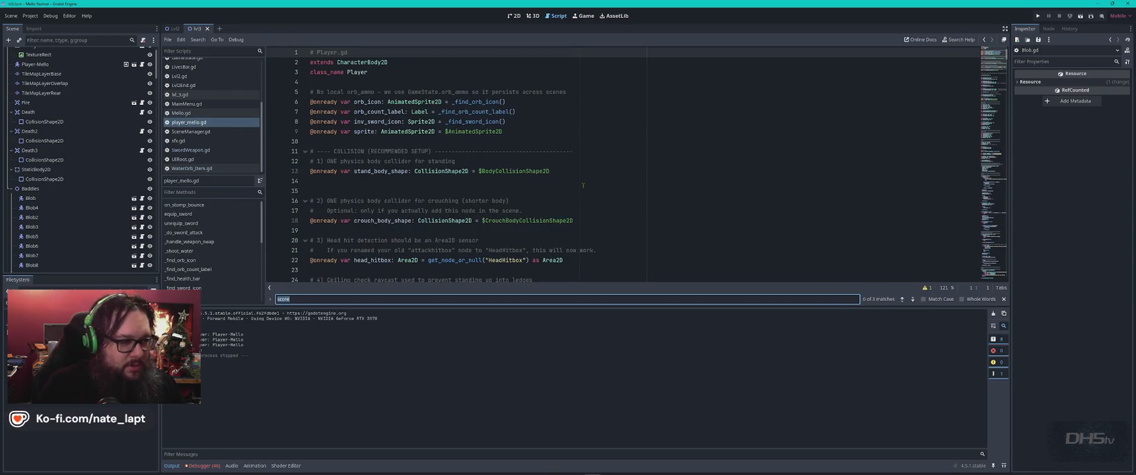
pyautogui.write('health')
pyautogui.press('Escape')
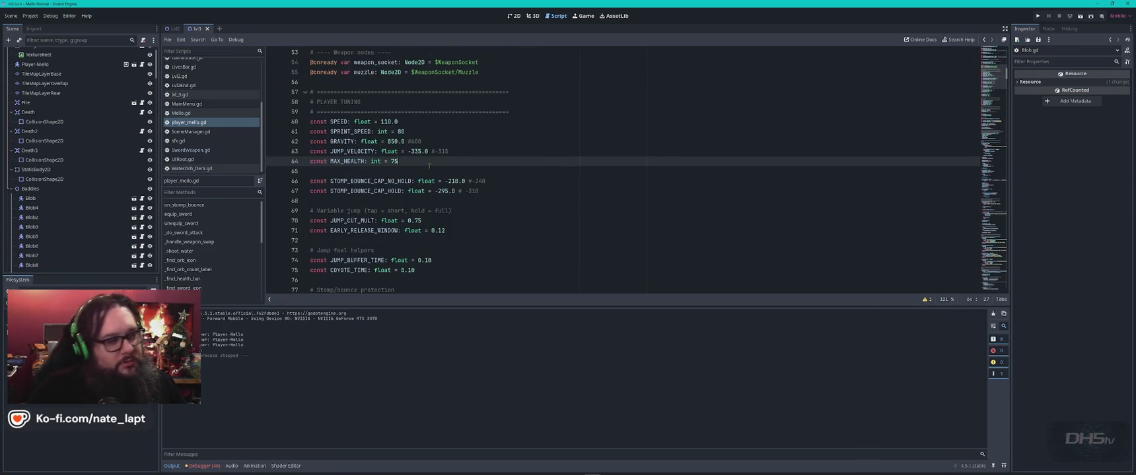
pyautogui.hotkey('ctrl', 'f')
pyautogui.write('dama')
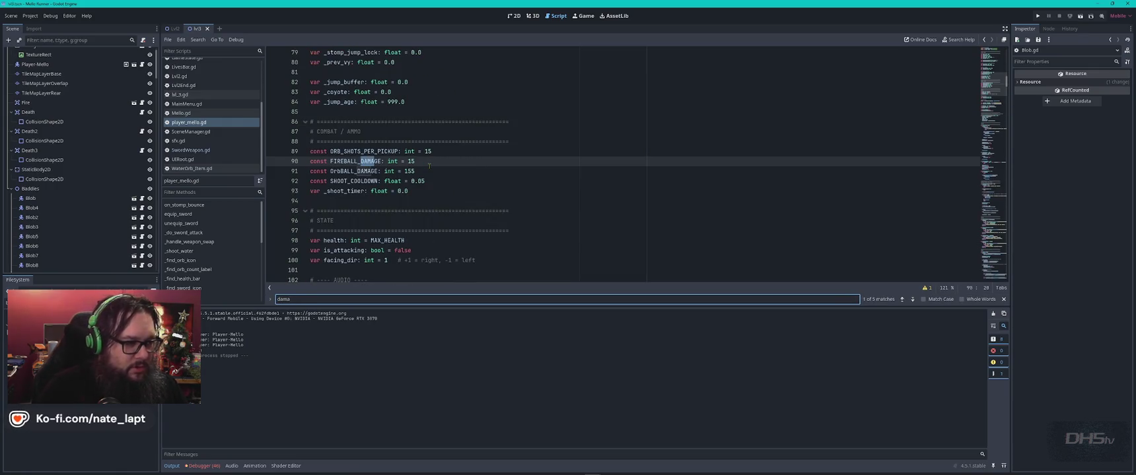
pyautogui.click(426, 161)
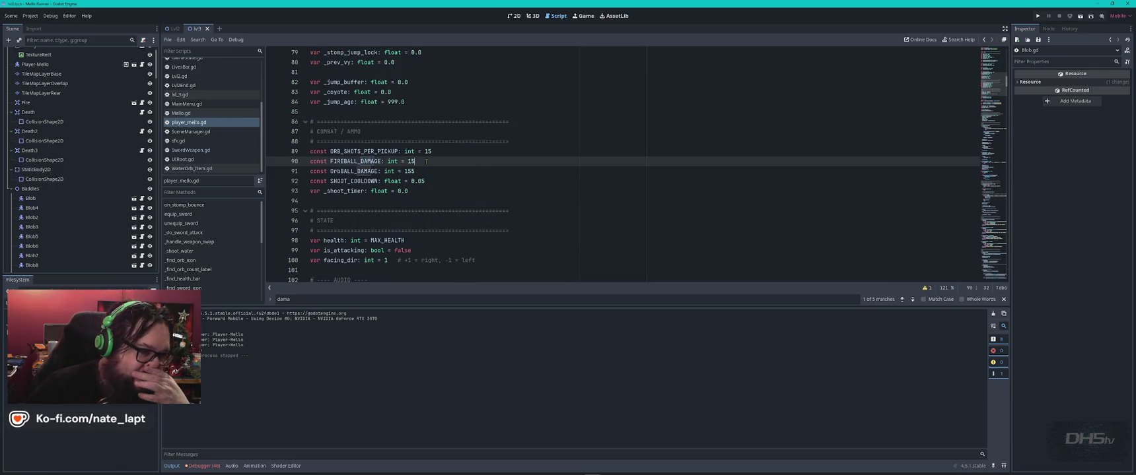
pyautogui.click(426, 171)
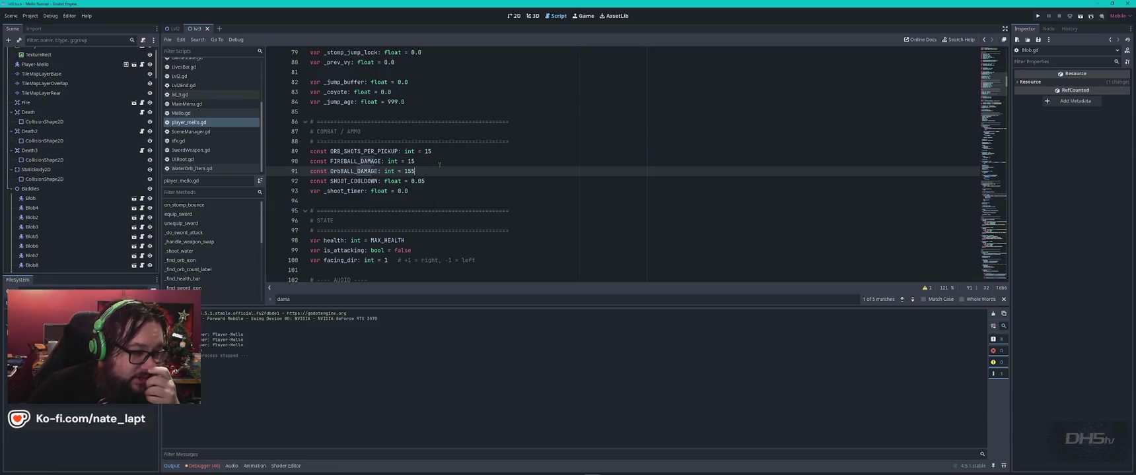
# Step: Search player_mello.gd for 'blob', then open Blob.gd and search 'da' to reach burn_damage 25
pyautogui.hotkey('ctrl', 'f')
pyautogui.write('blob')
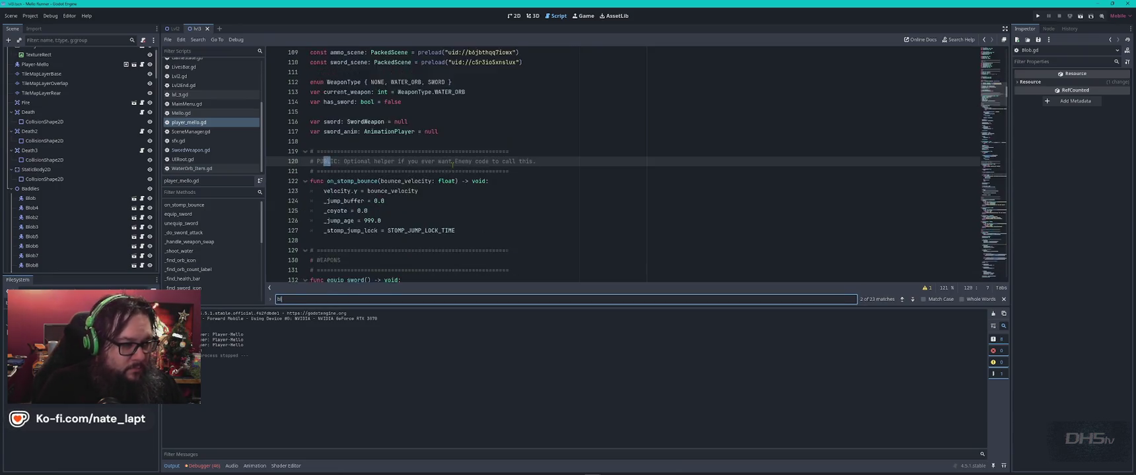
pyautogui.press('Return')
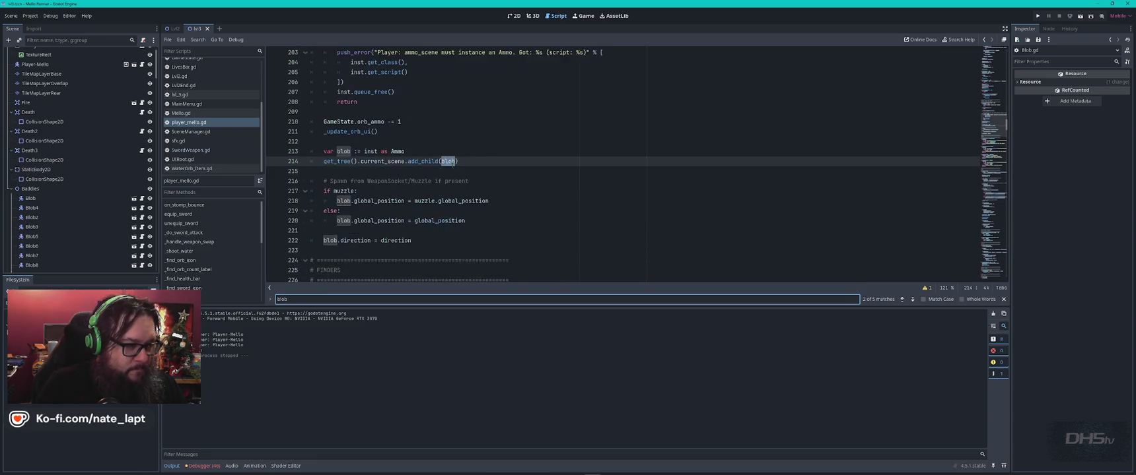
pyautogui.press('Escape')
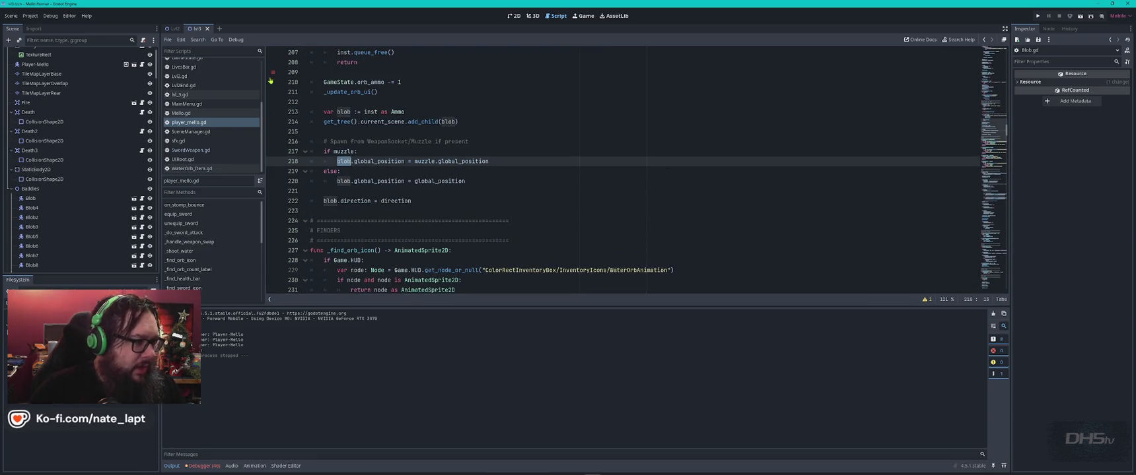
pyautogui.scroll(3, 211, 106)
pyautogui.click(180, 73)
pyautogui.click(671, 192)
pyautogui.hotkey('ctrl', 'f')
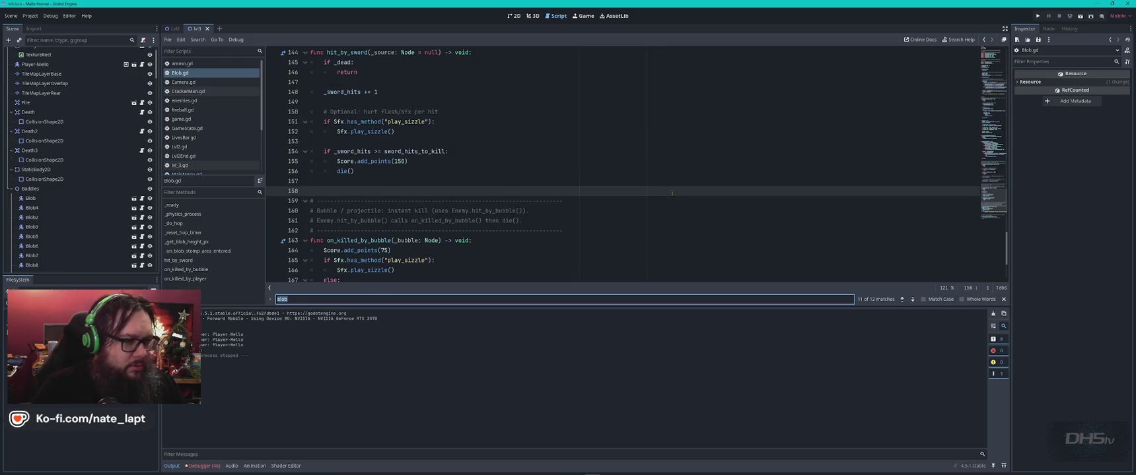
pyautogui.write('dama')
pyautogui.press('Escape')
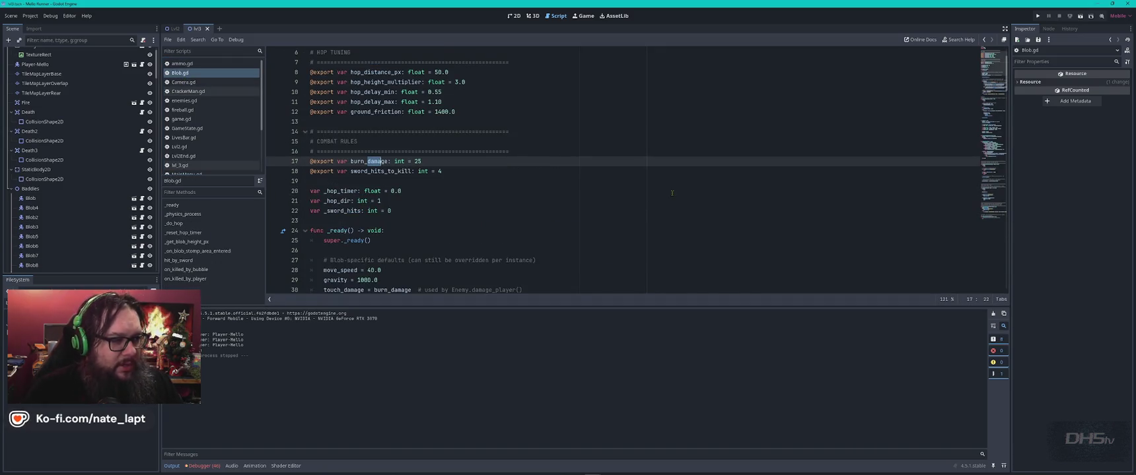
# Step: Change hop_delay_min from 0.55 to 0.75 and hop_delay_max from 1.10 to 1.55, then save Blob.gd
pyautogui.click(453, 161)
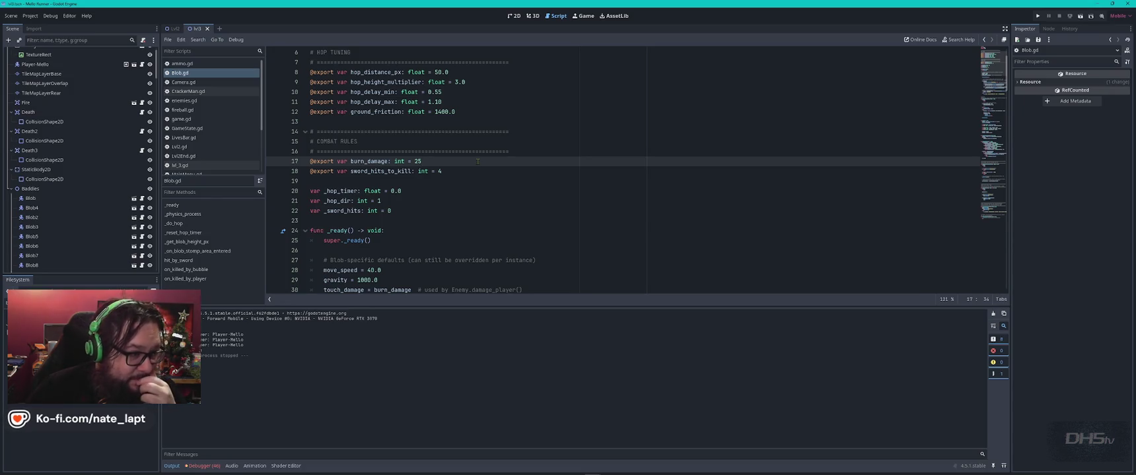
pyautogui.scroll(1, 477, 161)
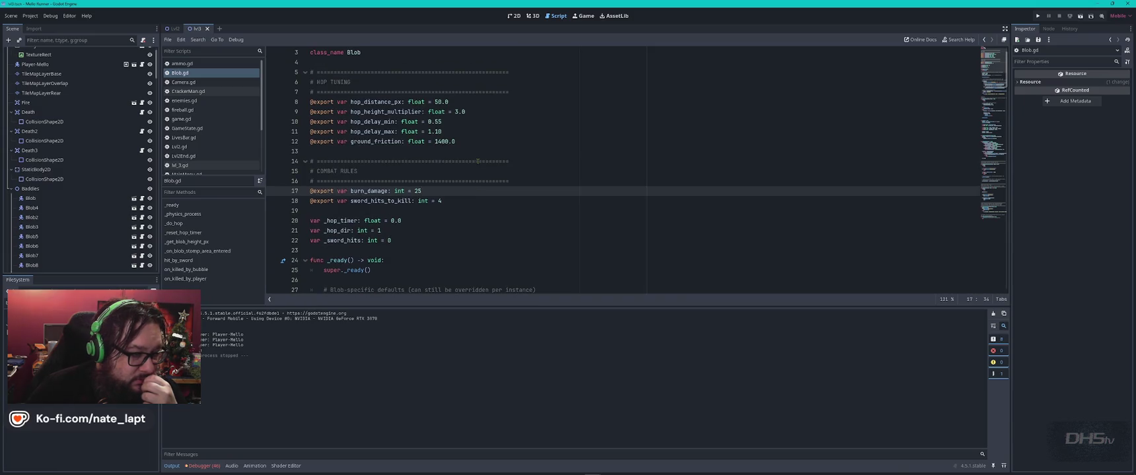
pyautogui.click(408, 111)
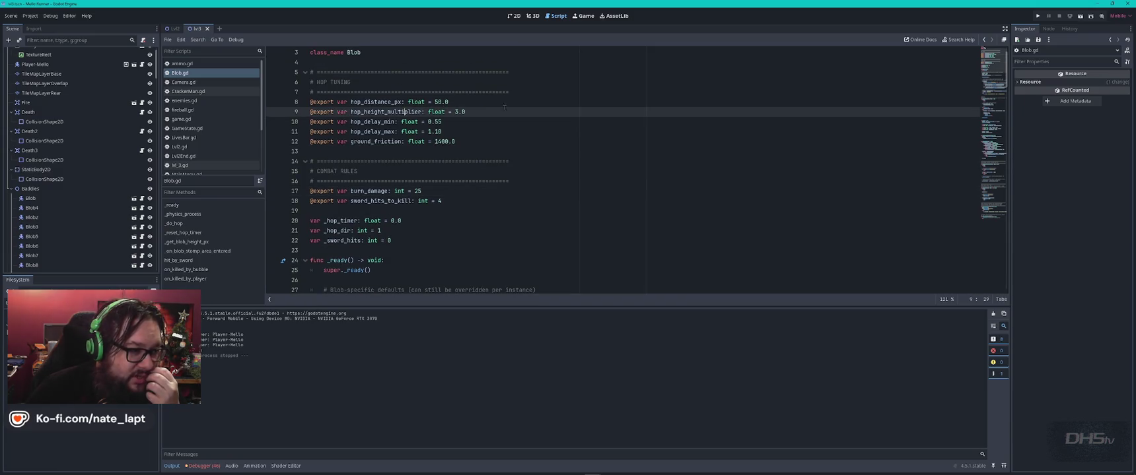
pyautogui.click(470, 123)
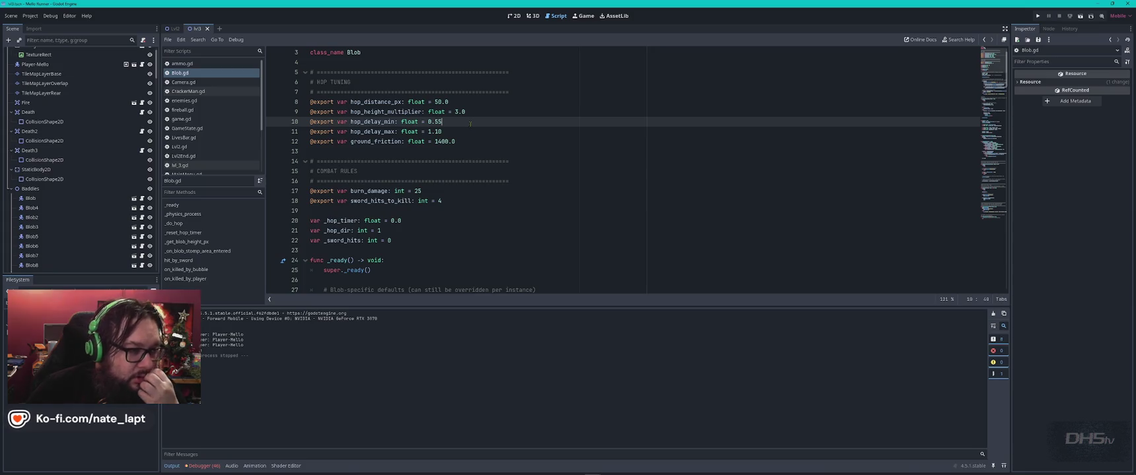
pyautogui.press('Left')
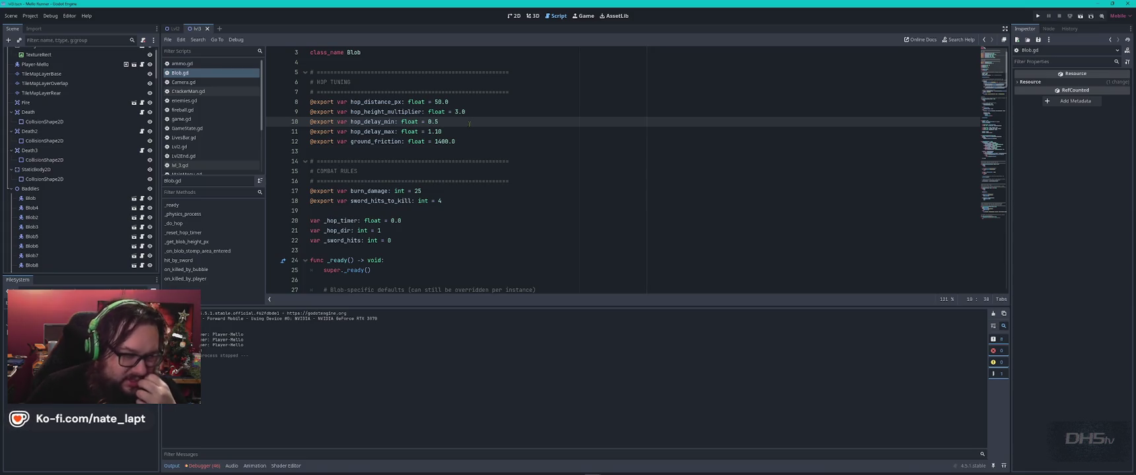
pyautogui.doubleClick(439, 131)
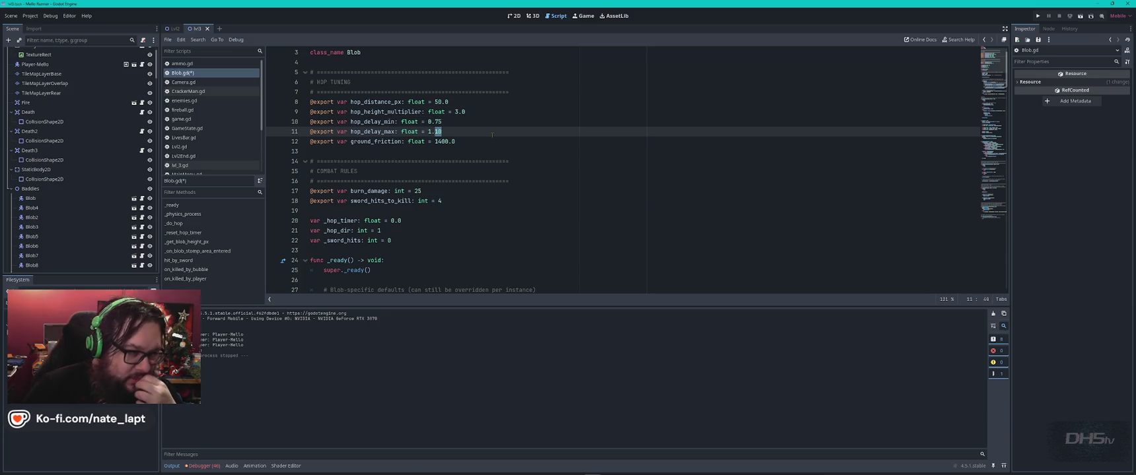
pyautogui.write('55')
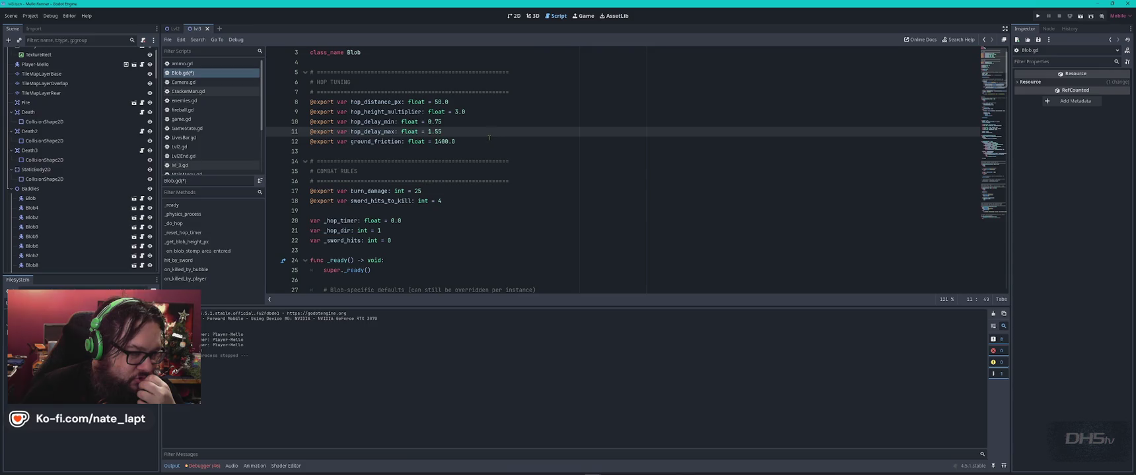
pyautogui.click(487, 138)
pyautogui.hotkey('ctrl', 's')
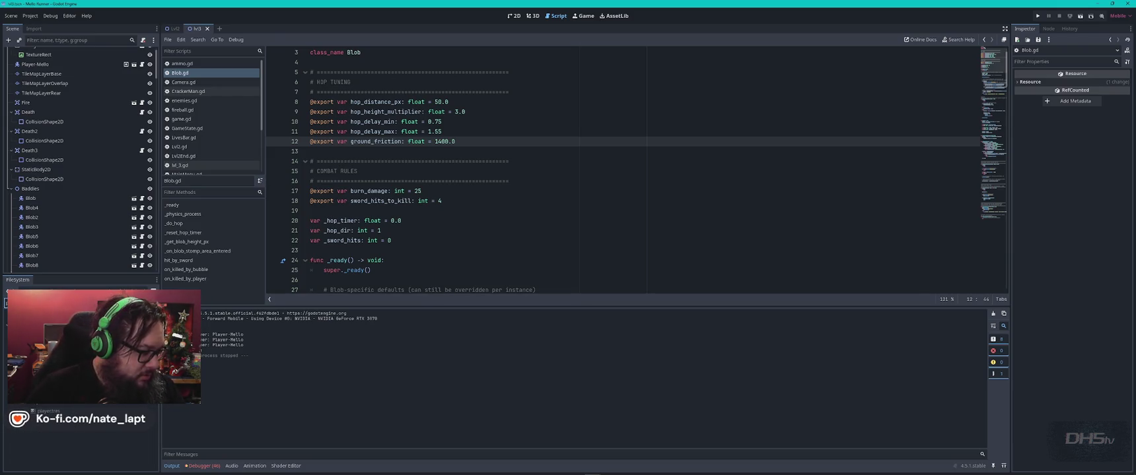
pyautogui.click(514, 16)
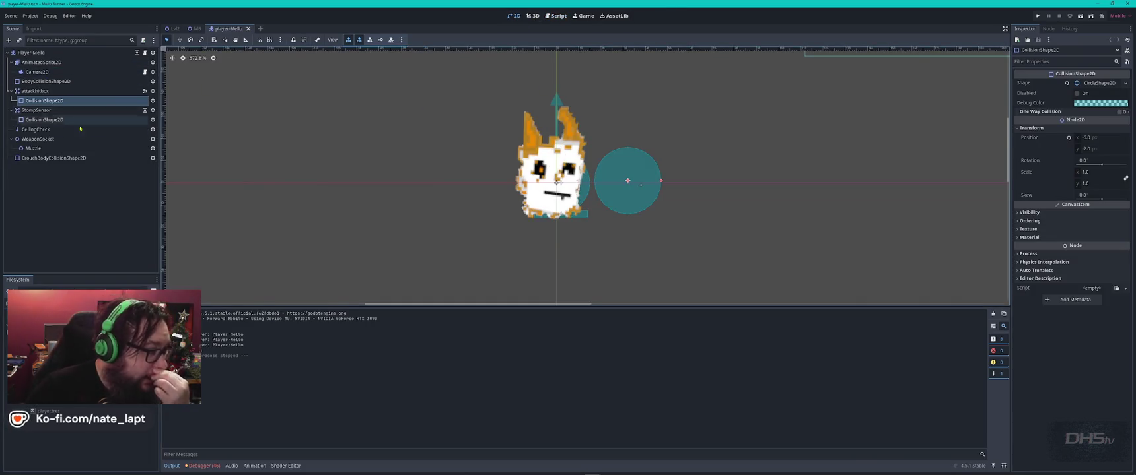
pyautogui.click(153, 62)
pyautogui.moveTo(608, 119); pyautogui.dragTo(461, 192)
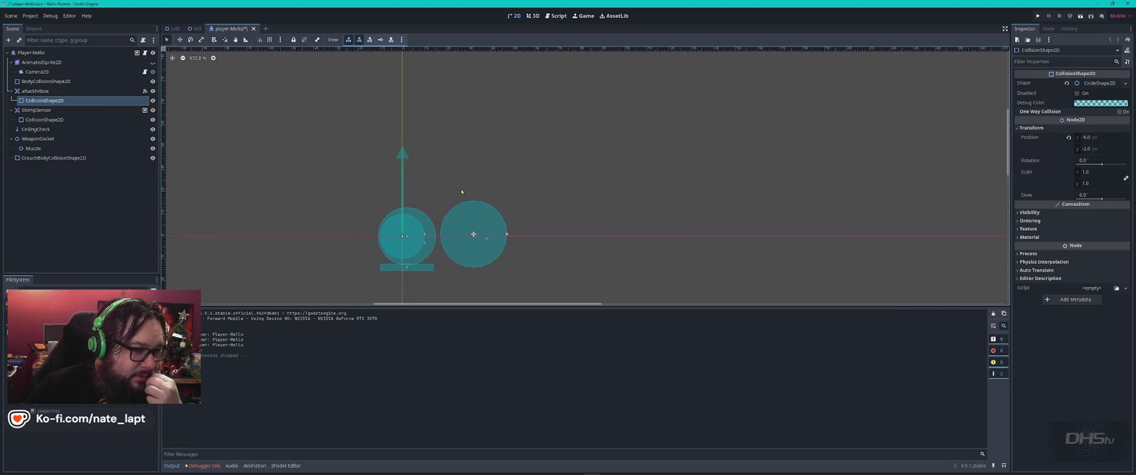
pyautogui.scroll(3, 413, 204)
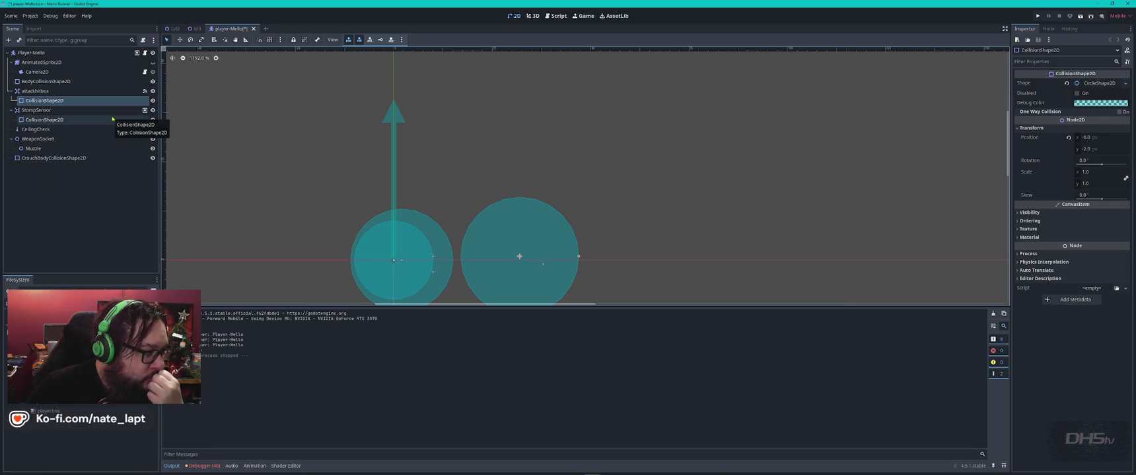
pyautogui.click(59, 81)
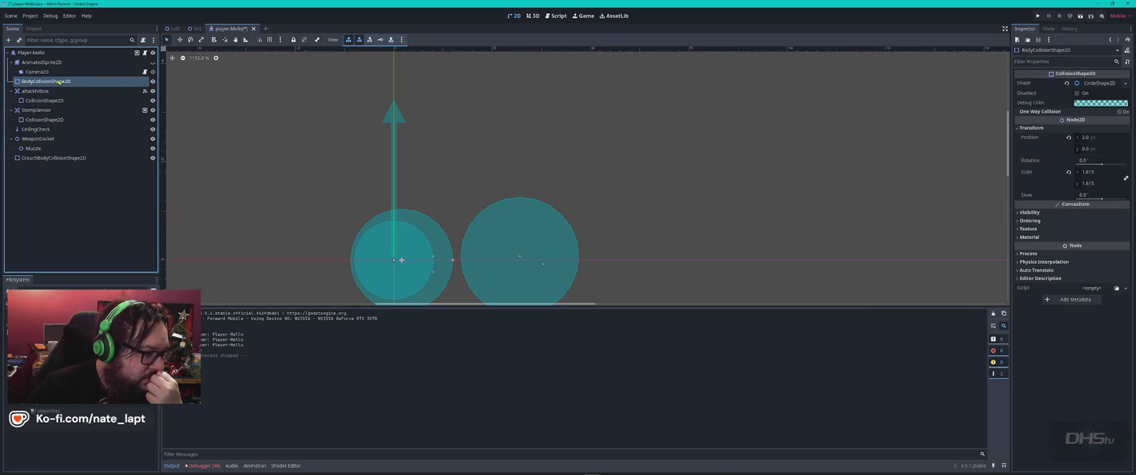
pyautogui.doubleClick(153, 81)
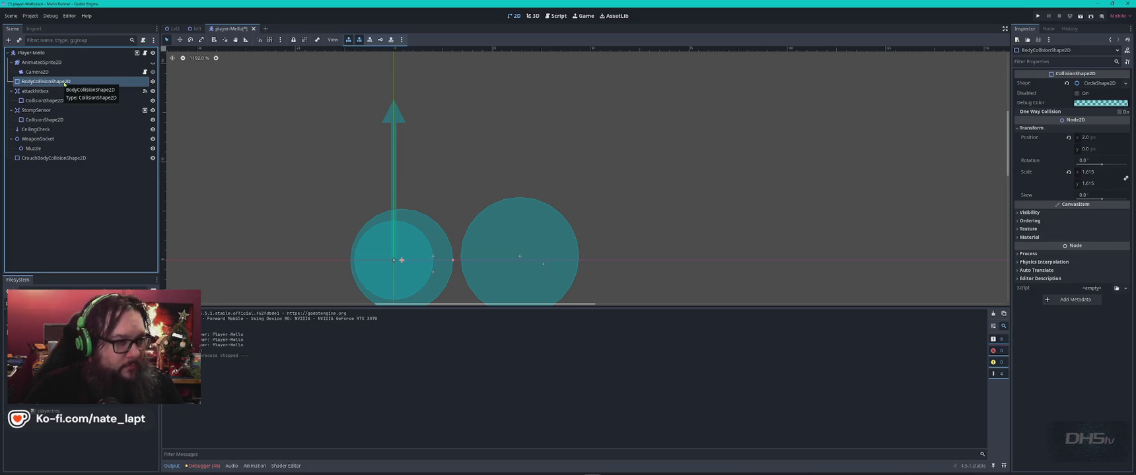
pyautogui.click(152, 62)
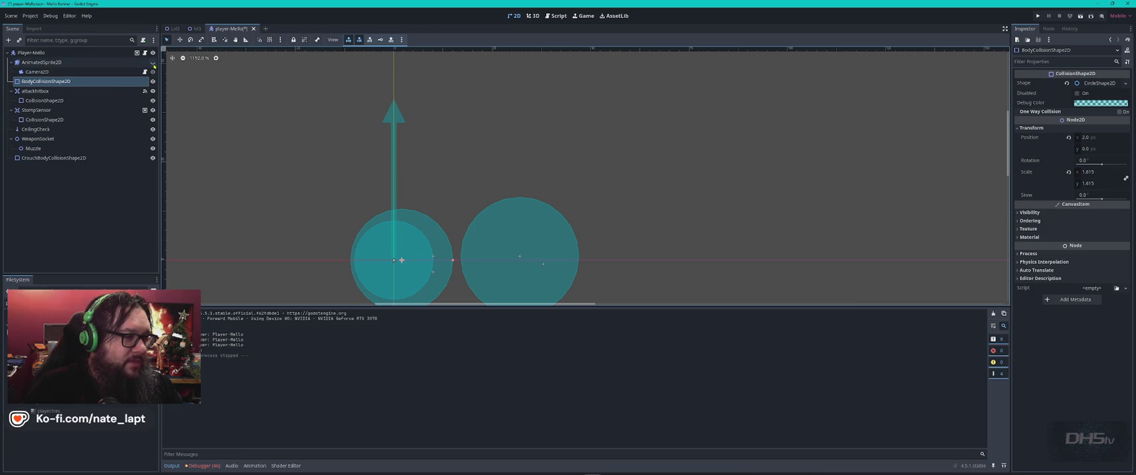
pyautogui.click(556, 17)
# Step: Select all the Blob.gd code with Ctrl+A, then cycle the window list and stay in Godot
pyautogui.click(593, 162)
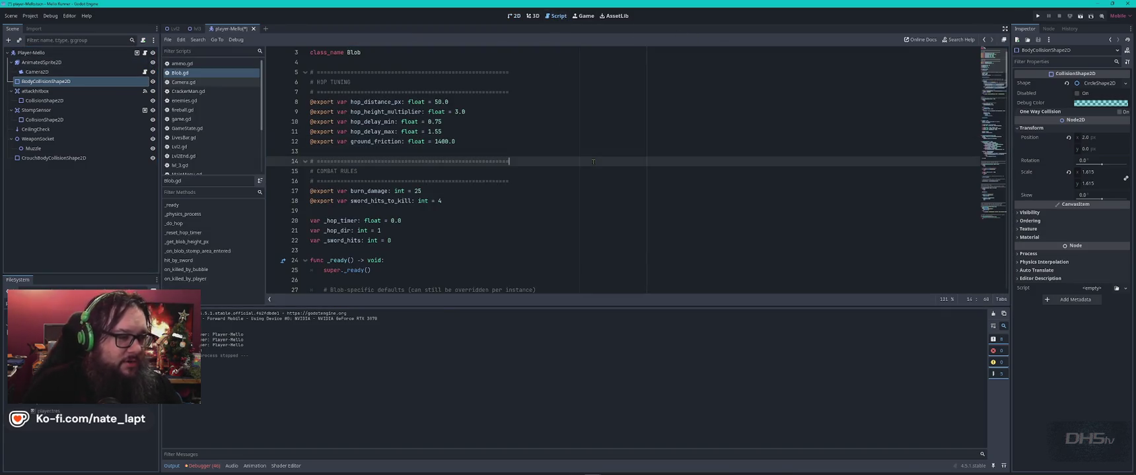
pyautogui.hotkey('ctrl', 'a')
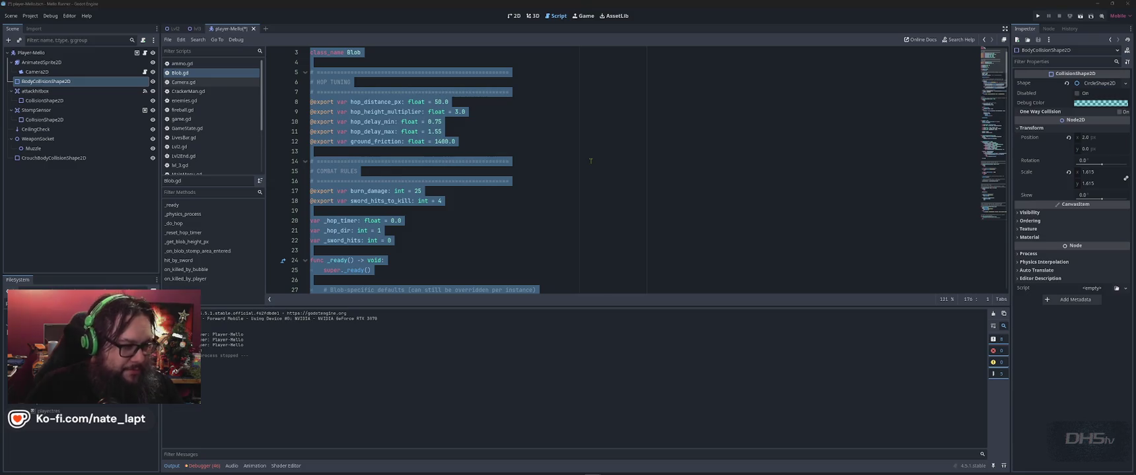
pyautogui.hotkey('alt', 'Tab')
pyautogui.hotkey('alt', 'Tab')
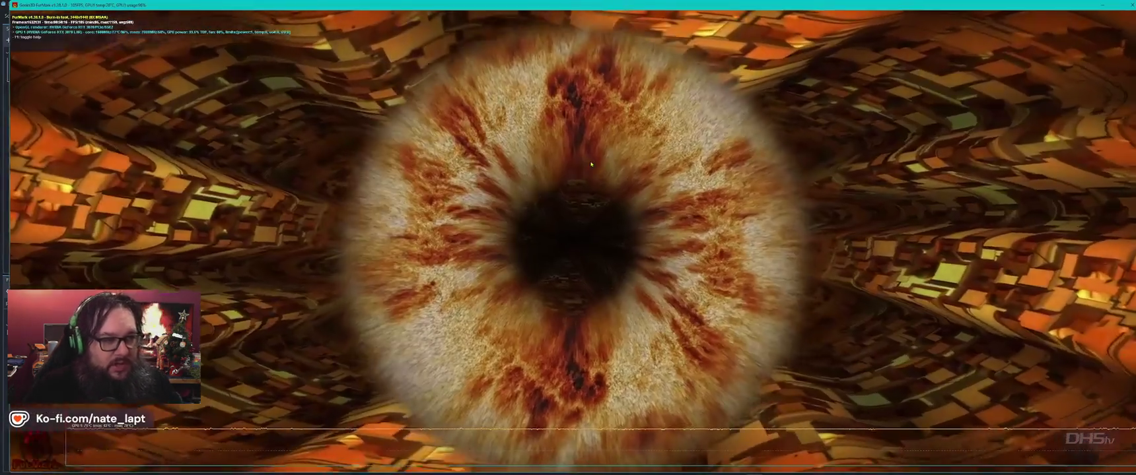
pyautogui.hotkey('alt', 'Tab')
pyautogui.hotkey('alt', 'Tab')
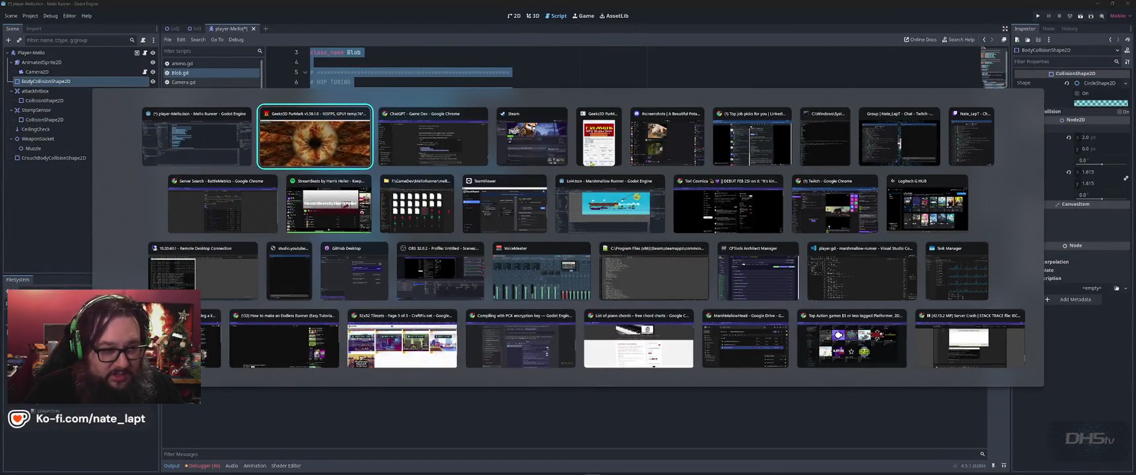
pyautogui.press('Tab')
pyautogui.press('Tab')
pyautogui.press('Tab')
pyautogui.press('Tab')
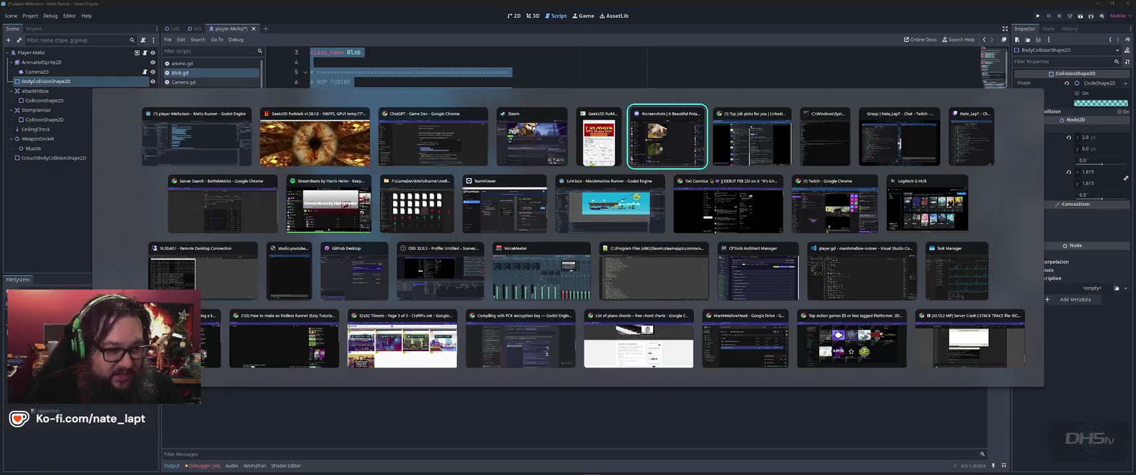
pyautogui.press('Escape')
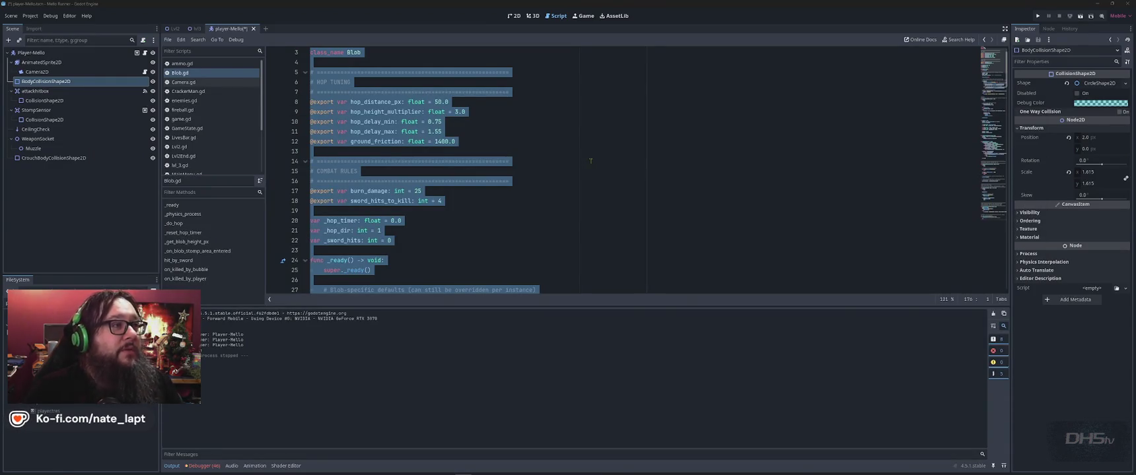
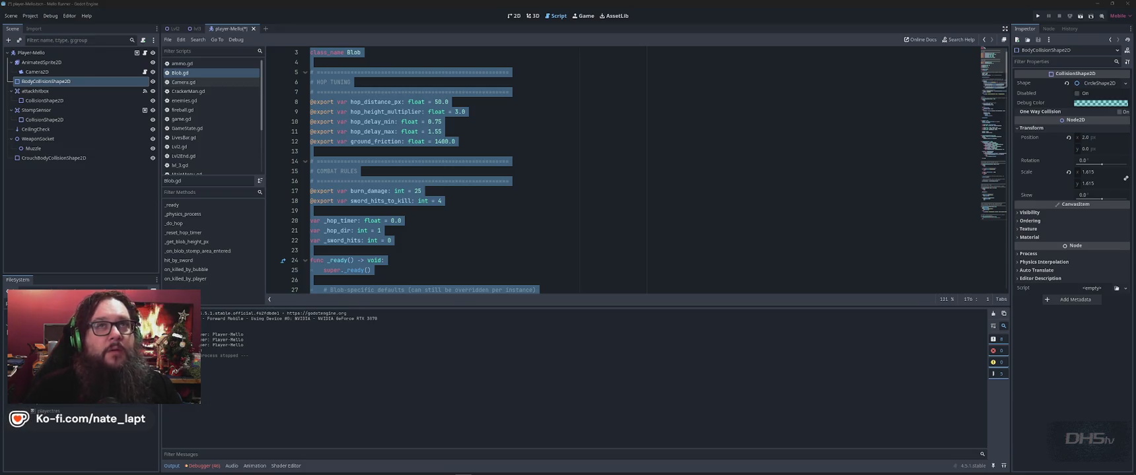
# Step: Switch from the Godot editor to the ChatGPT window in Google Chrome
pyautogui.hotkey('alt', 'Tab')
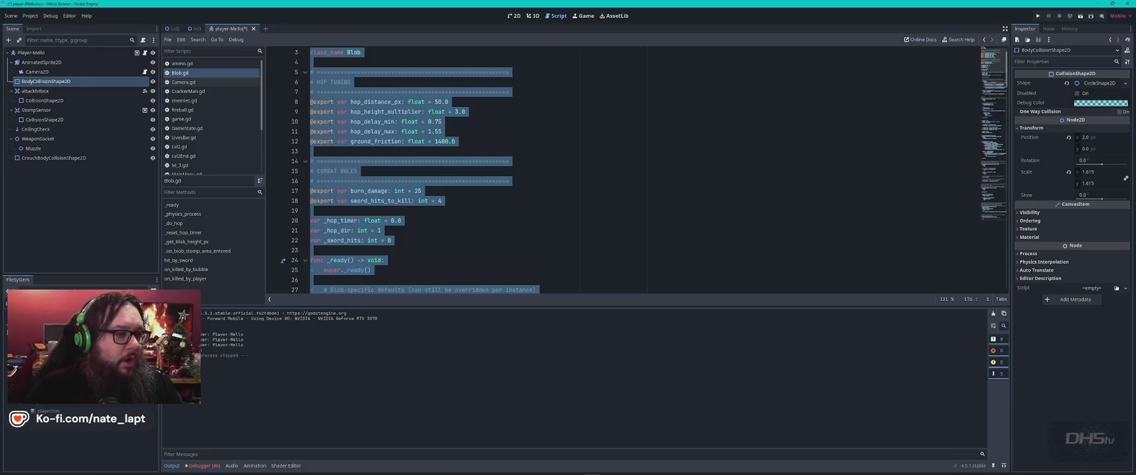
pyautogui.hotkey('alt', 'Tab')
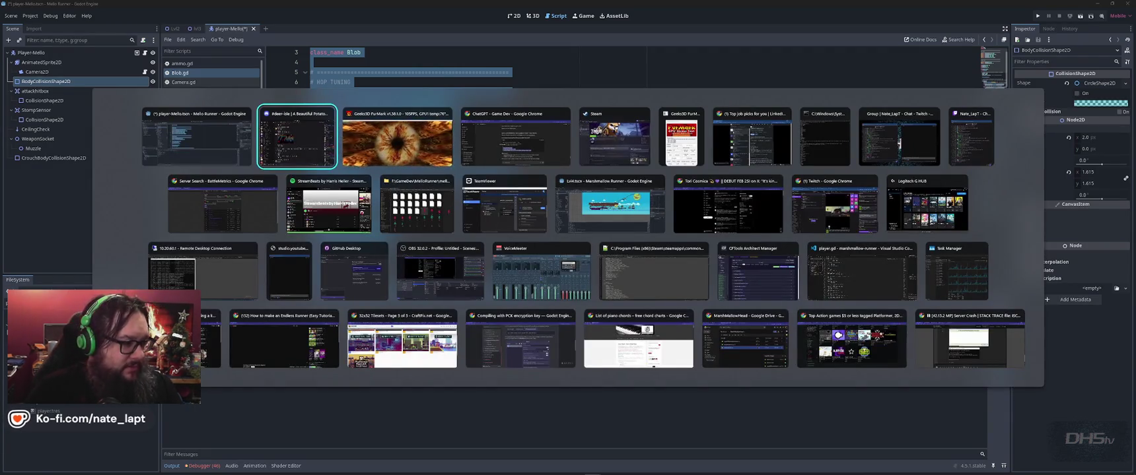
pyautogui.hotkey('alt', 'Tab')
pyautogui.hotkey('alt', 'Tab')
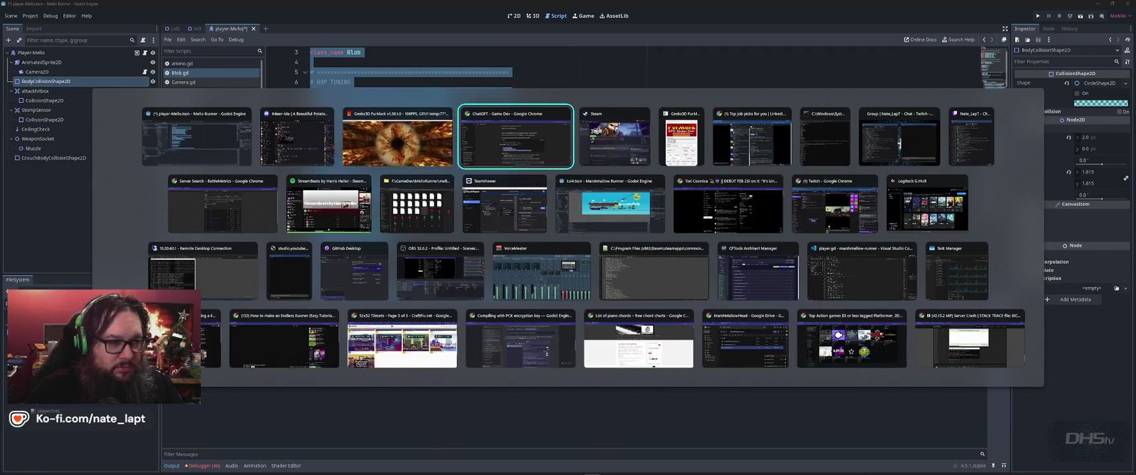
pyautogui.scroll(-20, 432, 285)
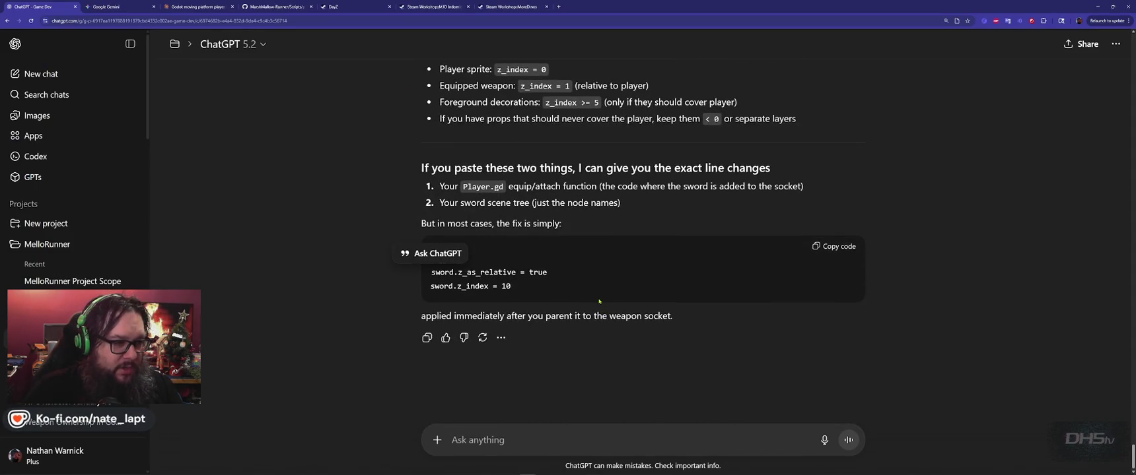
# Step: In the Game Dev project, explain that the Blob.gd enemy lands on the player and keeps harming them
pyautogui.click(43, 310)
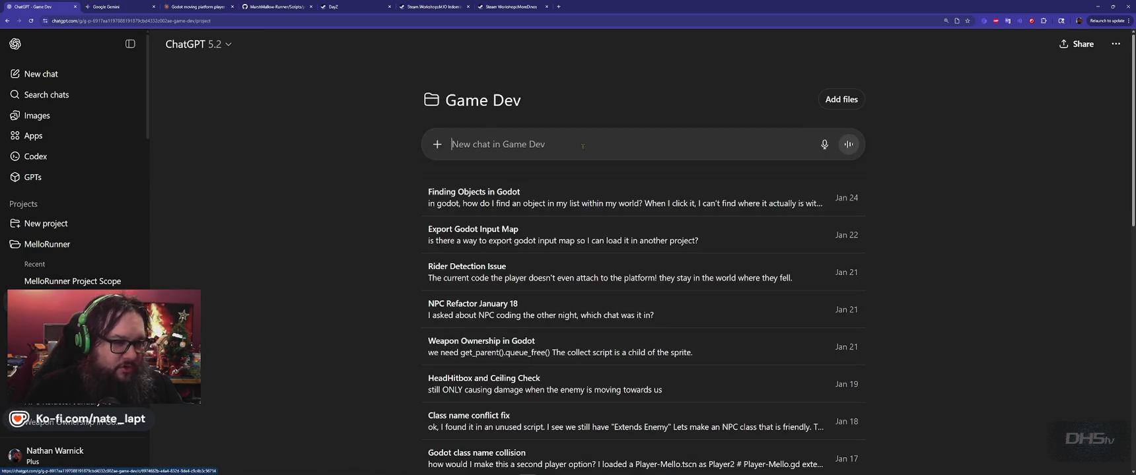
pyautogui.write('ok,')
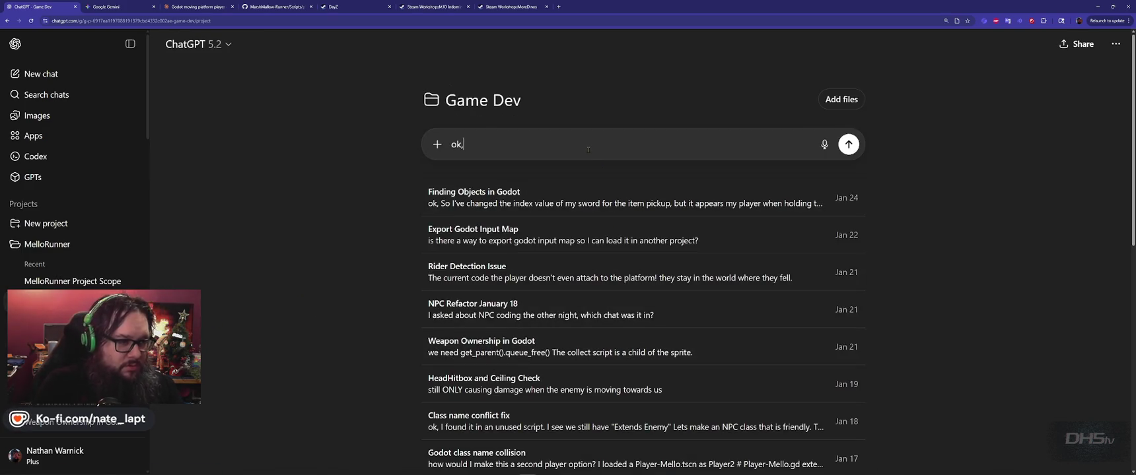
pyautogui.write(' for Blob.gd')
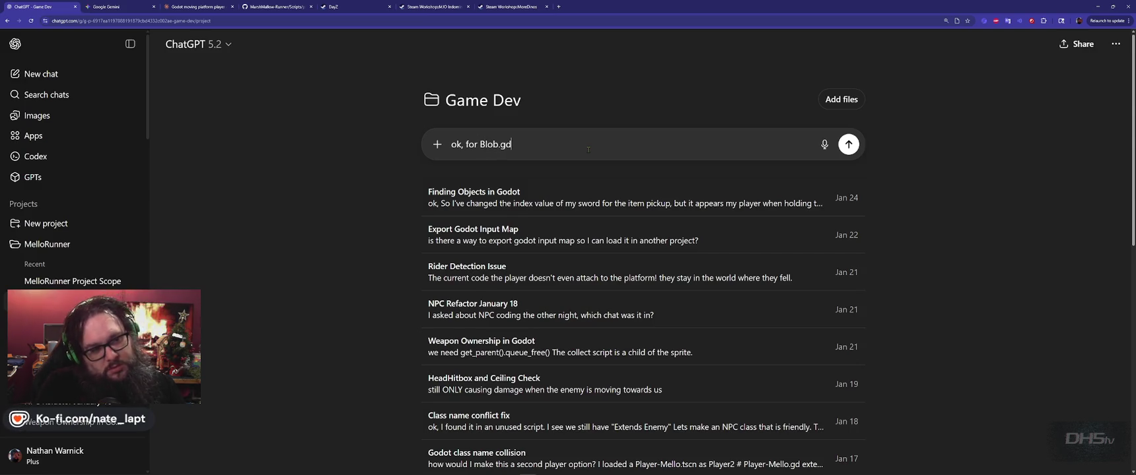
pyautogui.hotkey('shift', 'Return')
pyautogui.hotkey('shift', 'Return')
pyautogui.write('This enem')
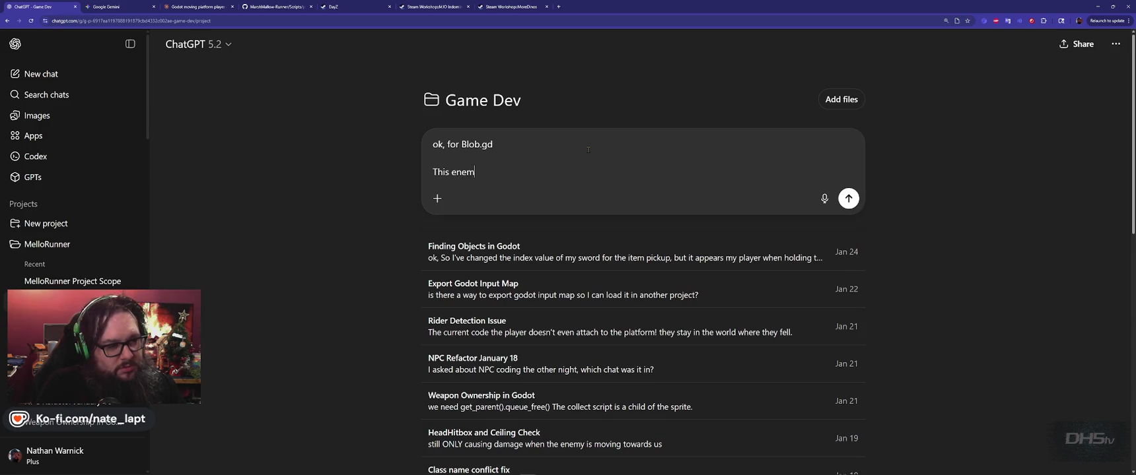
pyautogui.write('y la')
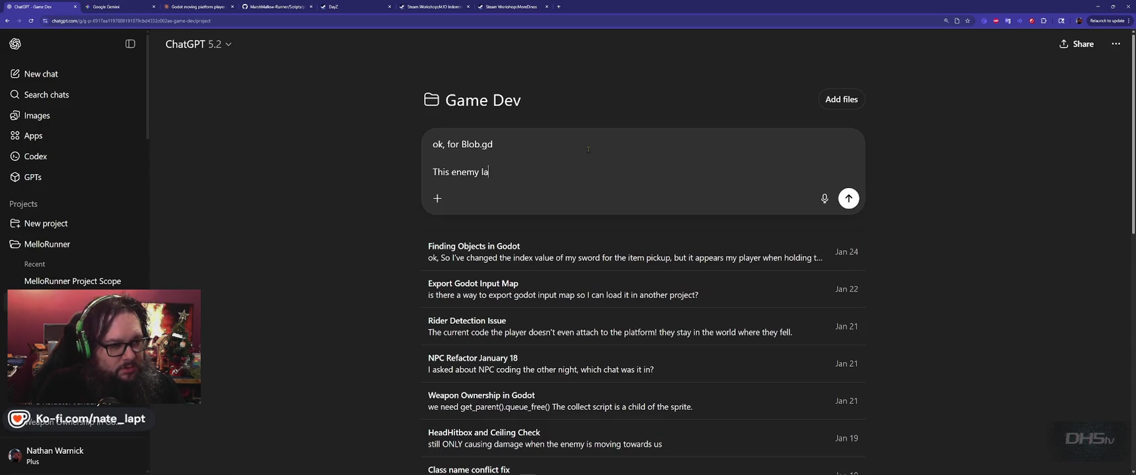
pyautogui.write('nds on the player')
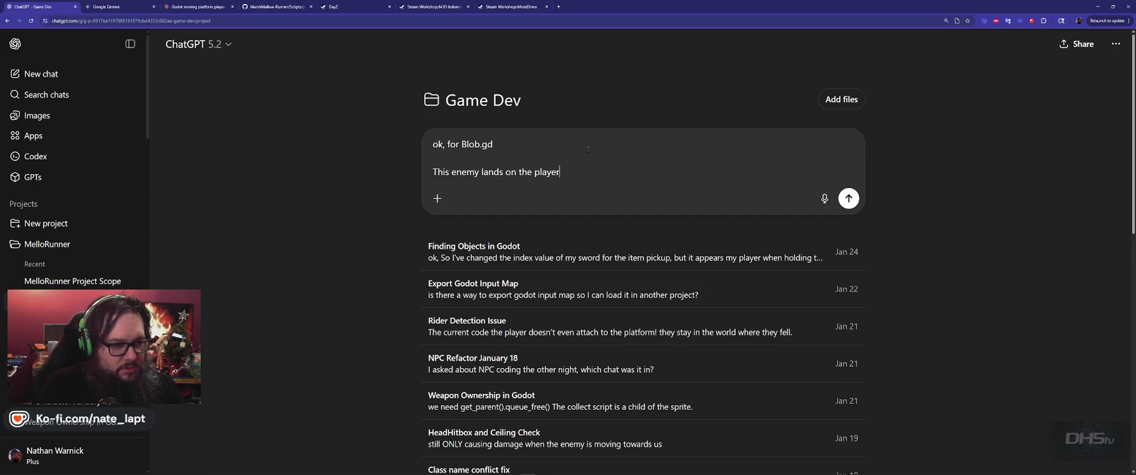
pyautogui.write(' and just sit')
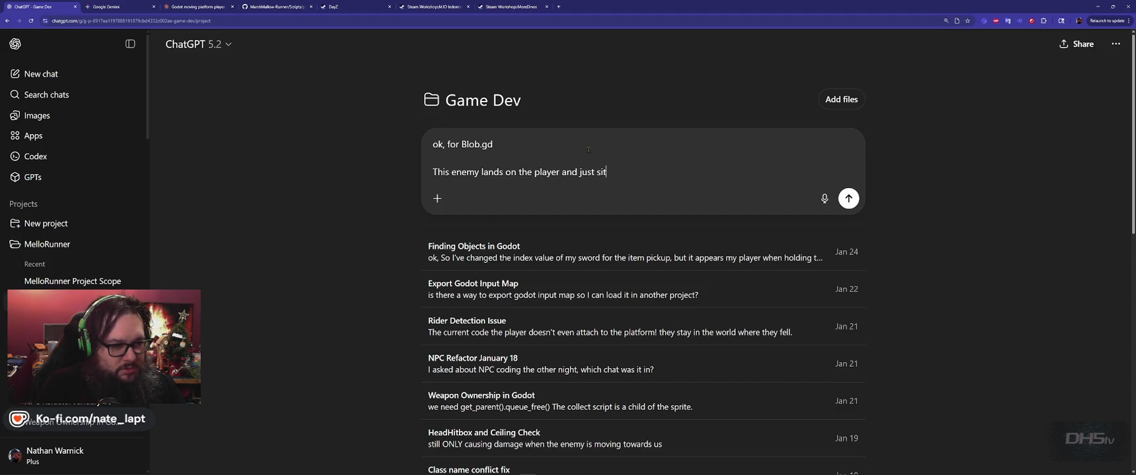
pyautogui.write('s there.')
pyautogui.hotkey('shift', 'Return')
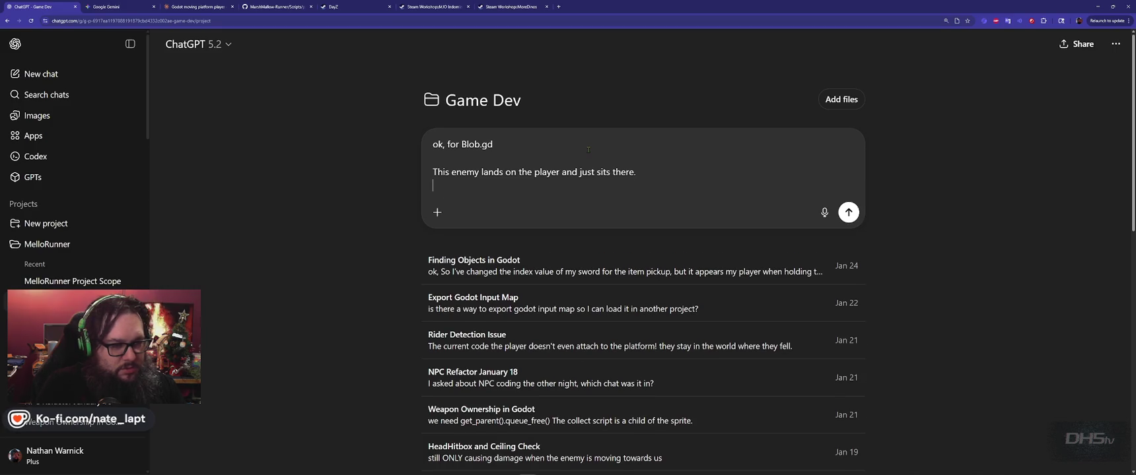
pyautogui.write('This c')
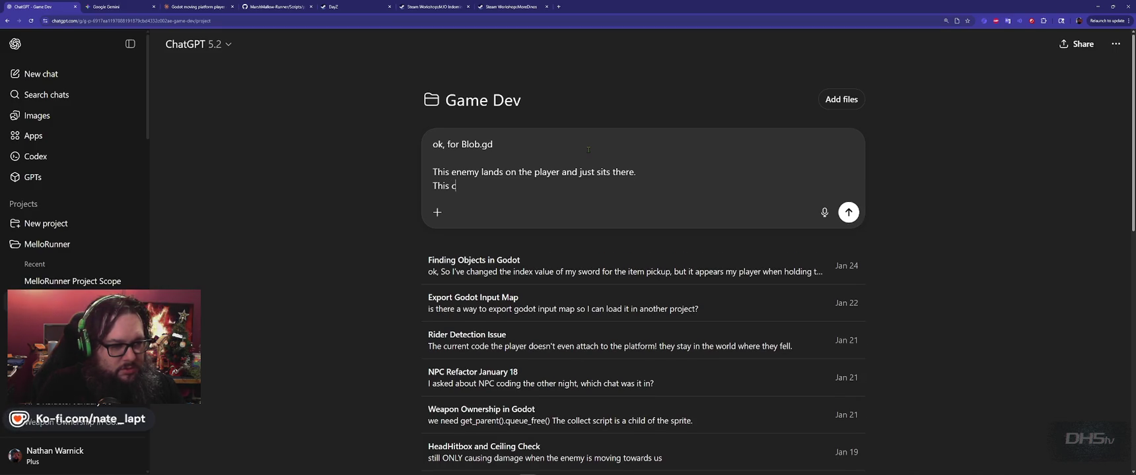
pyautogui.write('onstantly harms the ')
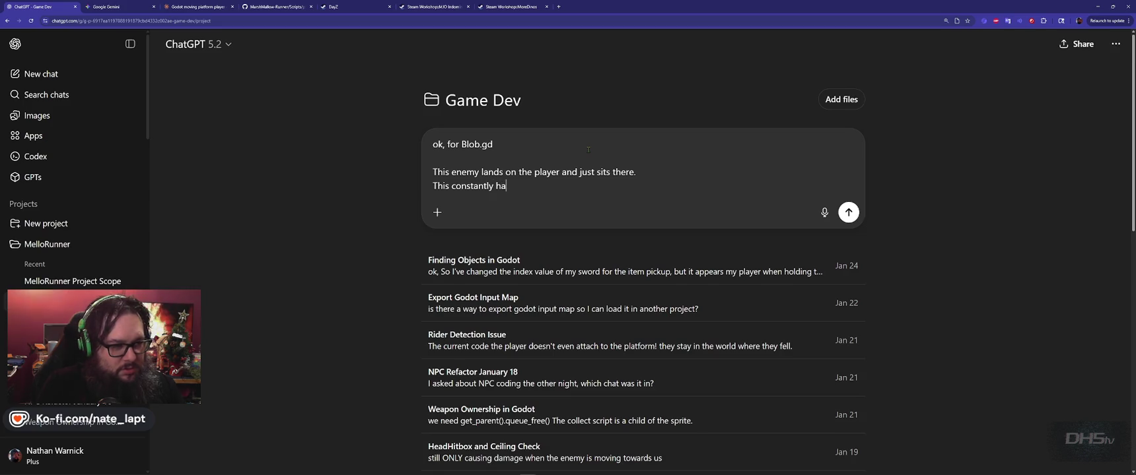
pyautogui.write('play')
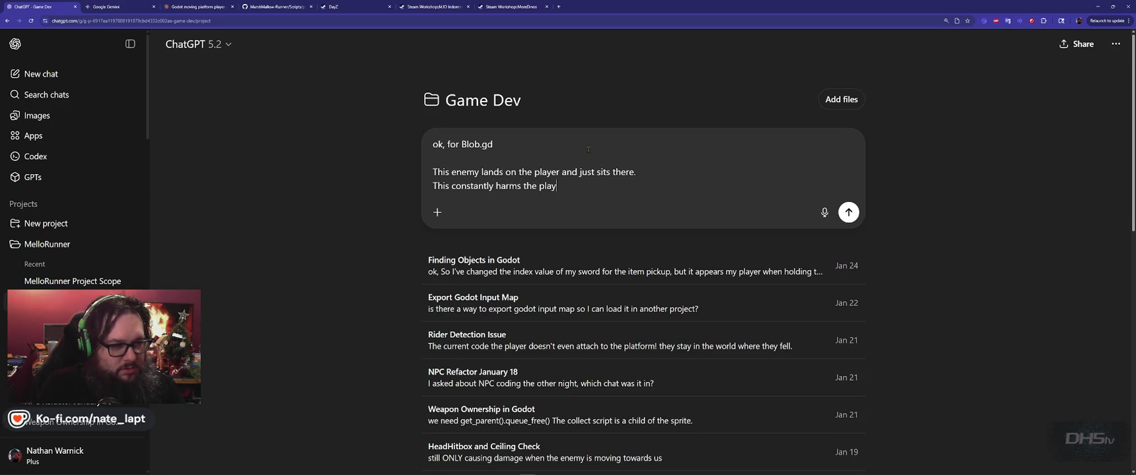
pyautogui.write("er since they can't knock it off ")
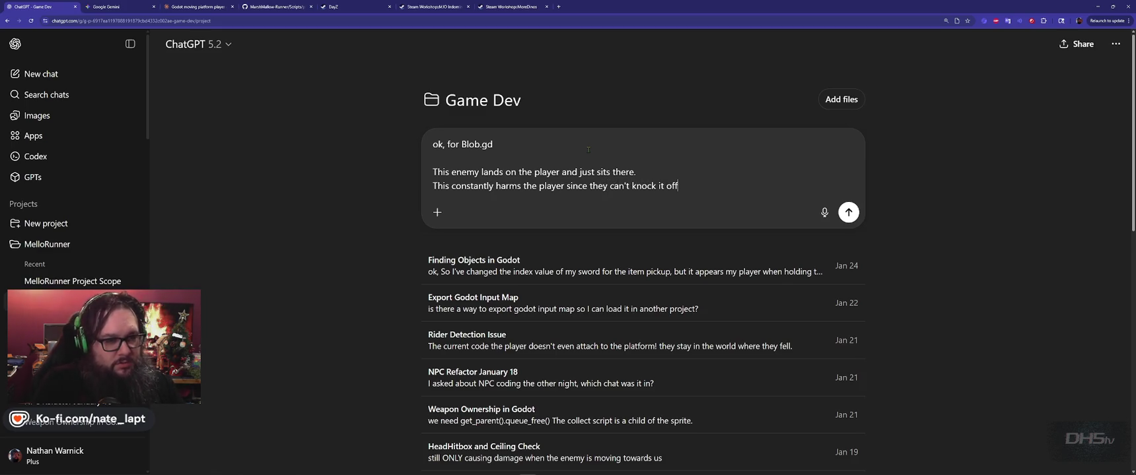
pyautogui.write('of them.')
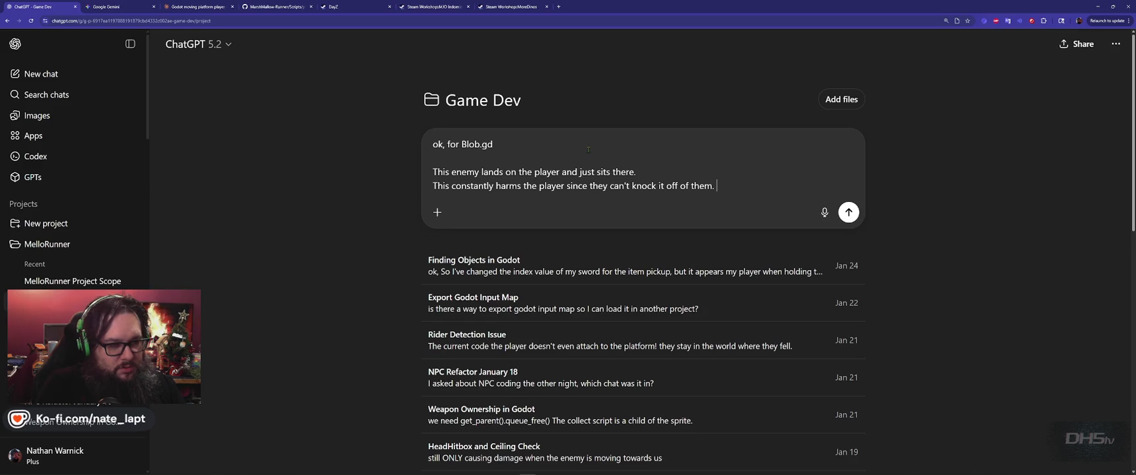
pyautogui.hotkey('shift', 'Return')
pyautogui.hotkey('shift', 'Return')
pyautogui.hotkey('shift', 'Return')
# Step: Ask that the enemy bounce immediately when the player jumps or swings their sword, fixing 'immediately'
pyautogui.write('How c')
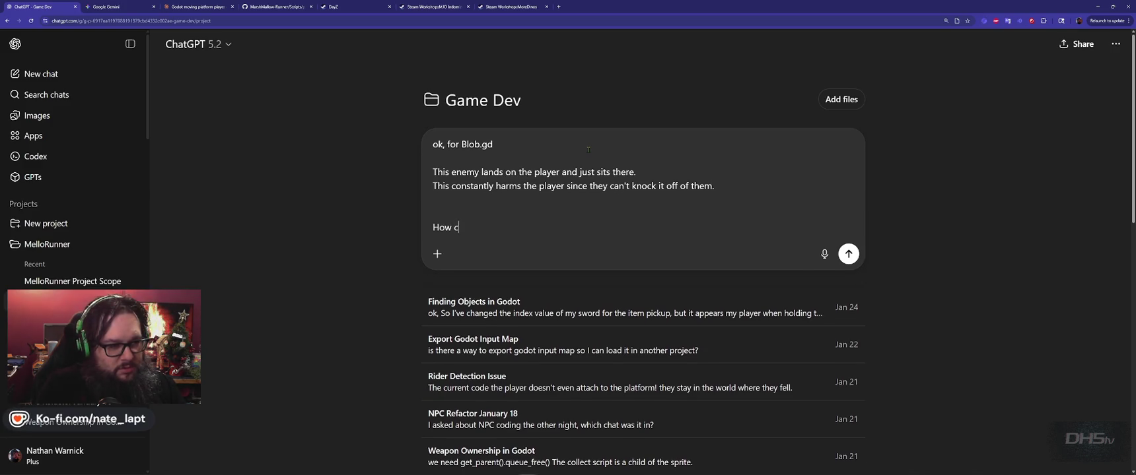
pyautogui.write('an we')
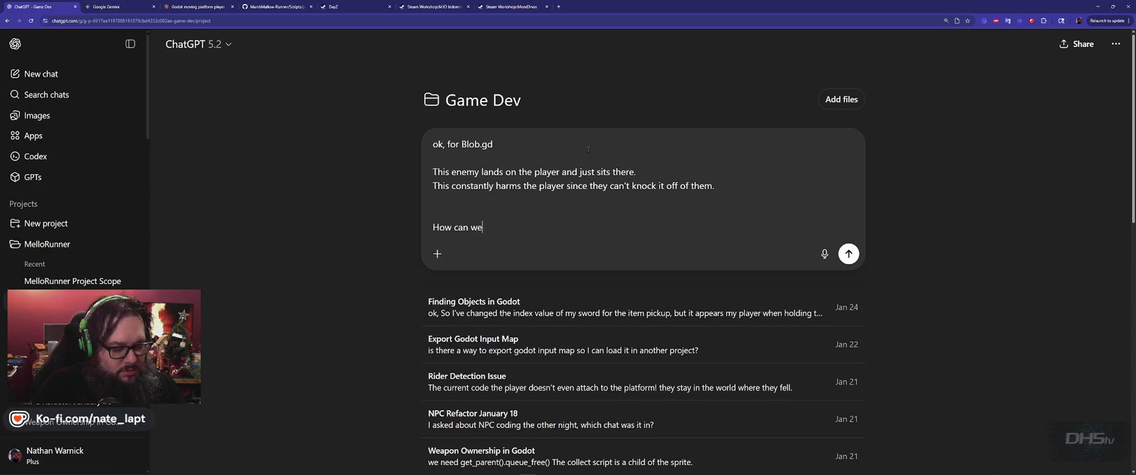
pyautogui.hotkey('shift', 'Home')
pyautogui.press('BackSpace')
pyautogui.write('Lets ')
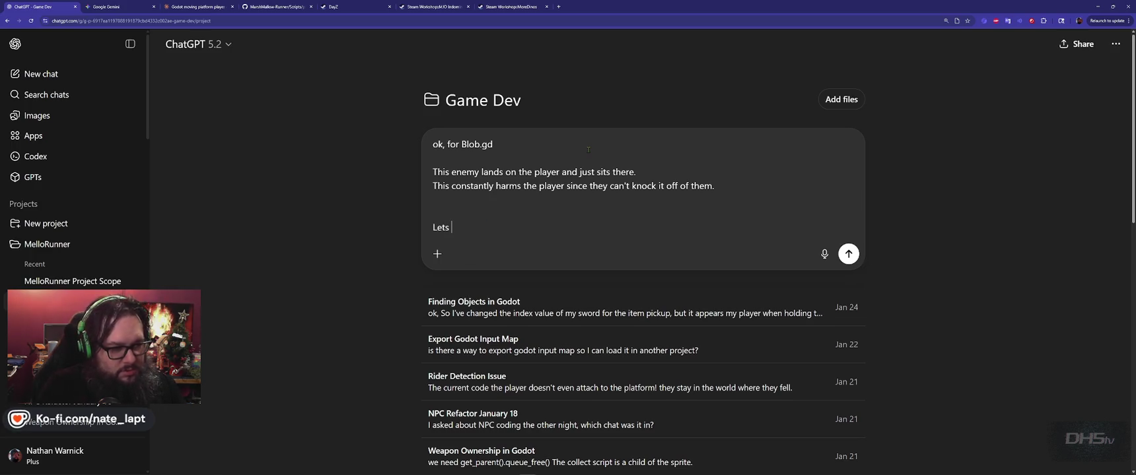
pyautogui.write('make it so when th')
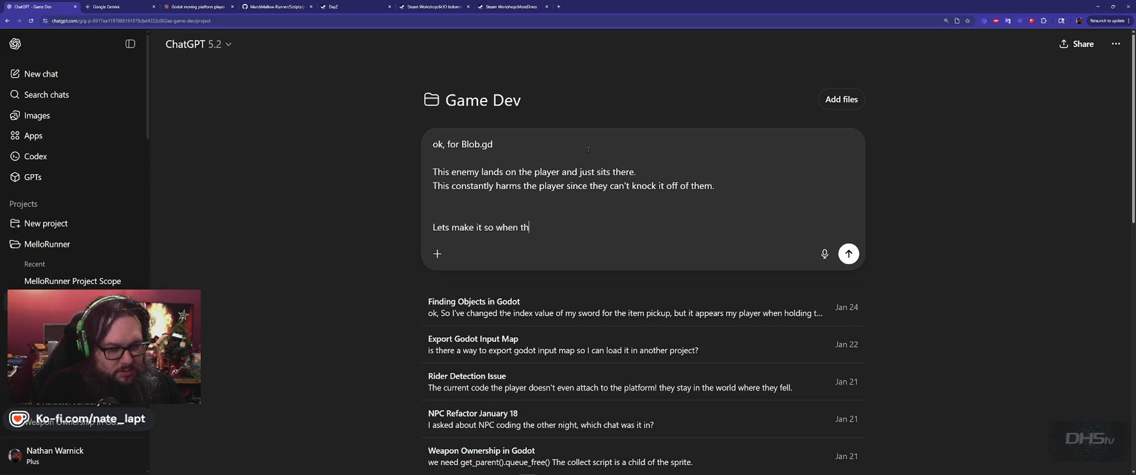
pyautogui.write('e player jumps ')
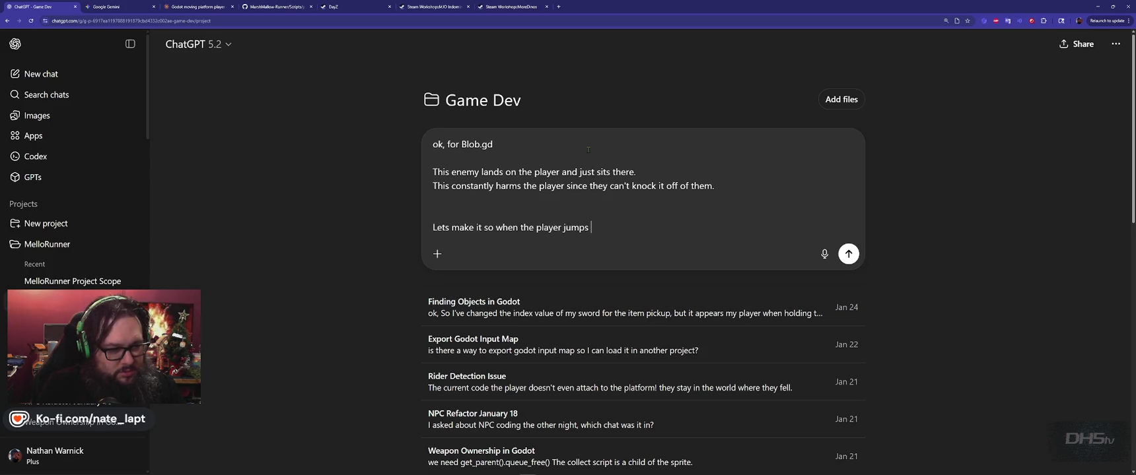
pyautogui.write('or swings thei')
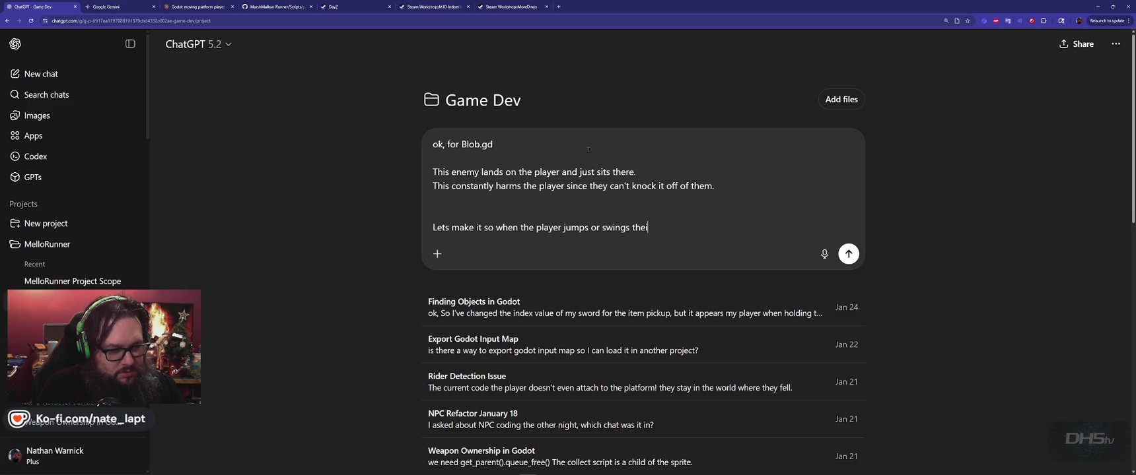
pyautogui.write('r dord,')
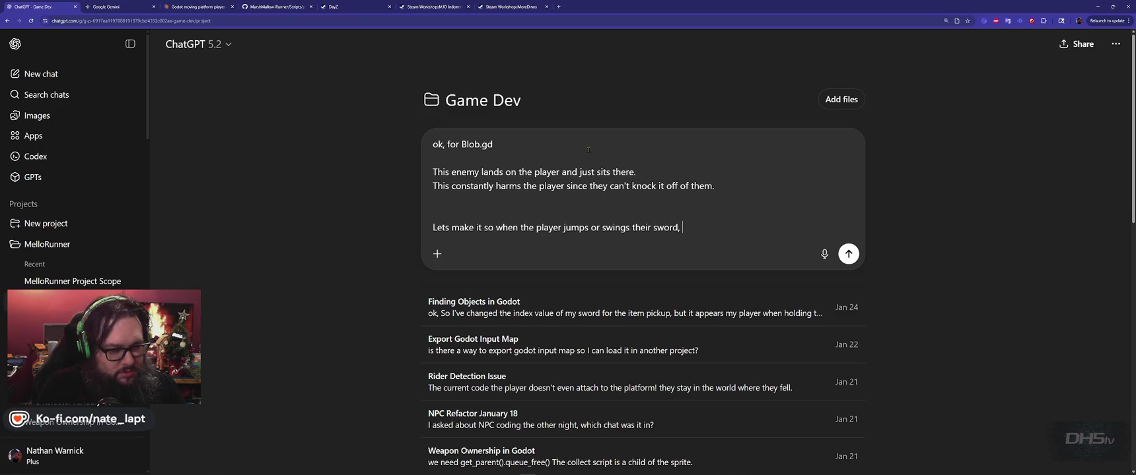
pyautogui.write('auses t')
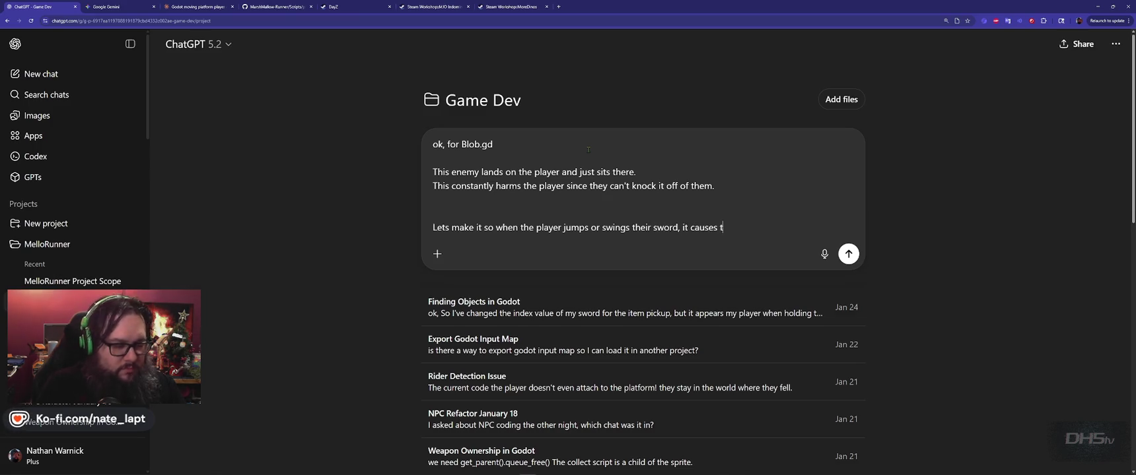
pyautogui.write('he blo')
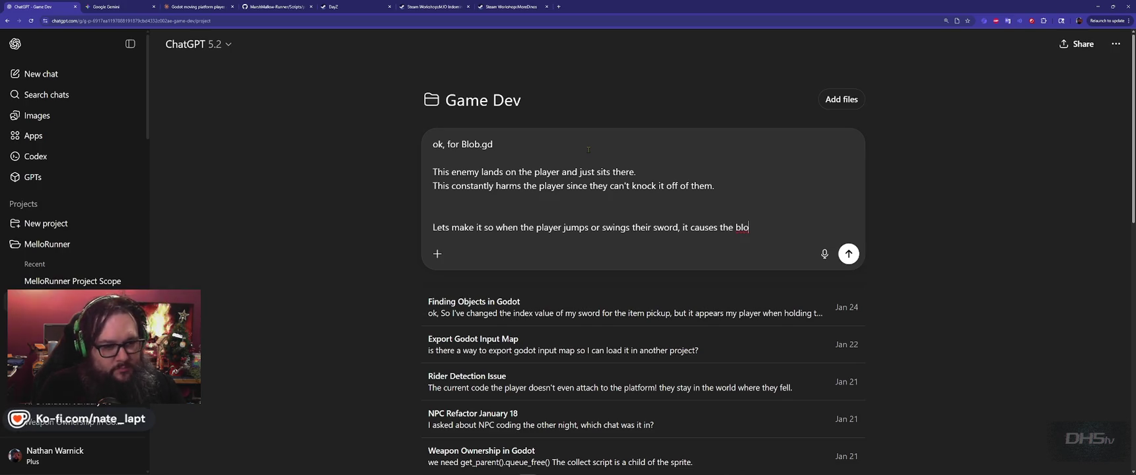
pyautogui.press('BackSpace')
pyautogui.press('BackSpace')
pyautogui.press('BackSpace')
pyautogui.write('enemy')
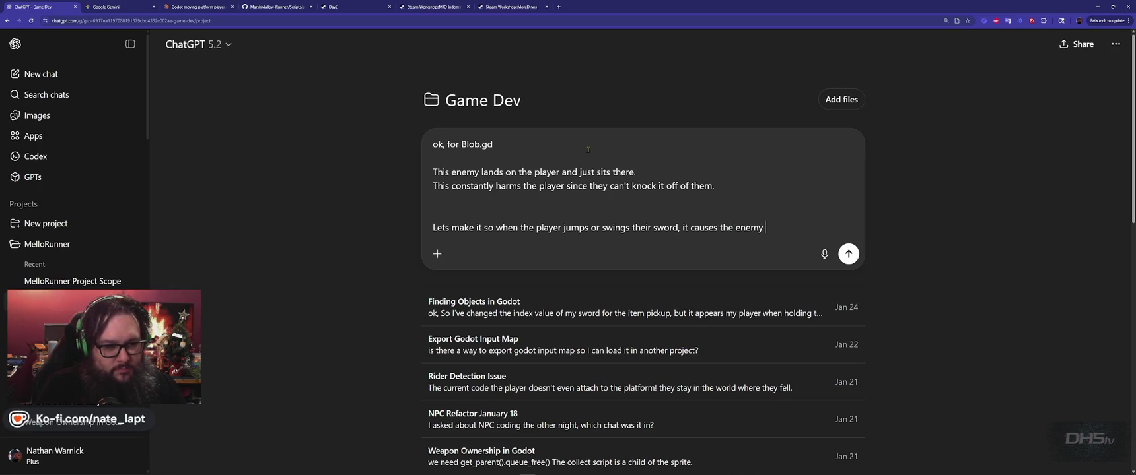
pyautogui.press('BackSpace')
pyautogui.press('BackSpace')
pyautogui.press('BackSpace')
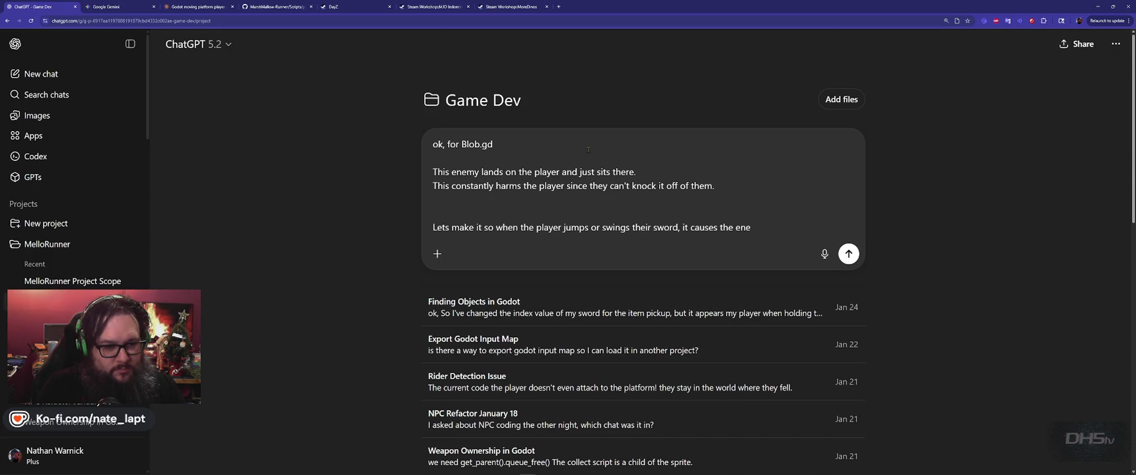
pyautogui.write('my to ')
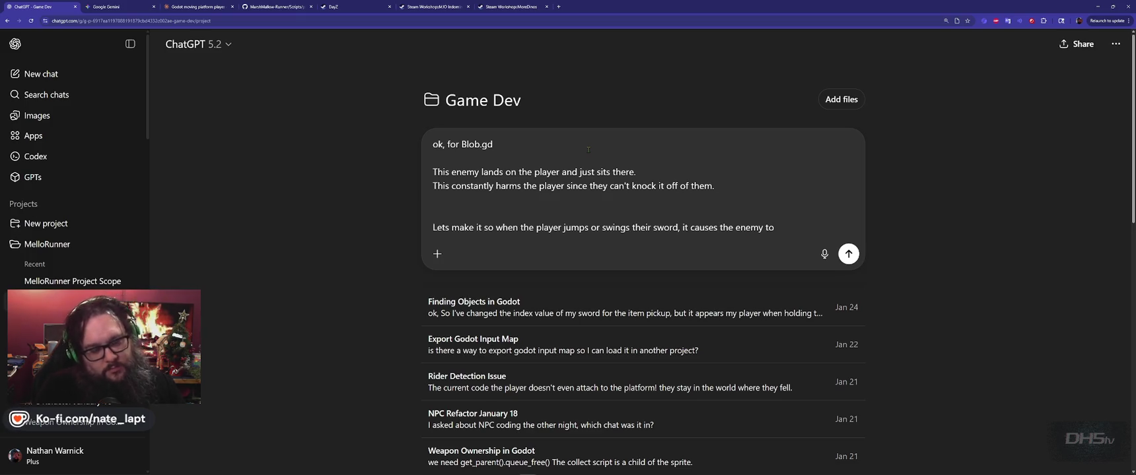
pyautogui.write('perform th')
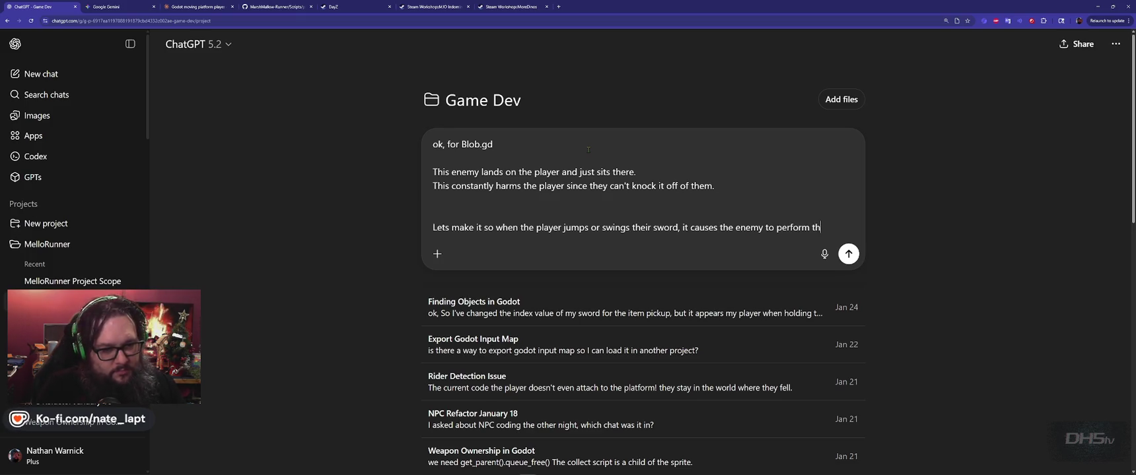
pyautogui.write('eir bounce act')
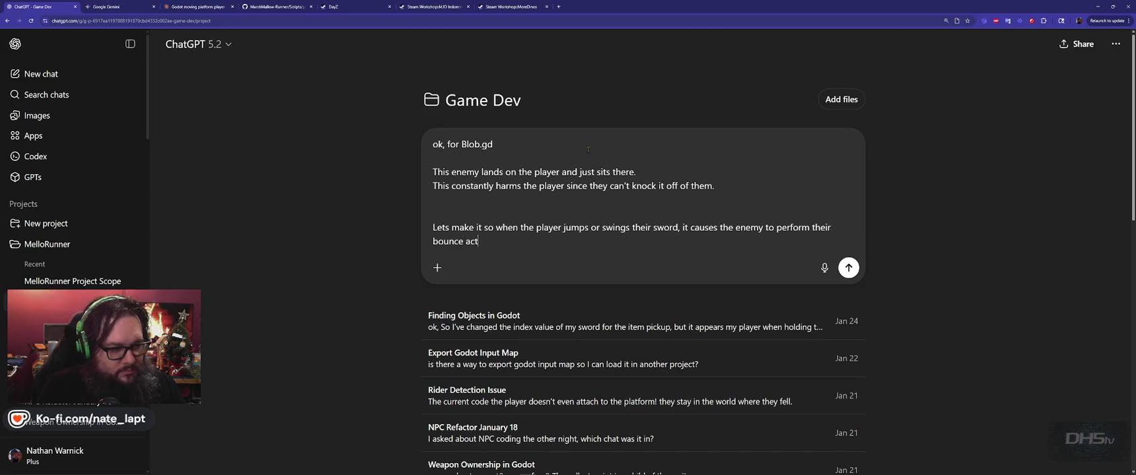
pyautogui.write('ion im')
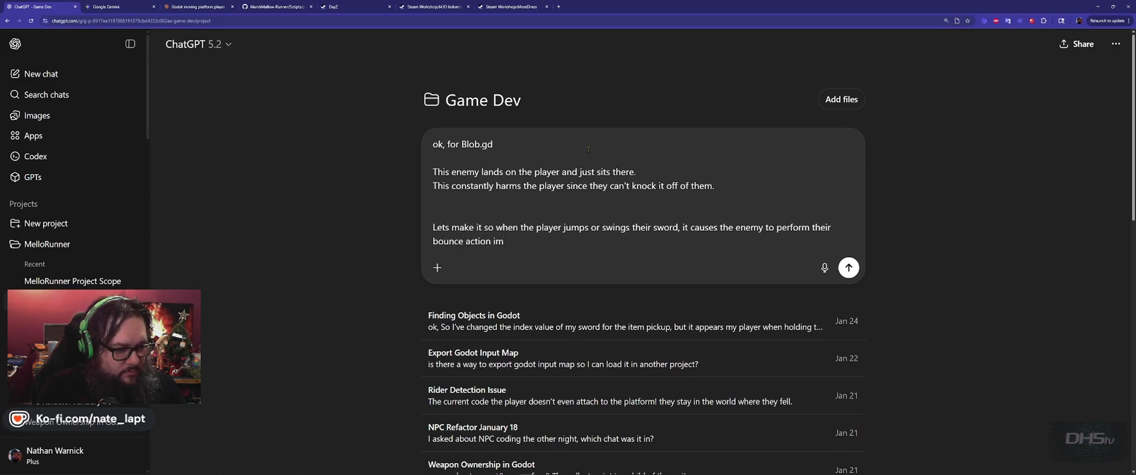
pyautogui.write('mly')
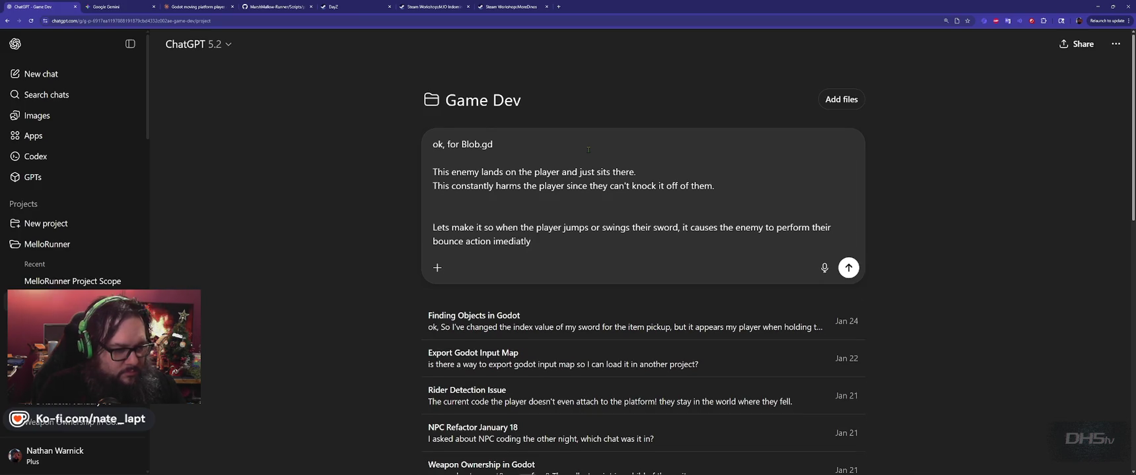
pyautogui.rightClick(529, 213)
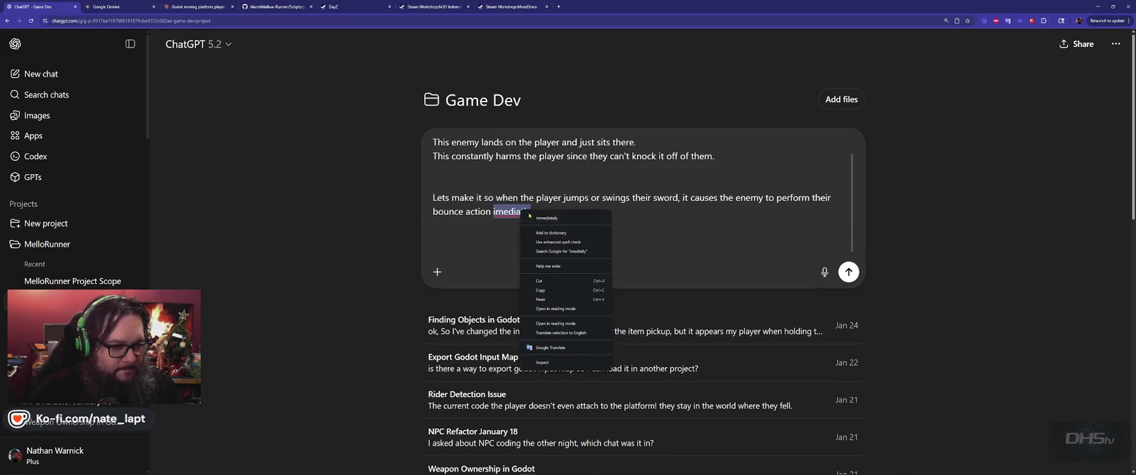
pyautogui.click(531, 218)
# Step: Paste the Blob.gd code into the message, send it, and switch back to Godot
pyautogui.hotkey('ctrl', 'v')
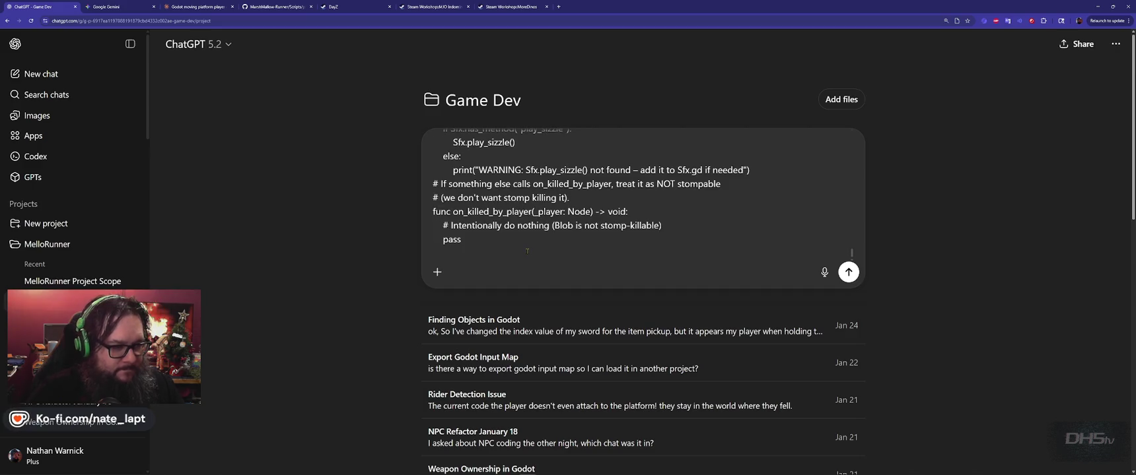
pyautogui.press('Return')
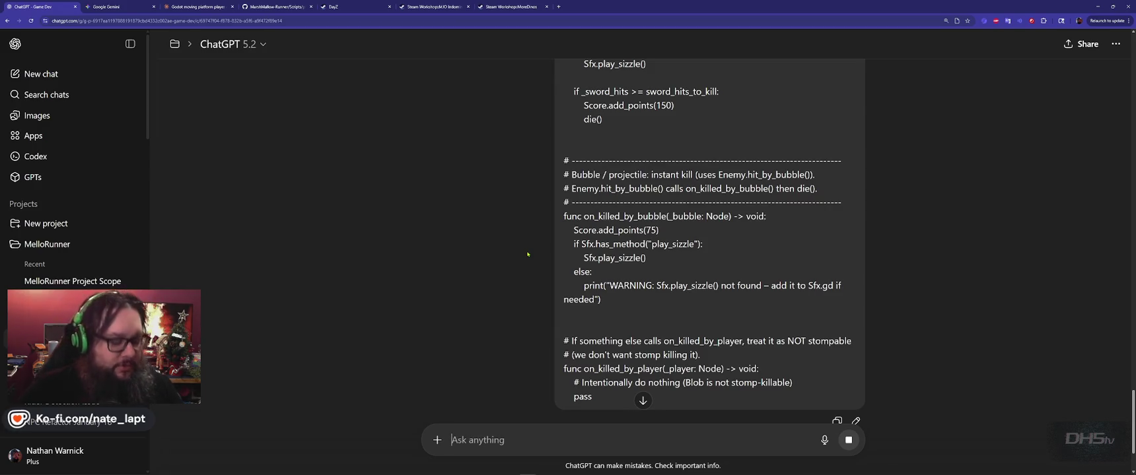
pyautogui.hotkey('alt', 'Tab')
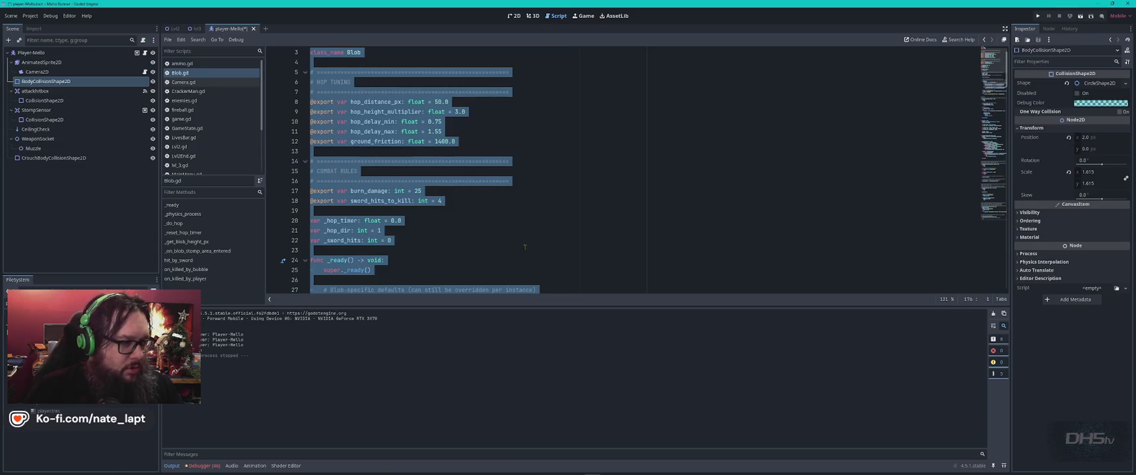
# Step: Save Blob.gd and look over its hop_distance_px and hop_delay_min settings
pyautogui.click(525, 245)
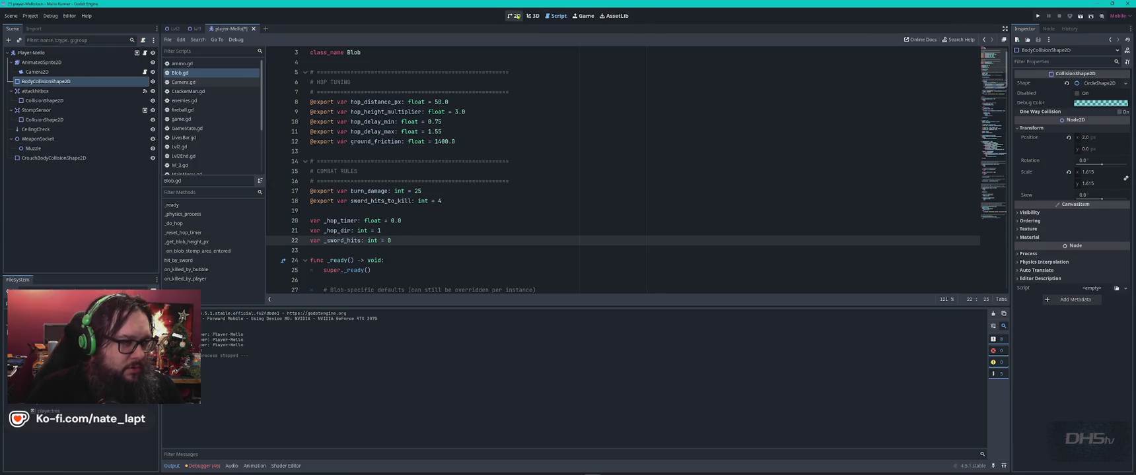
pyautogui.hotkey('ctrl', 's')
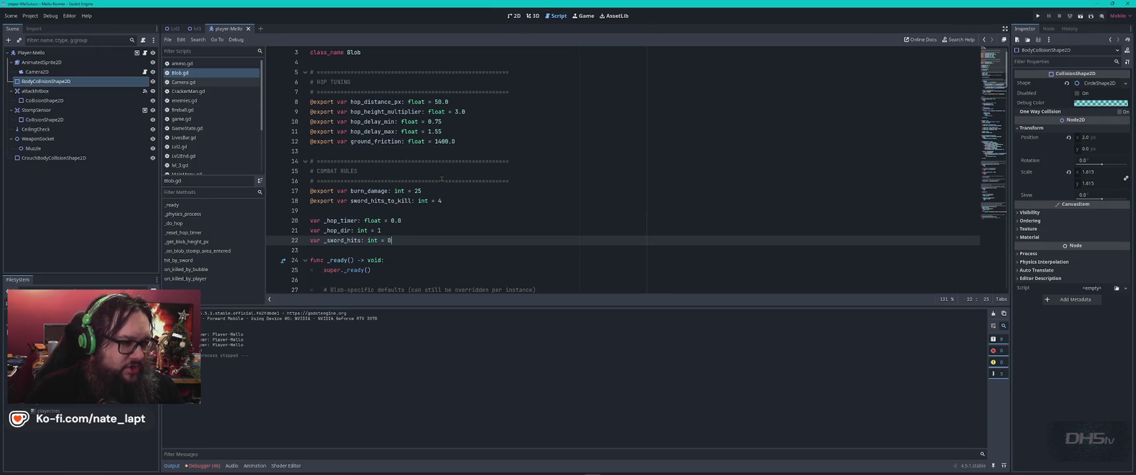
pyautogui.click(441, 180)
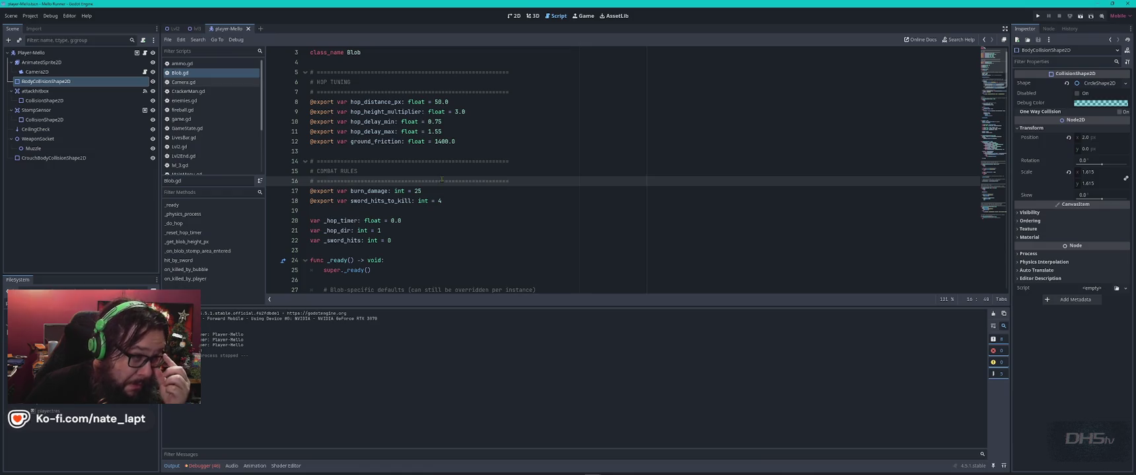
pyautogui.click(361, 102)
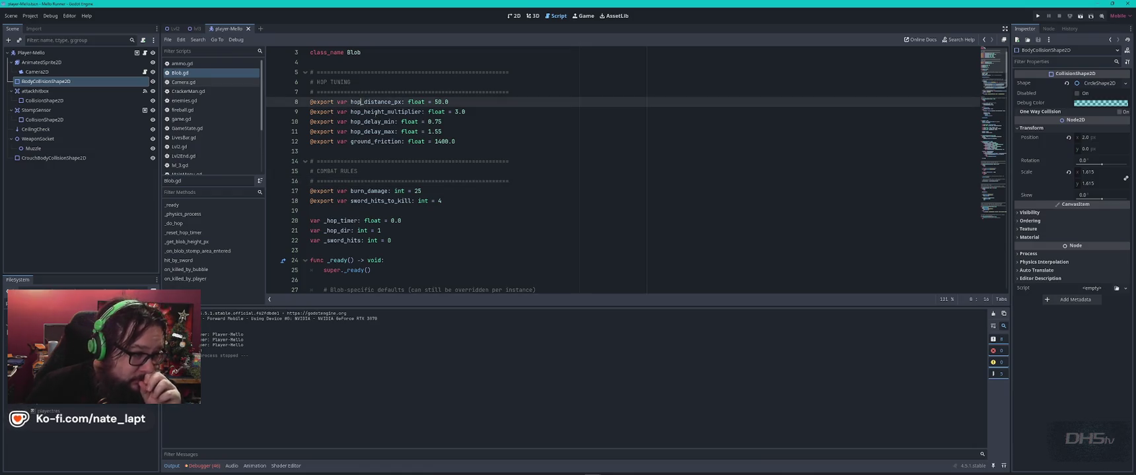
pyautogui.doubleClick(370, 121)
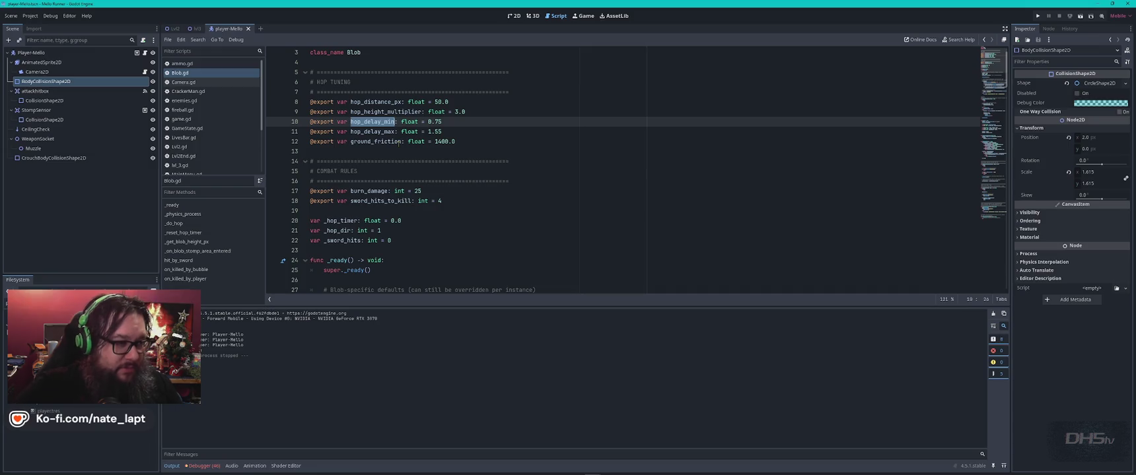
# Step: Glance at the streaming reply, then inspect _hop_dir, _sword_hits and hop_delay_min in Blob.gd
pyautogui.hotkey('alt', 'Tab')
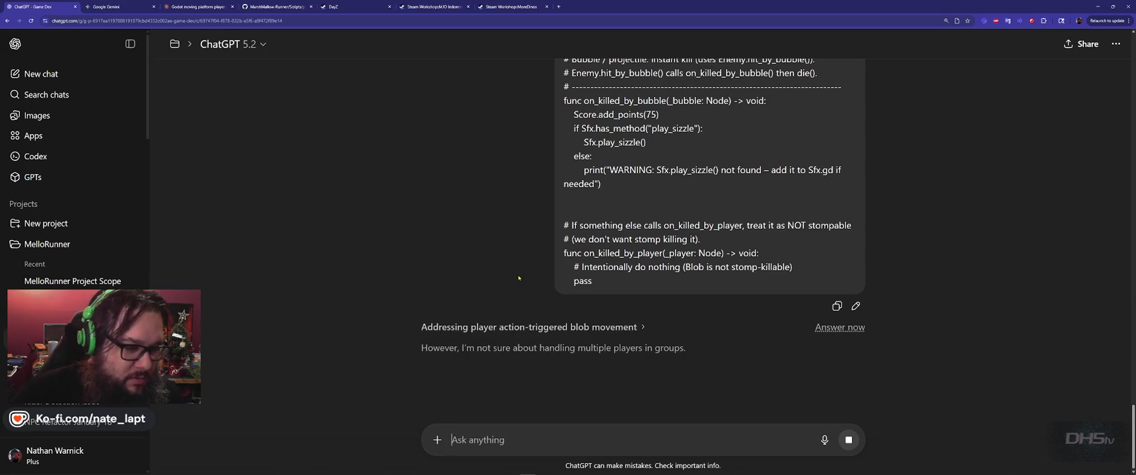
pyautogui.hotkey('alt', 'Tab')
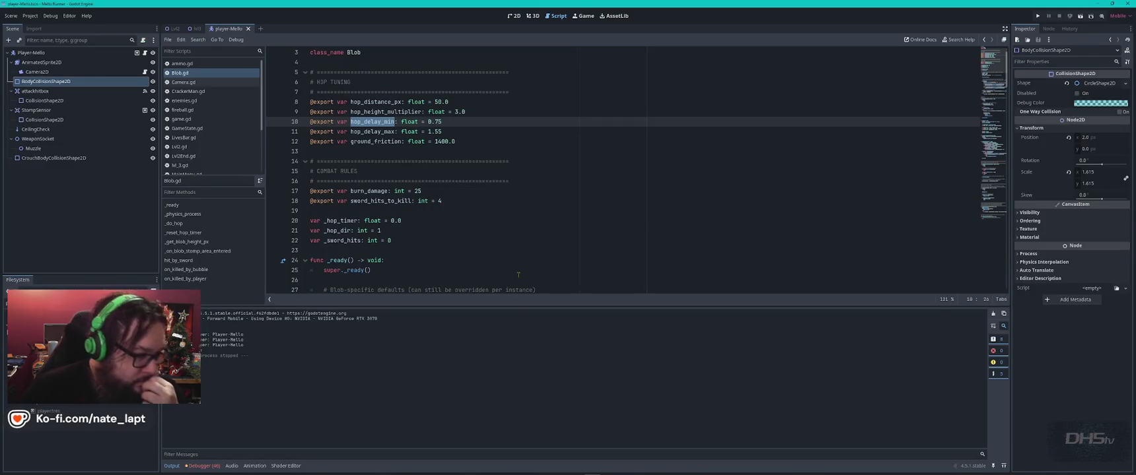
pyautogui.doubleClick(337, 230)
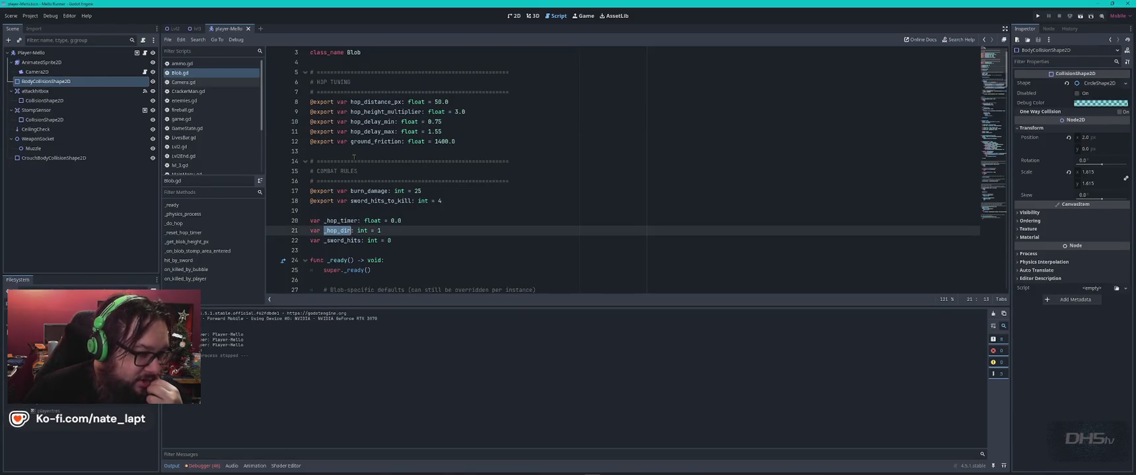
pyautogui.click(341, 241)
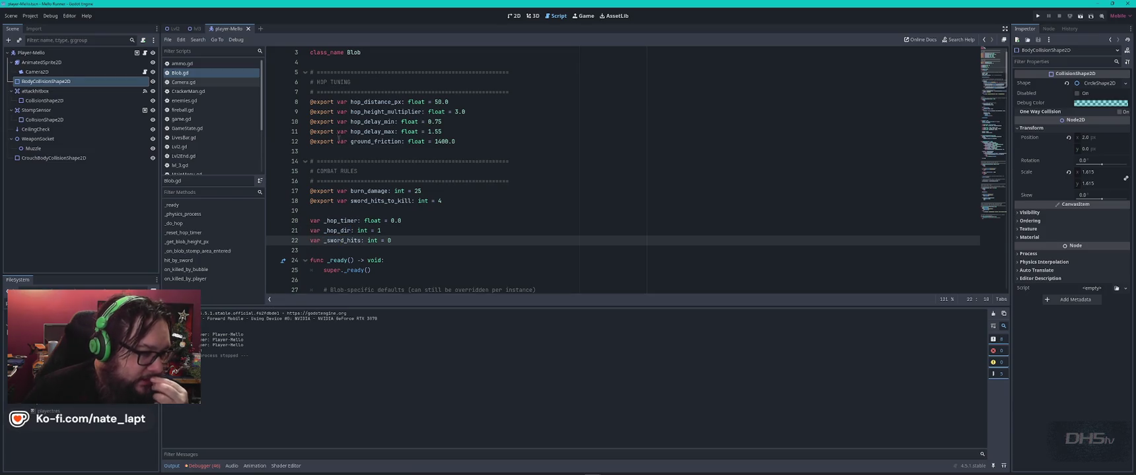
pyautogui.doubleClick(368, 121)
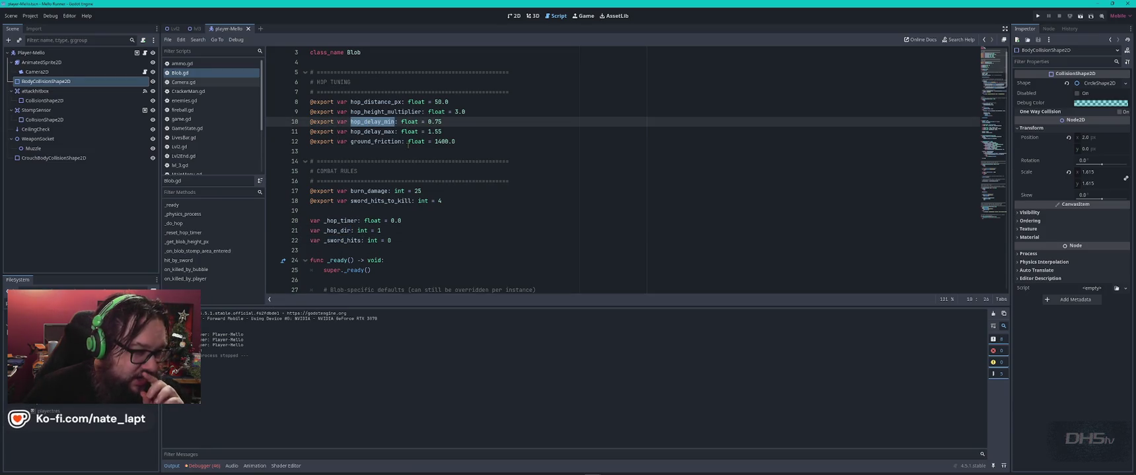
pyautogui.moveTo(408, 145)
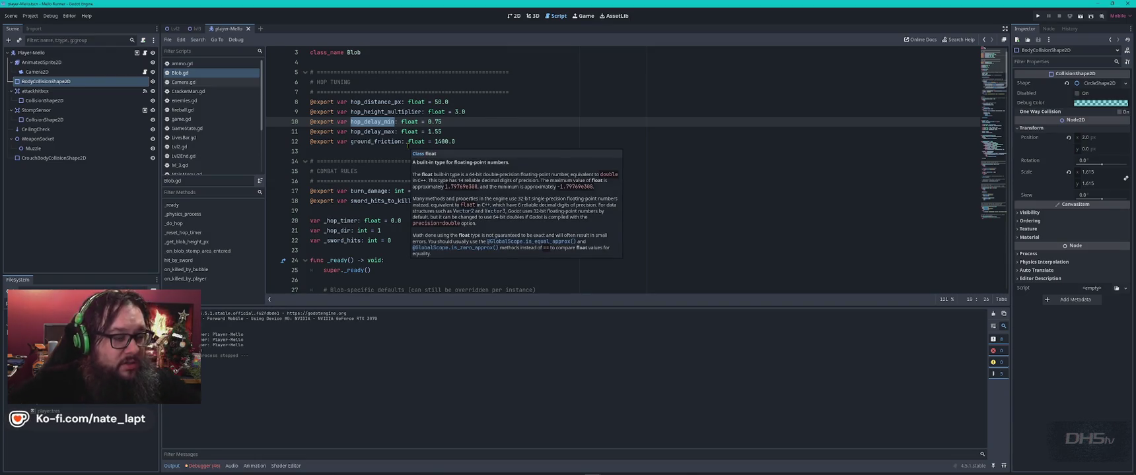
pyautogui.hotkey('alt', 'Tab')
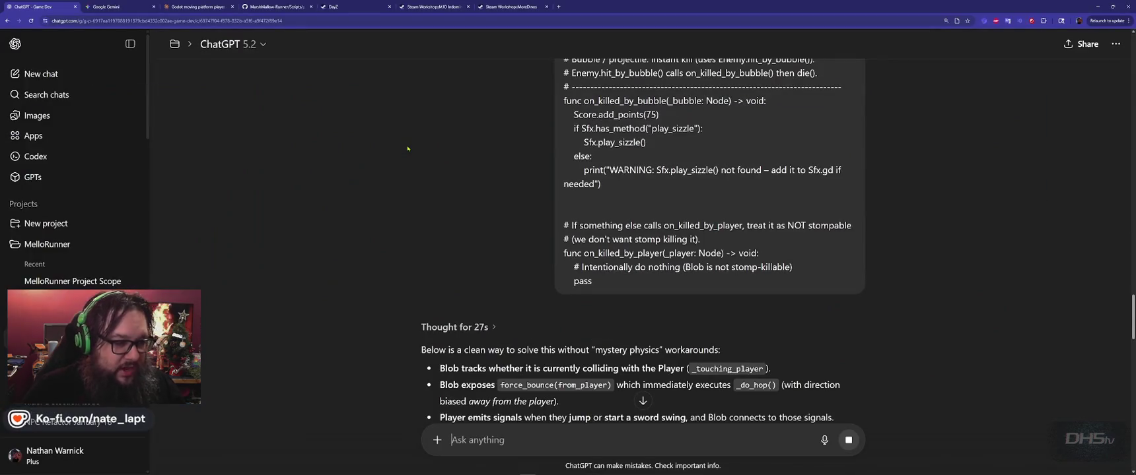
# Step: Read the reply's explanation of forcing _do_hop and its updated blob.gd code
pyautogui.scroll(-2, 408, 149)
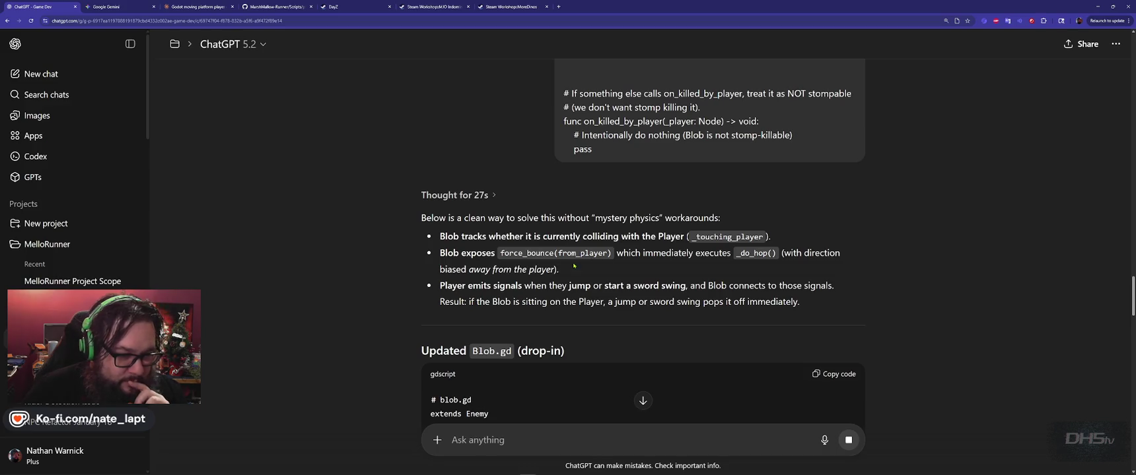
pyautogui.doubleClick(753, 252)
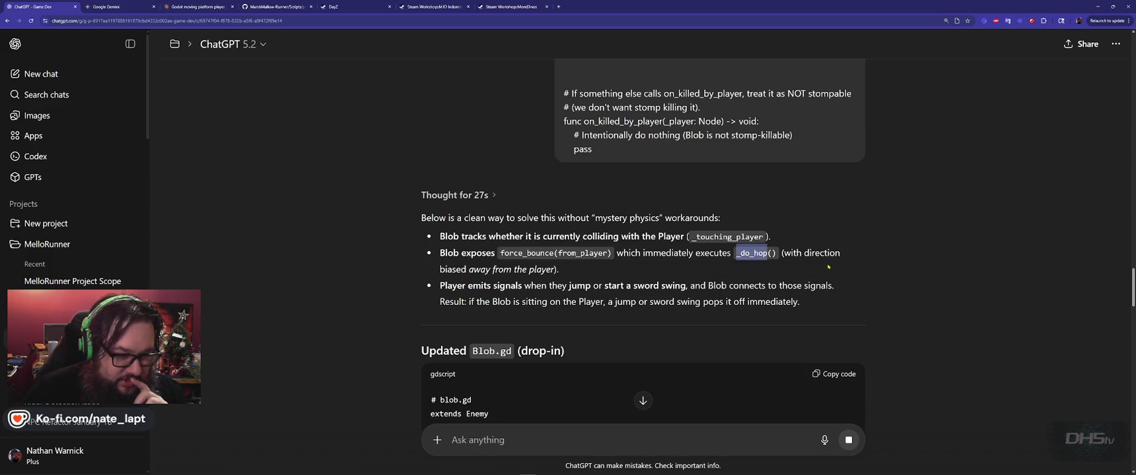
pyautogui.click(582, 305)
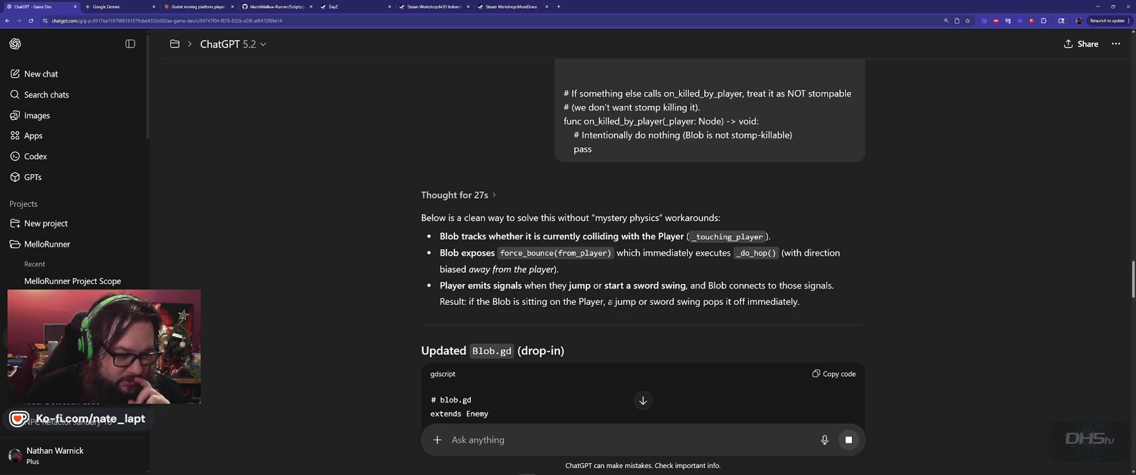
pyautogui.scroll(-1, 581, 305)
pyautogui.scroll(-10, 331, 309)
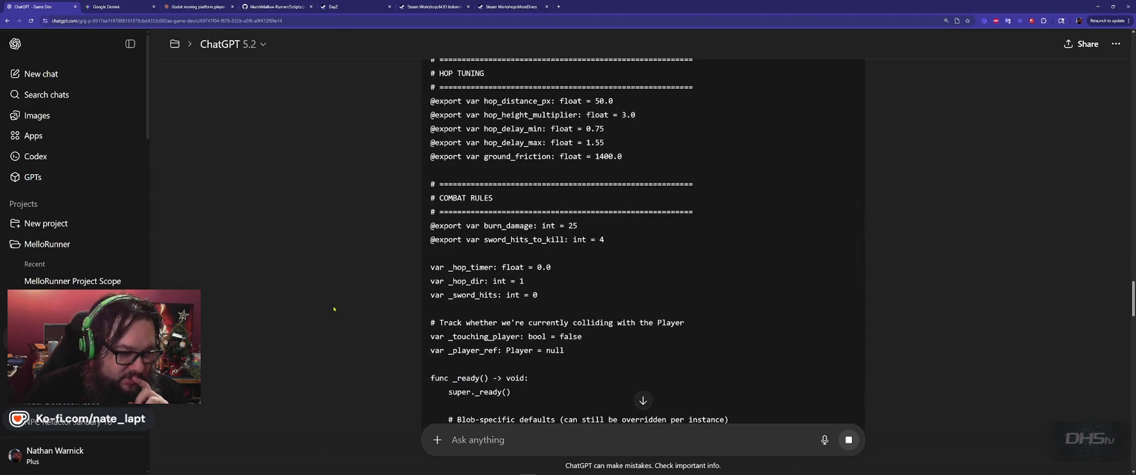
pyautogui.scroll(10, 341, 308)
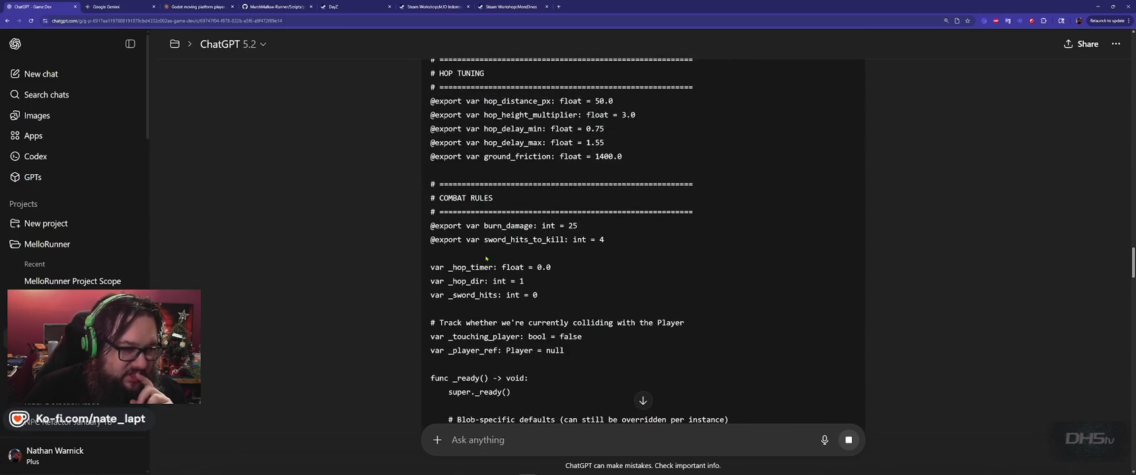
pyautogui.scroll(1, 486, 258)
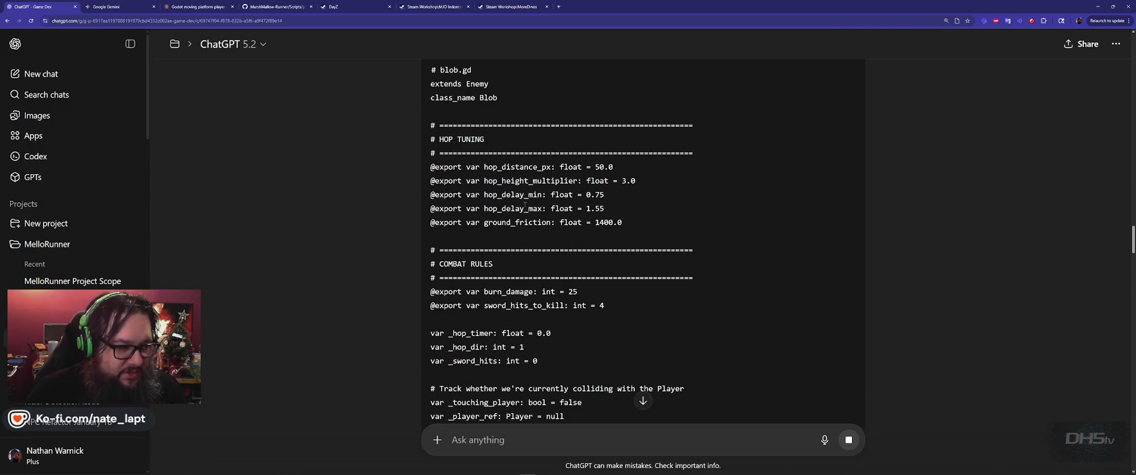
# Step: Compare hop_delay_min with Blob.gd, then scroll down to the 'Required Player.gd additions' section
pyautogui.hotkey('alt', 'Tab')
pyautogui.doubleClick(372, 141)
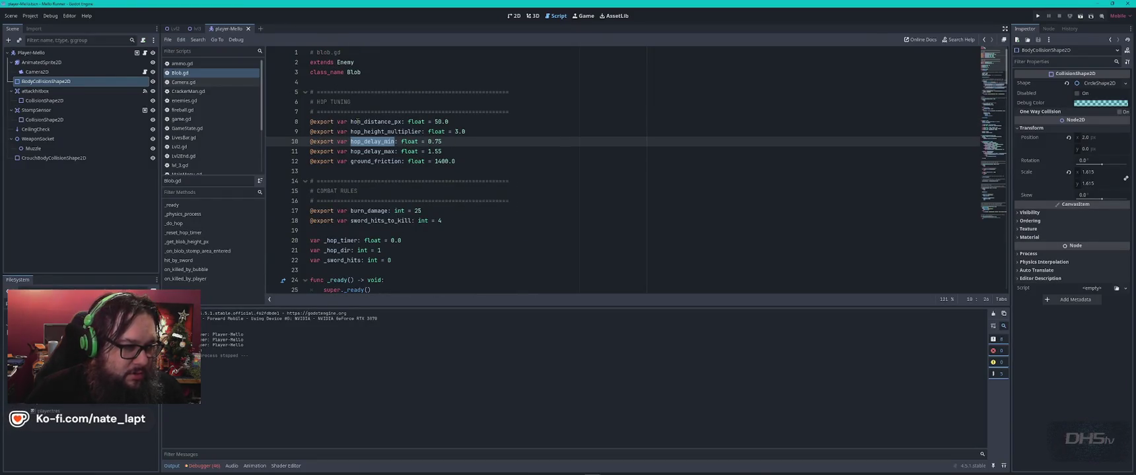
pyautogui.hotkey('alt', 'Tab')
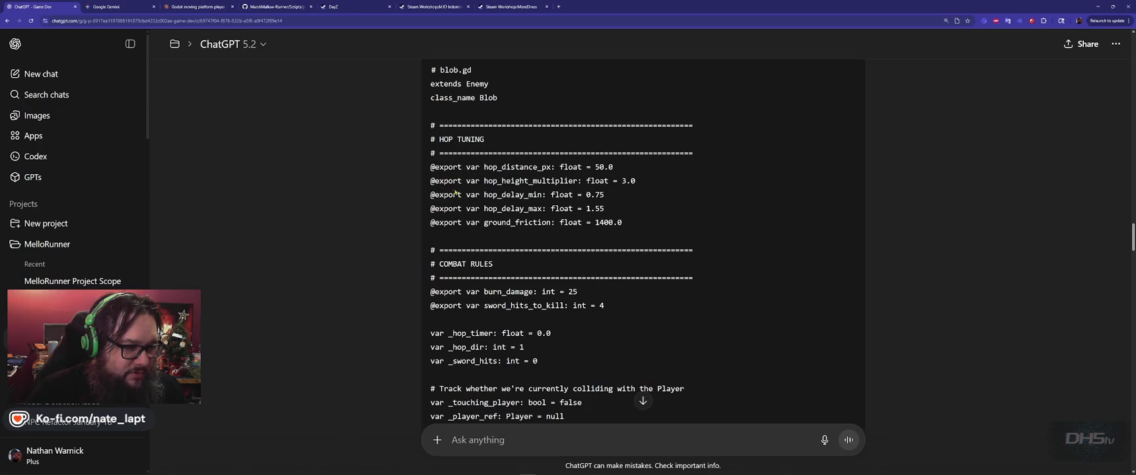
pyautogui.scroll(-1, 528, 258)
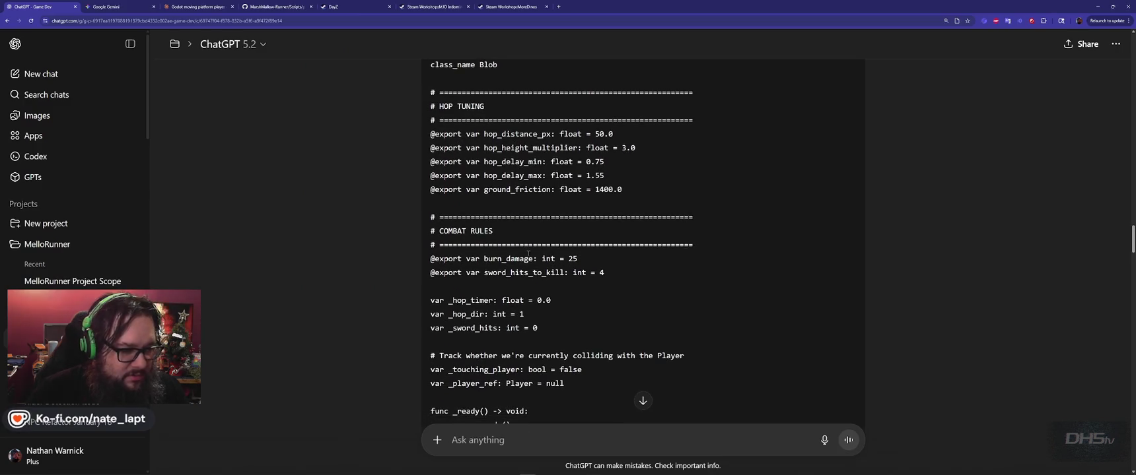
pyautogui.scroll(-2, 528, 257)
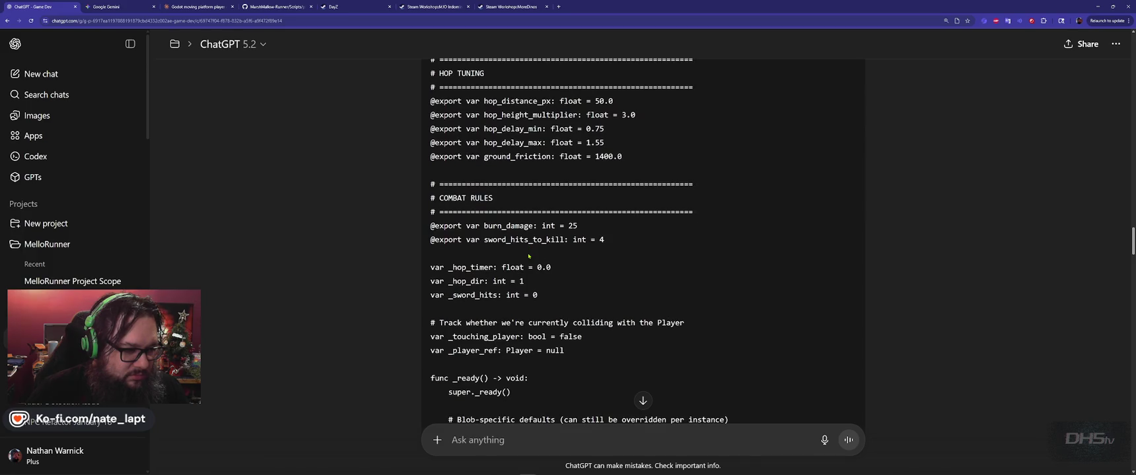
pyautogui.scroll(-5, 528, 256)
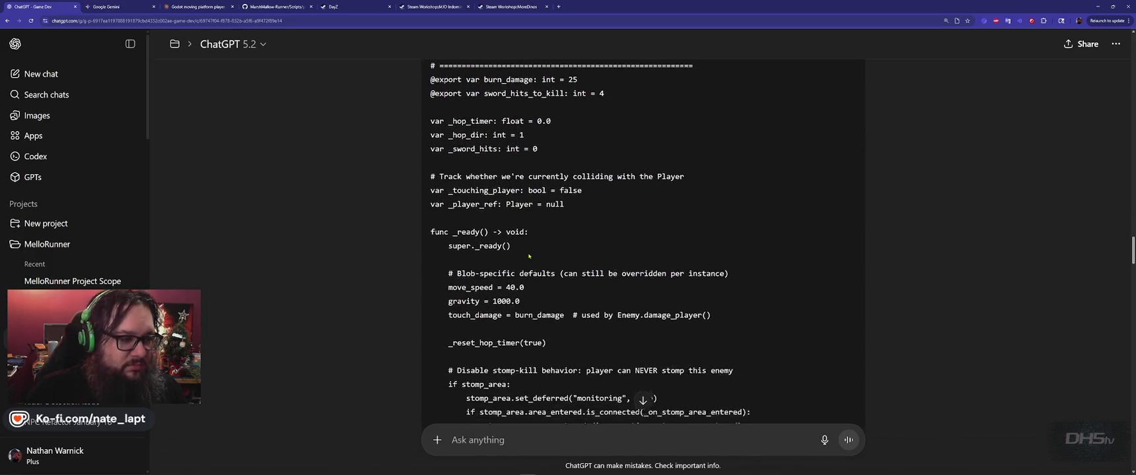
pyautogui.scroll(-20, 529, 258)
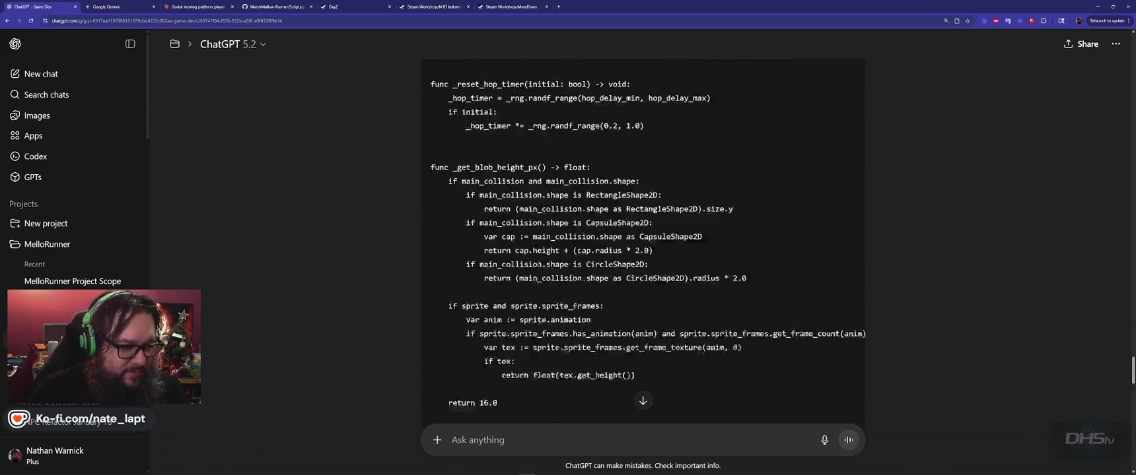
pyautogui.scroll(-8, 540, 266)
pyautogui.scroll(2, 541, 269)
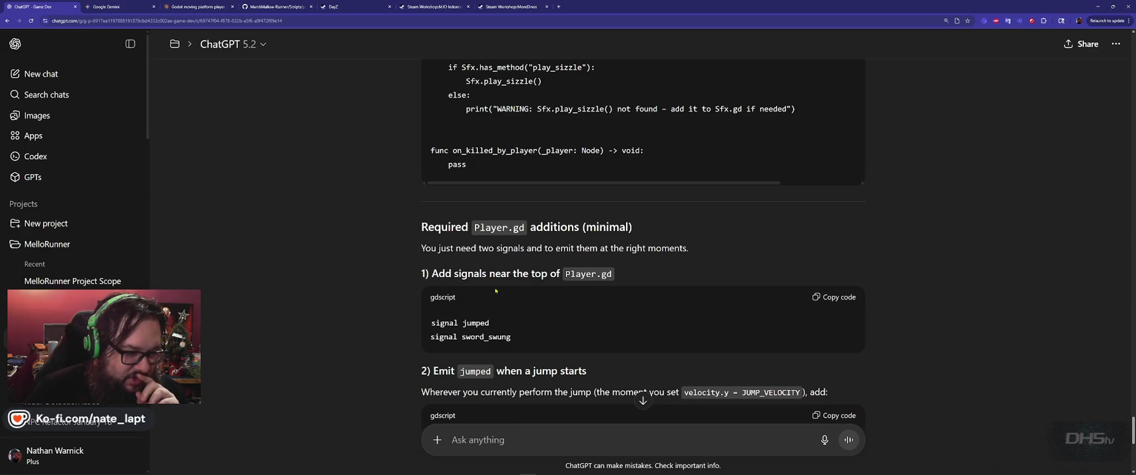
# Step: Scroll to the jumped.emit()/sword_swung.emit() steps and the 'Notes on why this works'
pyautogui.scroll(-1, 494, 290)
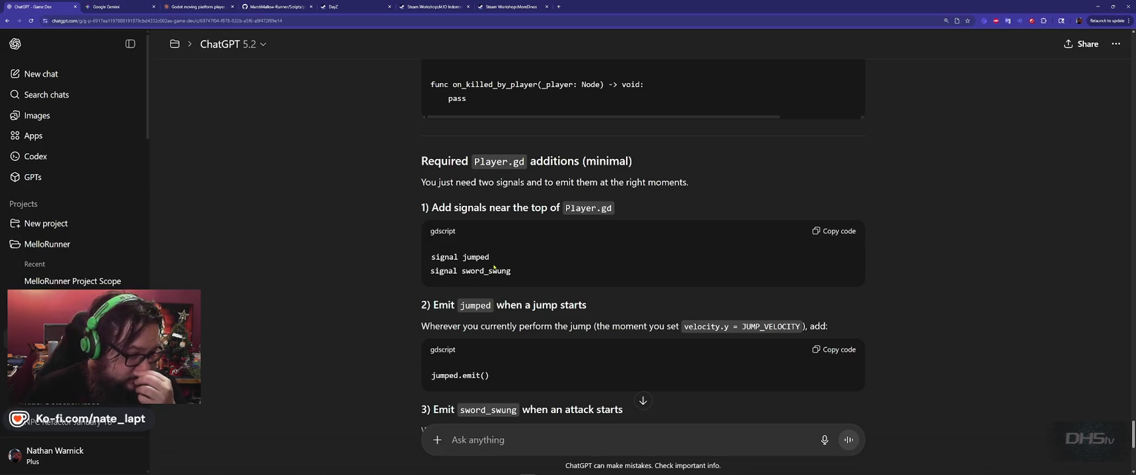
pyautogui.scroll(-2, 494, 267)
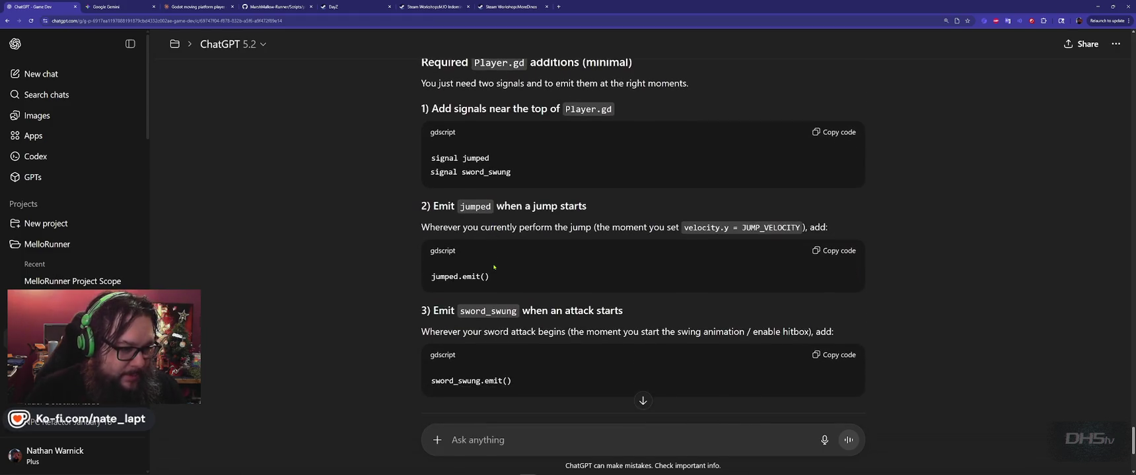
pyautogui.scroll(-4, 494, 267)
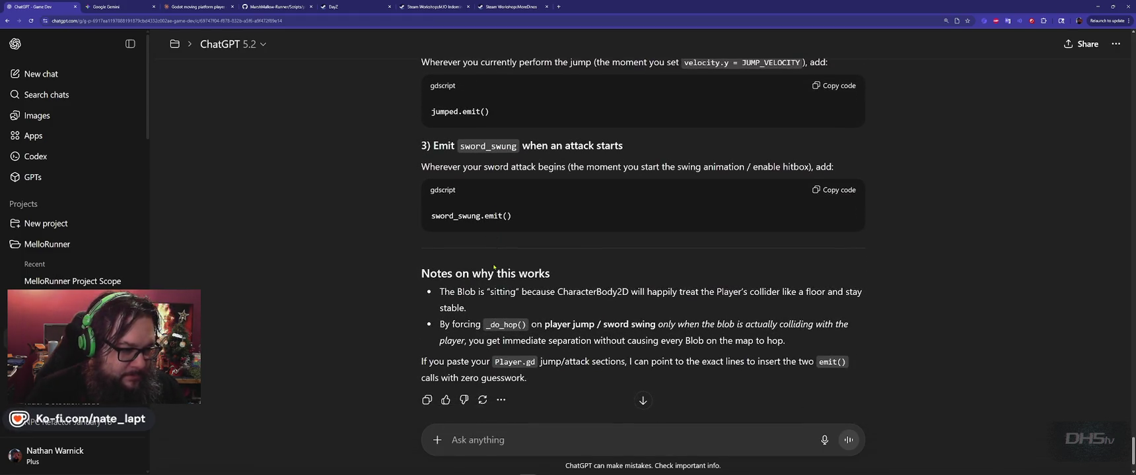
pyautogui.scroll(-1, 494, 267)
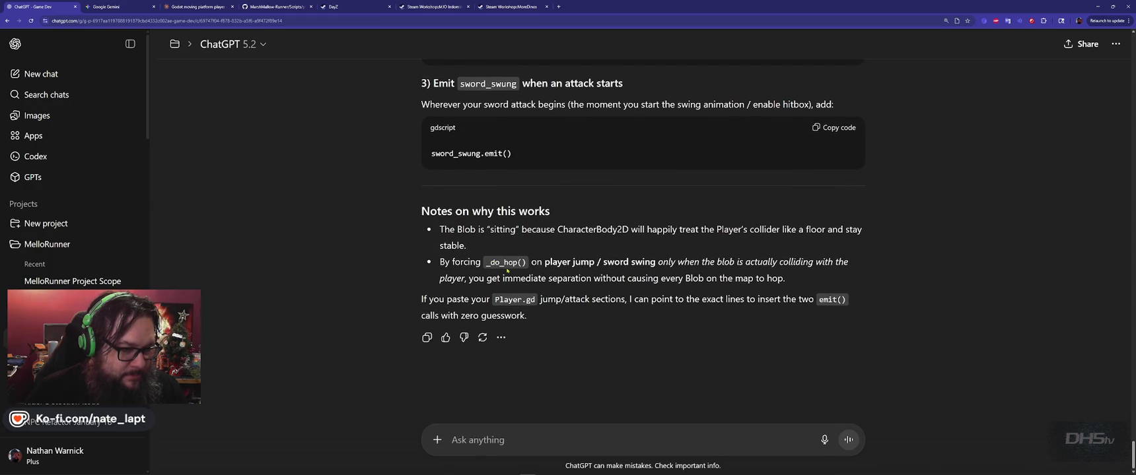
# Step: Ask ChatGPT whether the bounce can use sword collision instead of checking for the swing
pyautogui.click(525, 439)
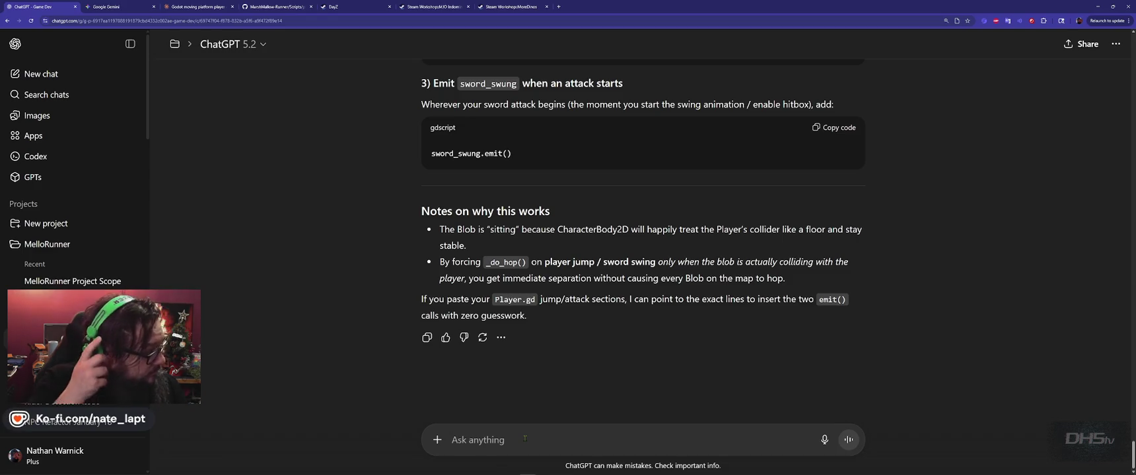
pyautogui.write('can we ')
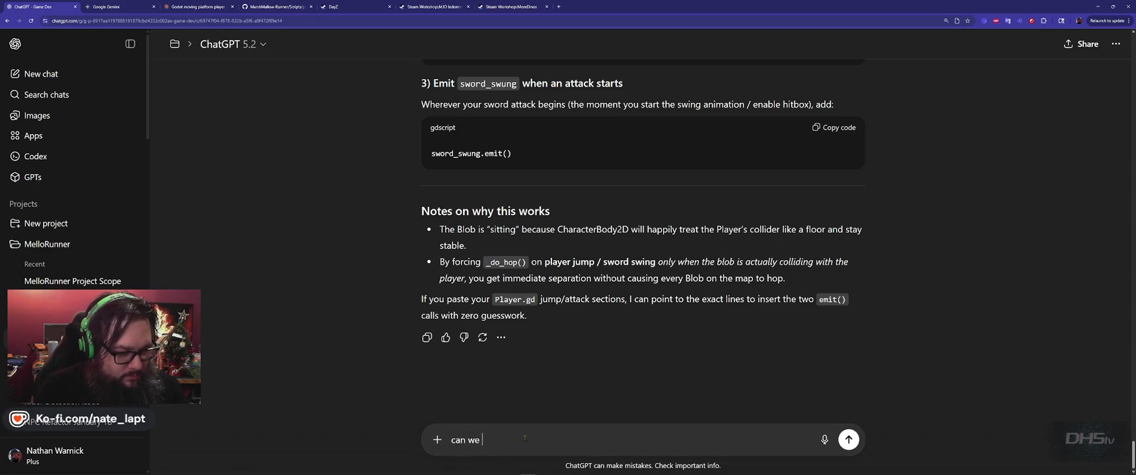
pyautogui.write('do this by swo')
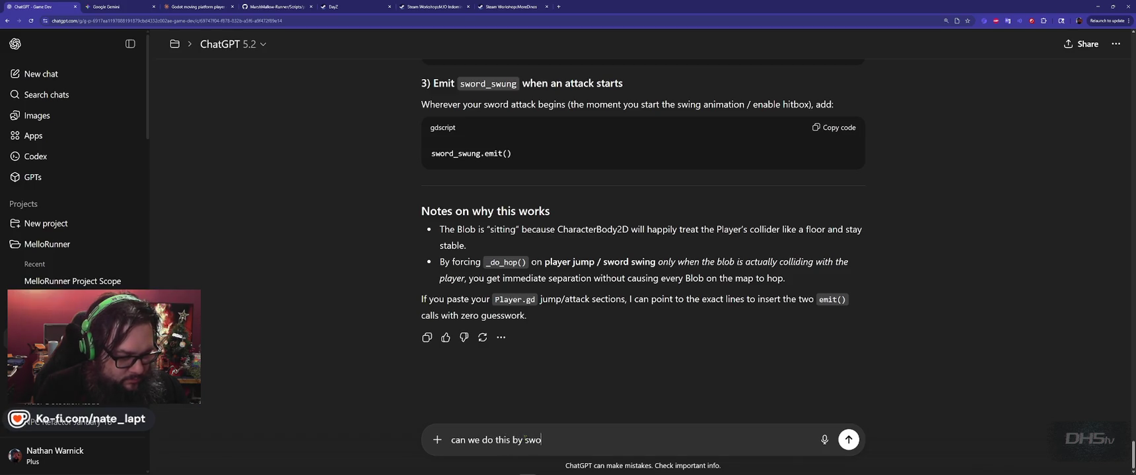
pyautogui.write('rd collision?')
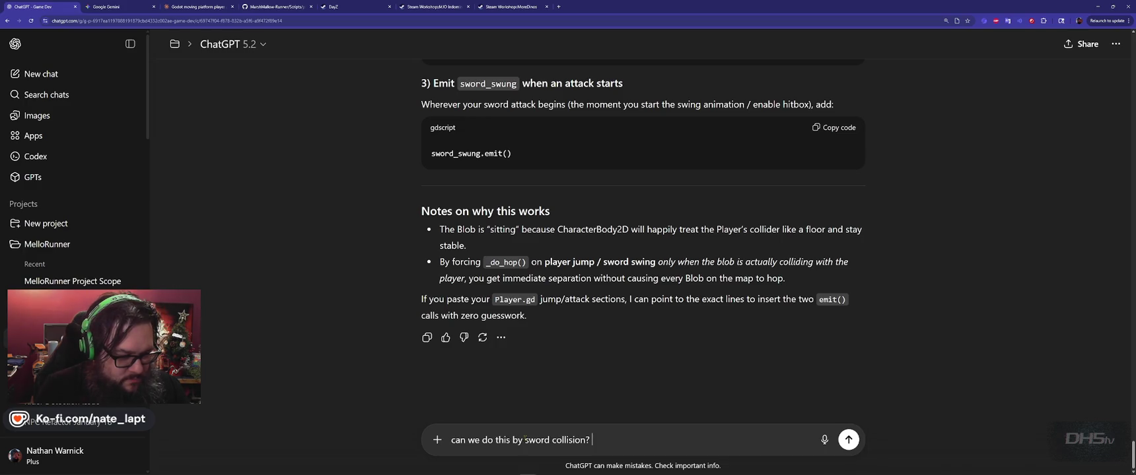
pyautogui.press('BackSpace')
pyautogui.write('instead')
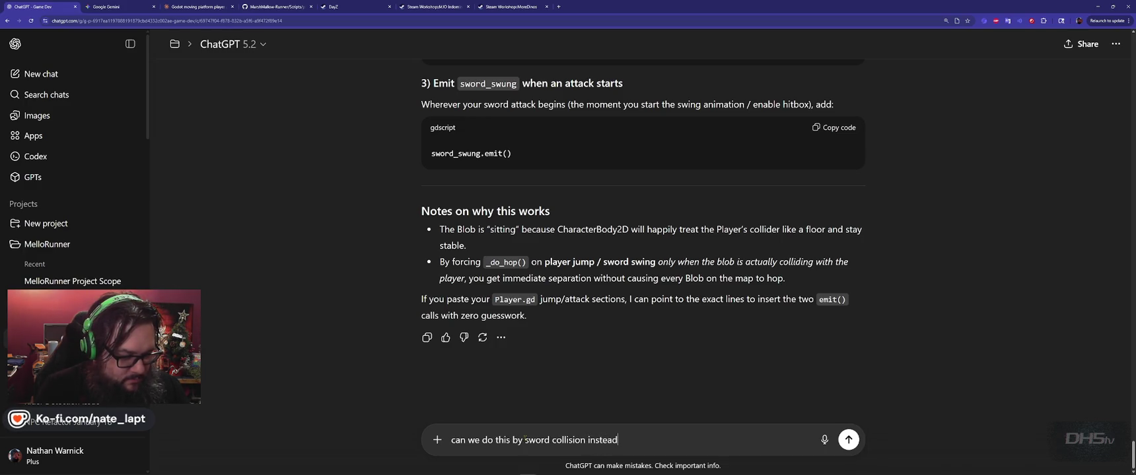
pyautogui.write(' of')
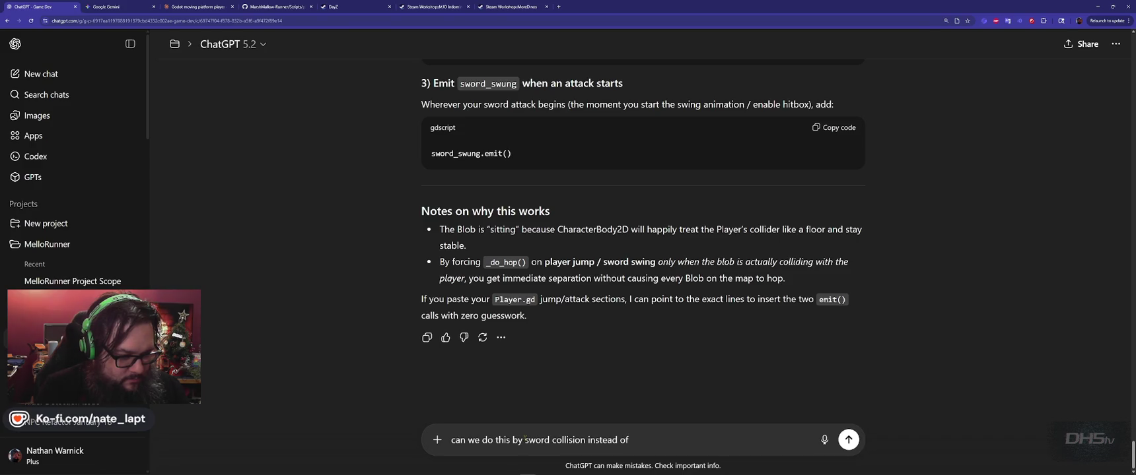
pyautogui.write(' checking for swing.')
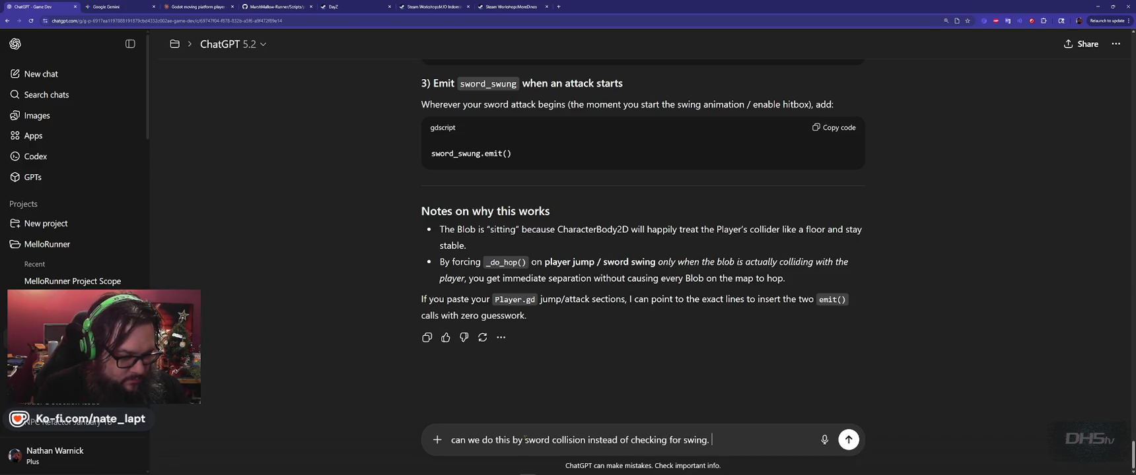
pyautogui.press('Return')
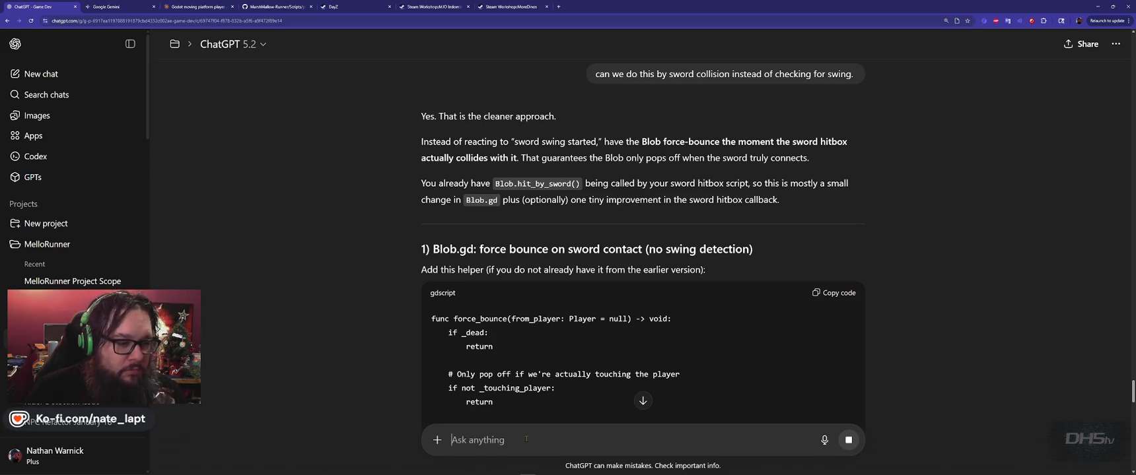
# Step: Read the reply's new force_bounce(from_player) helper for Blob.gd
pyautogui.scroll(-2, 526, 439)
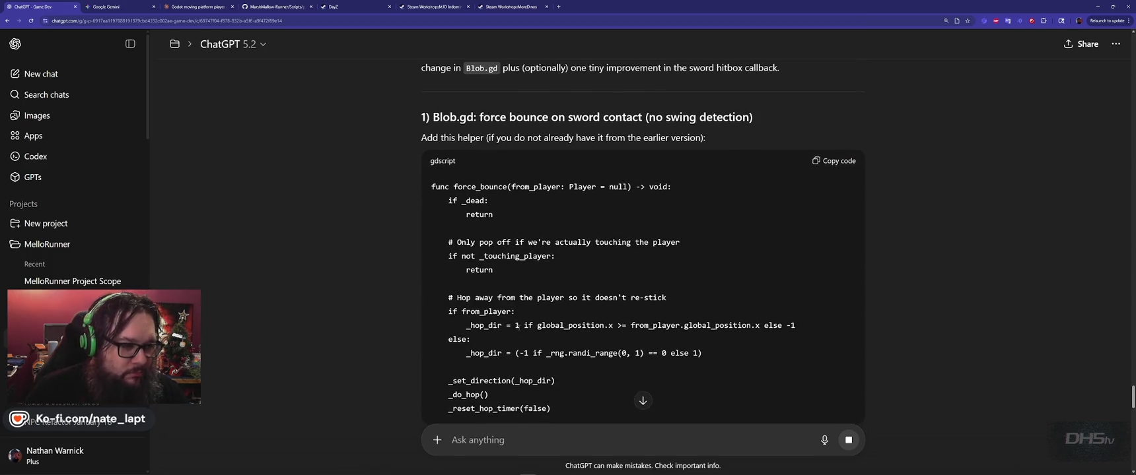
pyautogui.scroll(-1, 451, 242)
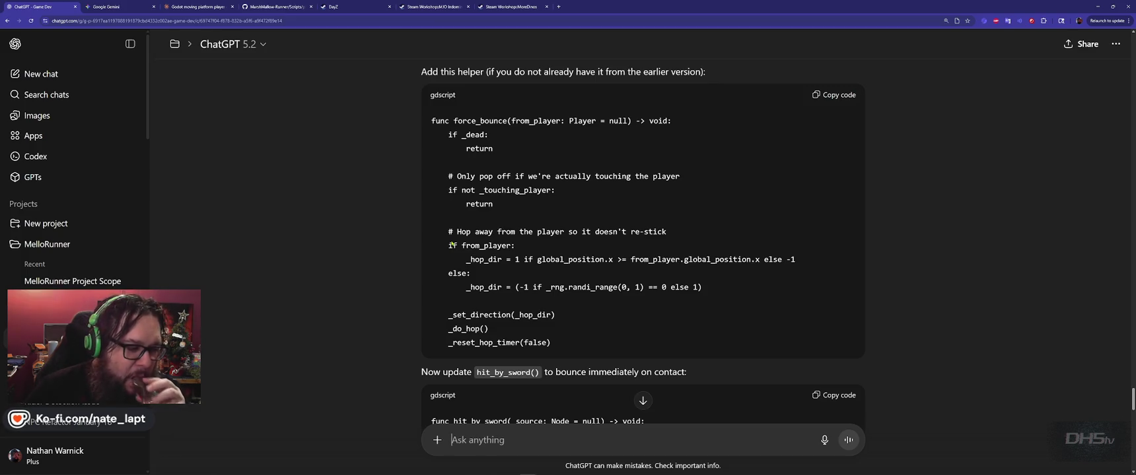
pyautogui.scroll(-1, 451, 245)
pyautogui.scroll(-1, 451, 242)
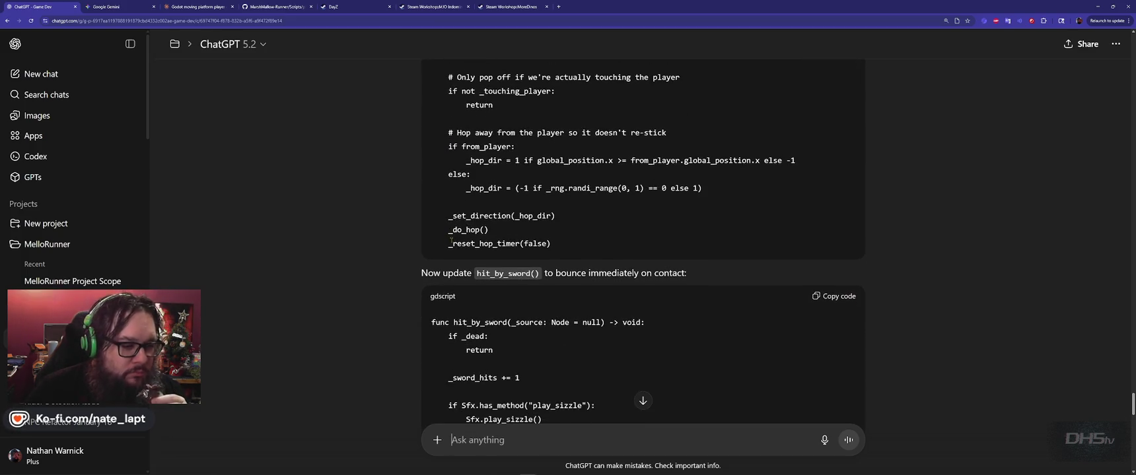
pyautogui.scroll(2, 451, 242)
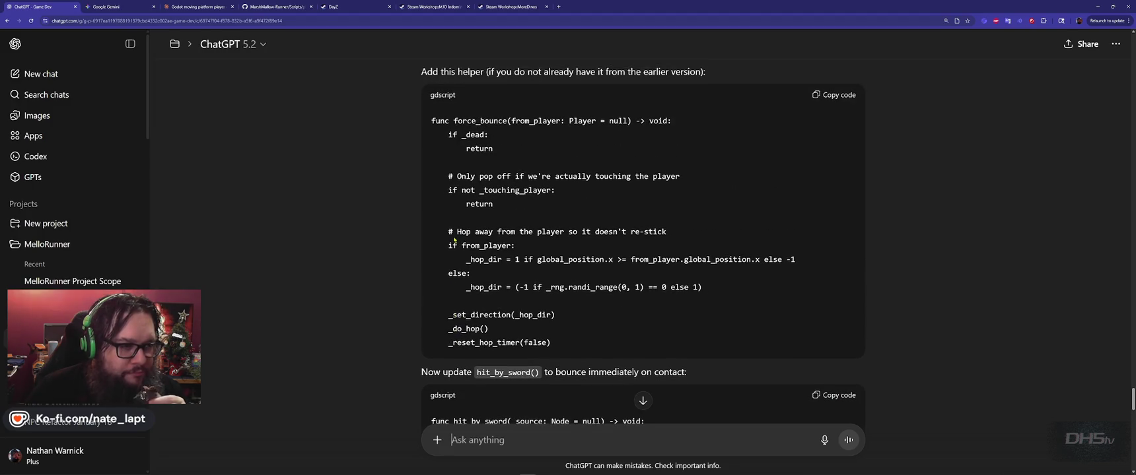
pyautogui.scroll(2, 455, 240)
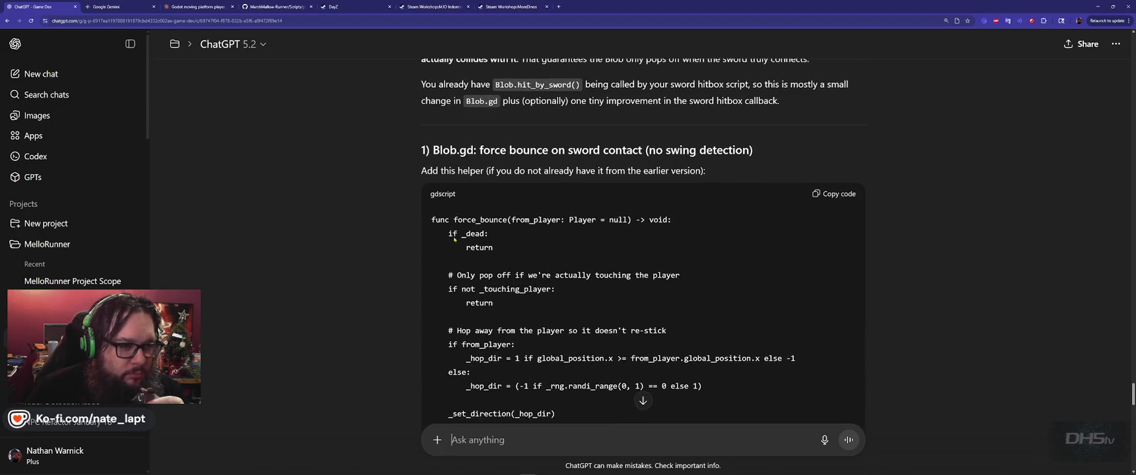
pyautogui.scroll(-4, 643, 243)
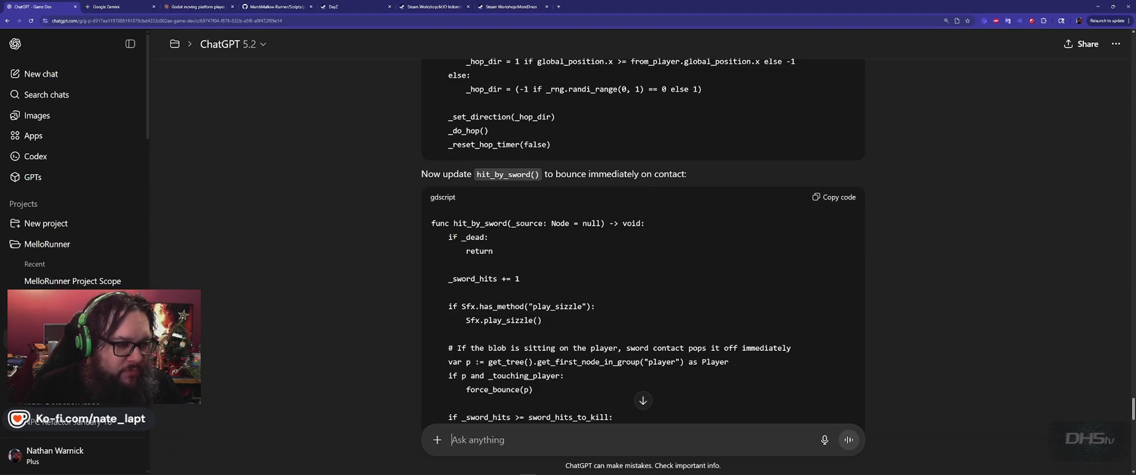
pyautogui.scroll(-1, 642, 243)
pyautogui.scroll(-3, 455, 239)
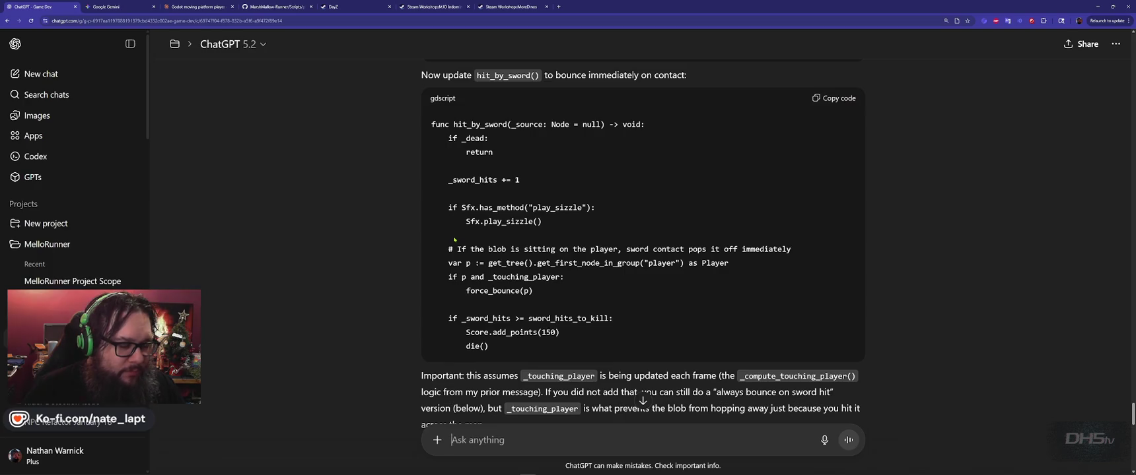
pyautogui.scroll(-2, 454, 239)
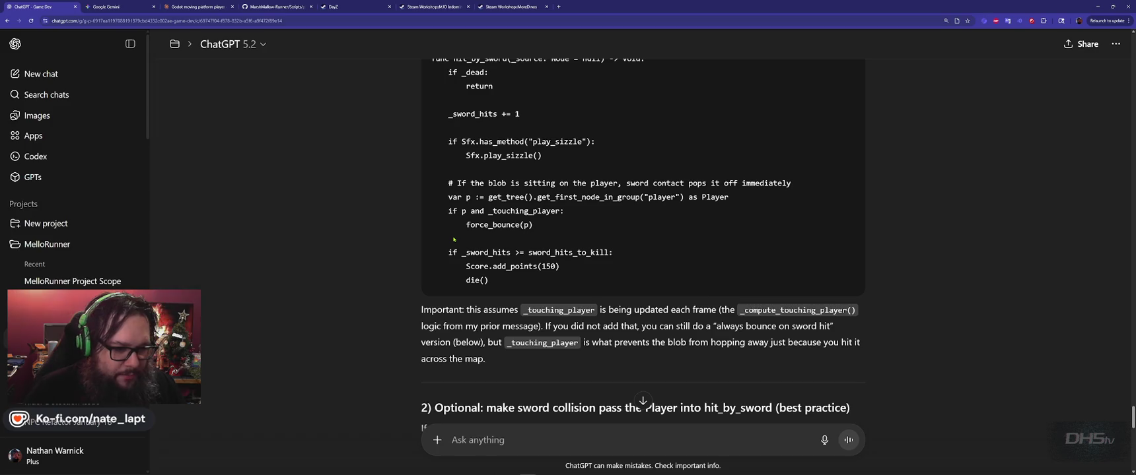
# Step: Review the updated hit_by_sword() code, then return to Blob.gd in Godot
pyautogui.scroll(-3, 454, 239)
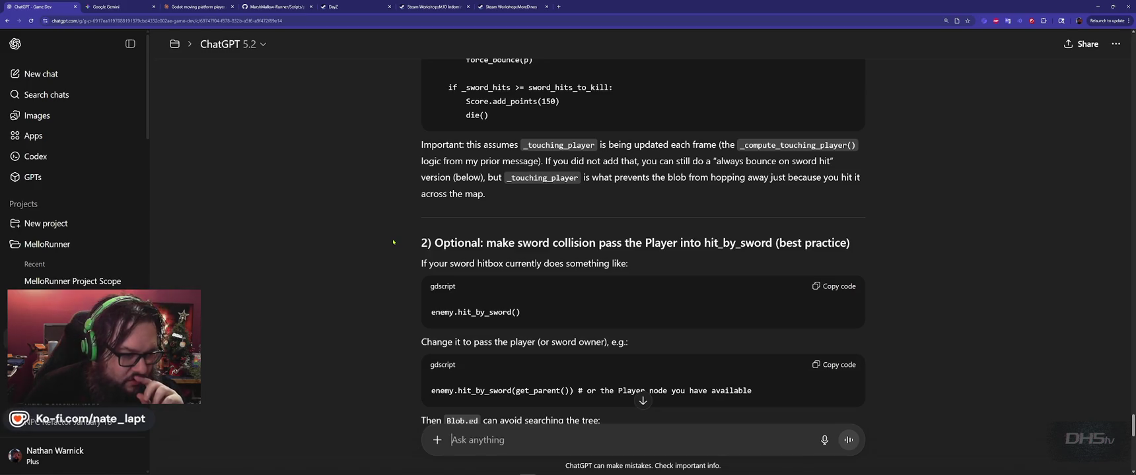
pyautogui.scroll(-3, 393, 242)
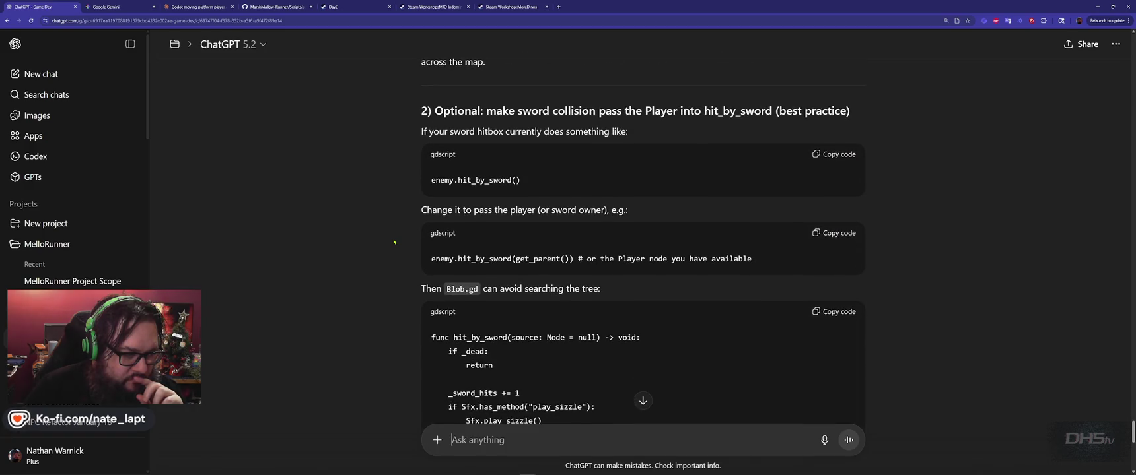
pyautogui.scroll(-1, 393, 242)
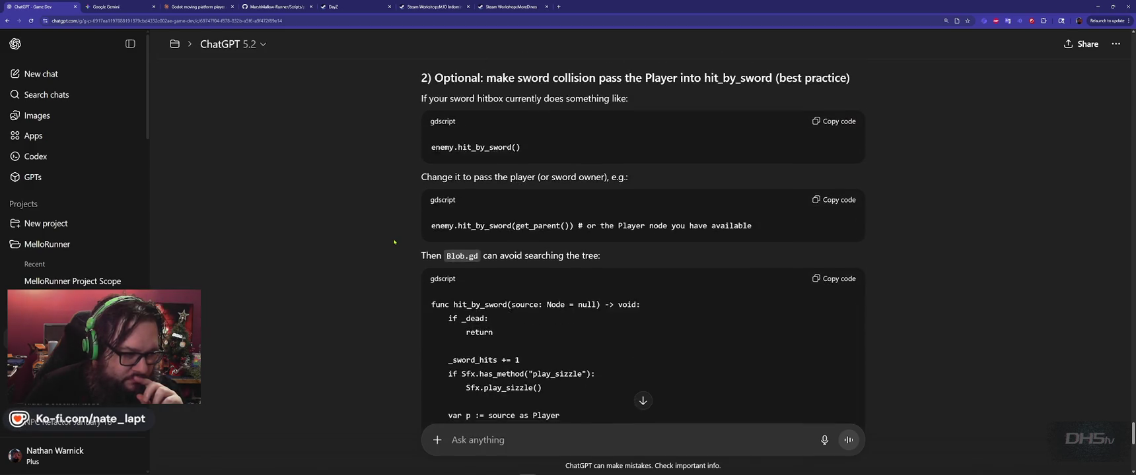
pyautogui.scroll(-2, 393, 242)
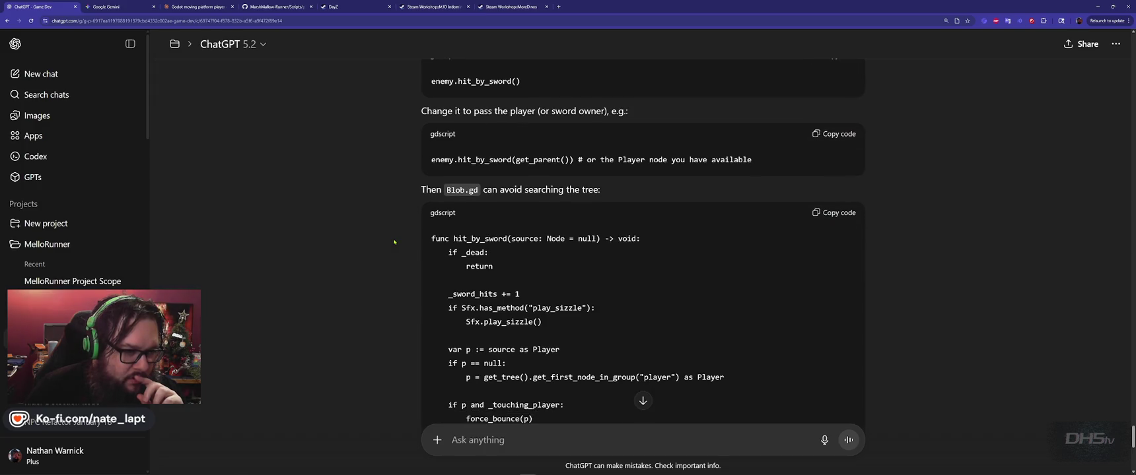
pyautogui.scroll(-5, 395, 242)
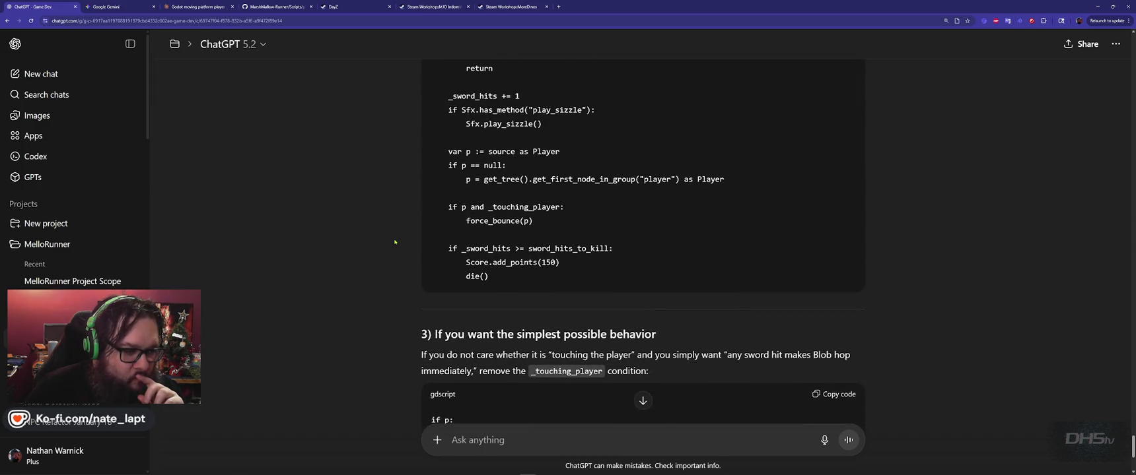
pyautogui.scroll(-3, 394, 243)
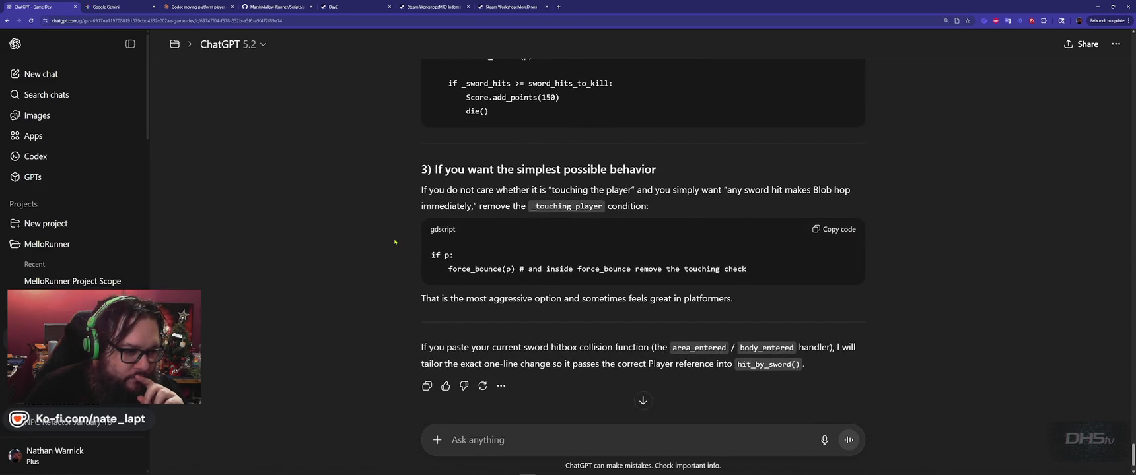
pyautogui.scroll(-2, 394, 243)
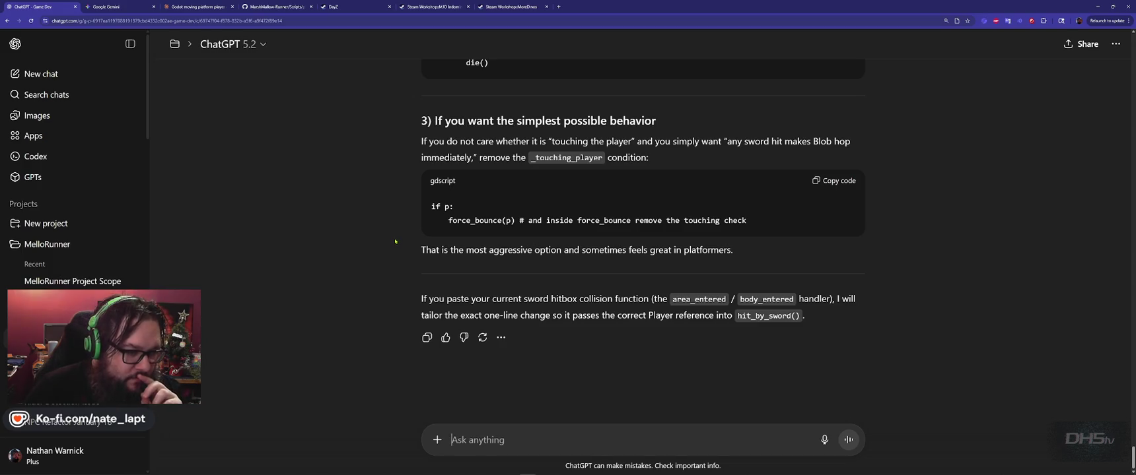
pyautogui.scroll(10, 395, 242)
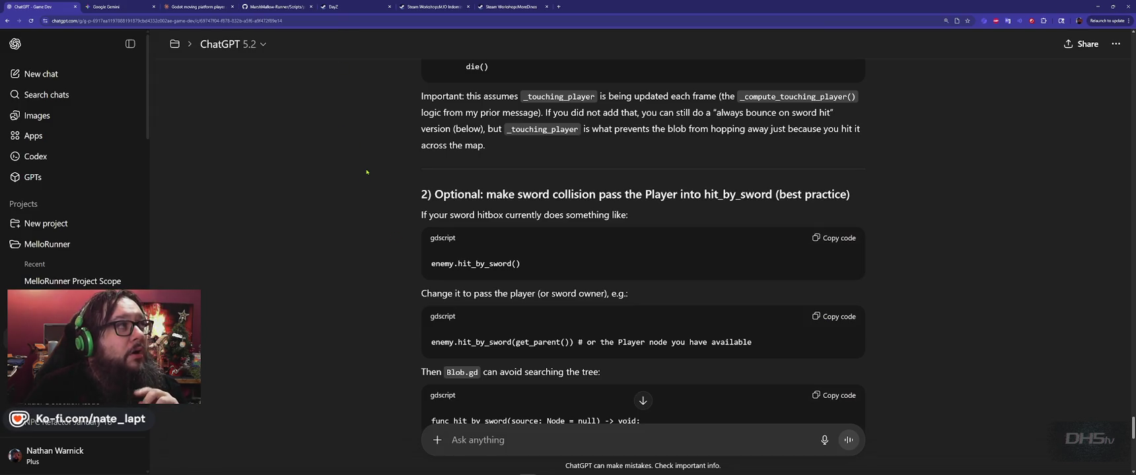
pyautogui.scroll(10, 367, 172)
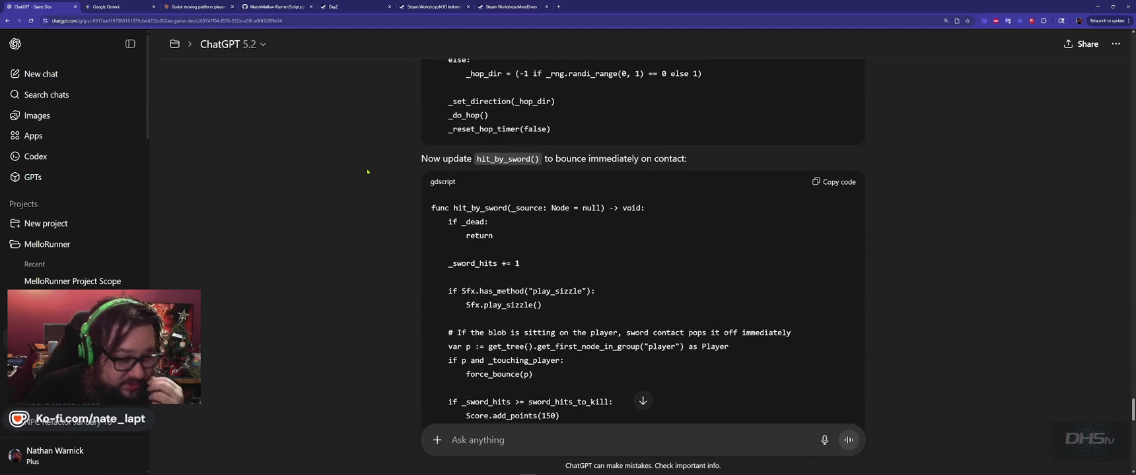
pyautogui.scroll(10, 372, 175)
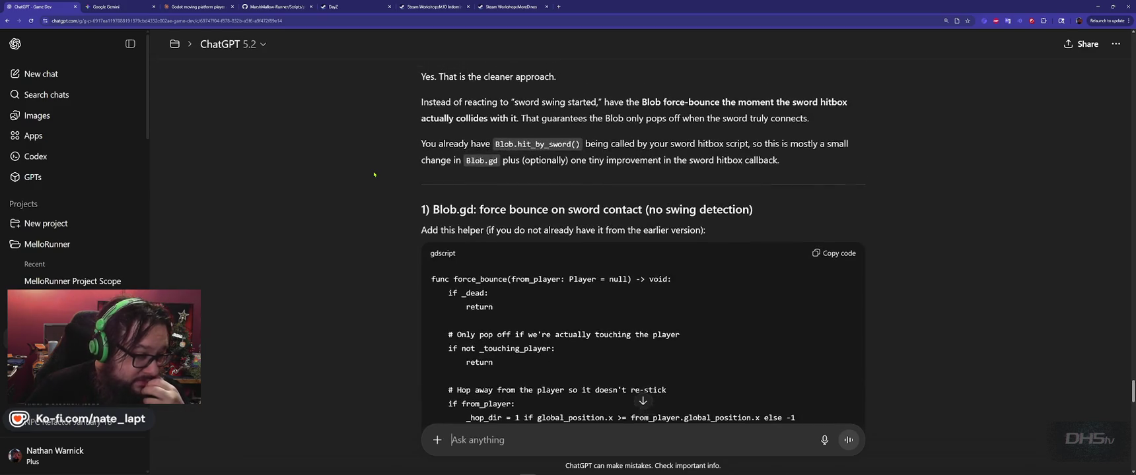
pyautogui.scroll(-3, 374, 174)
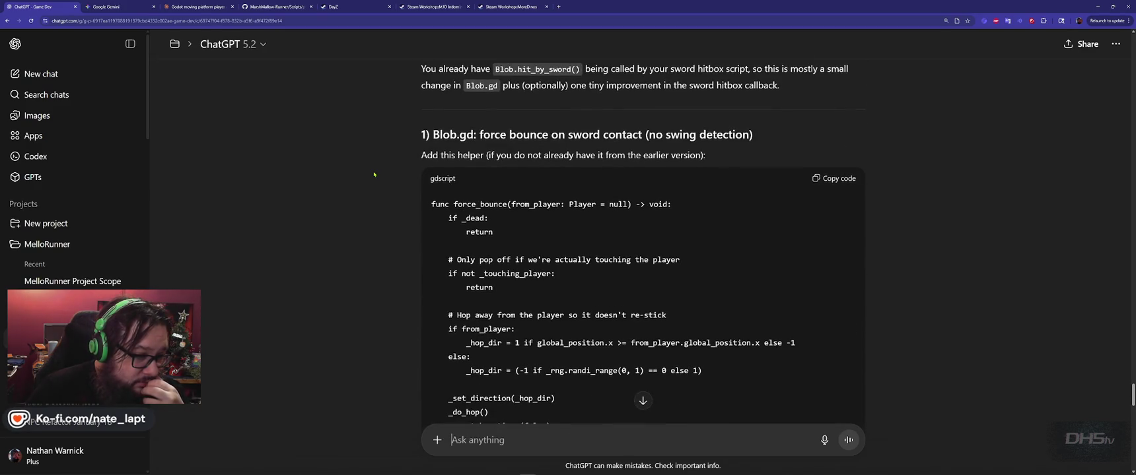
pyautogui.scroll(-1, 373, 175)
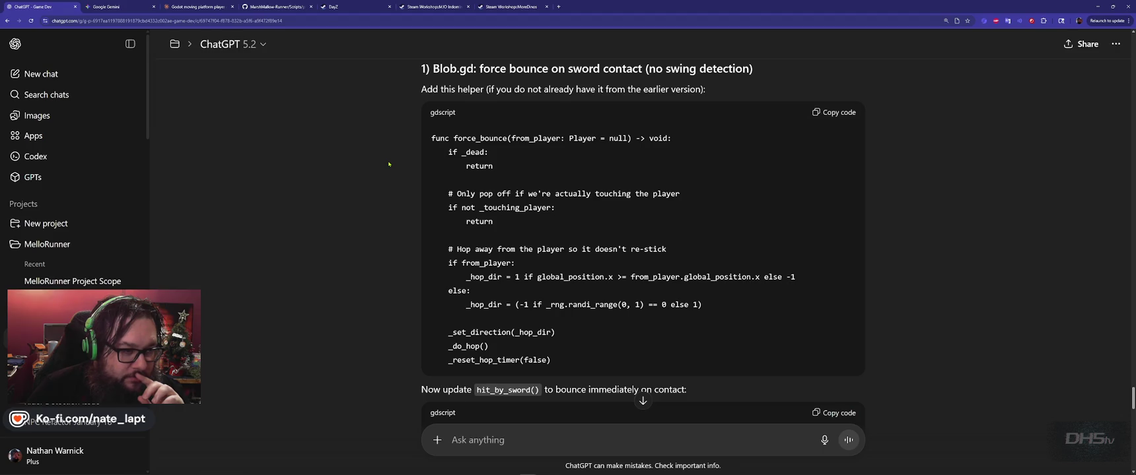
pyautogui.scroll(1, 389, 164)
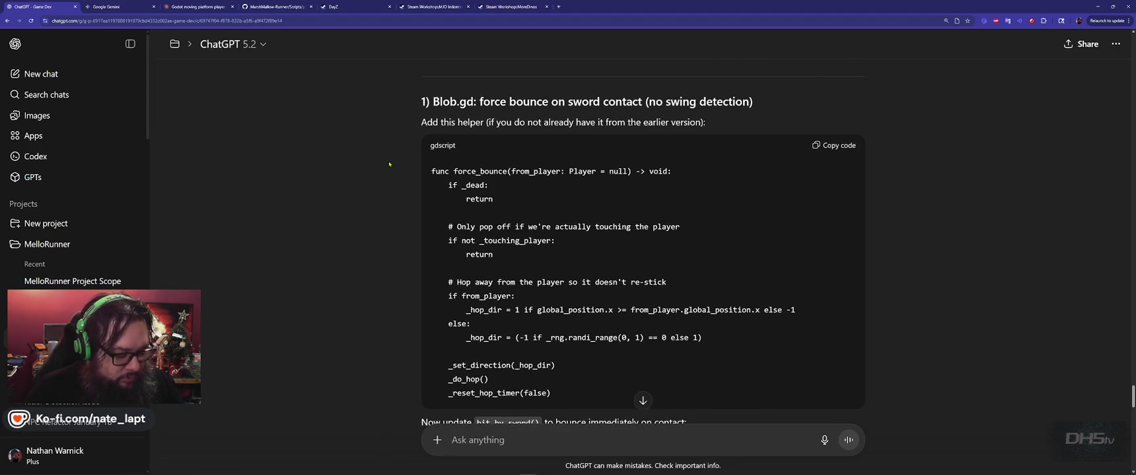
pyautogui.hotkey('alt', 'Tab')
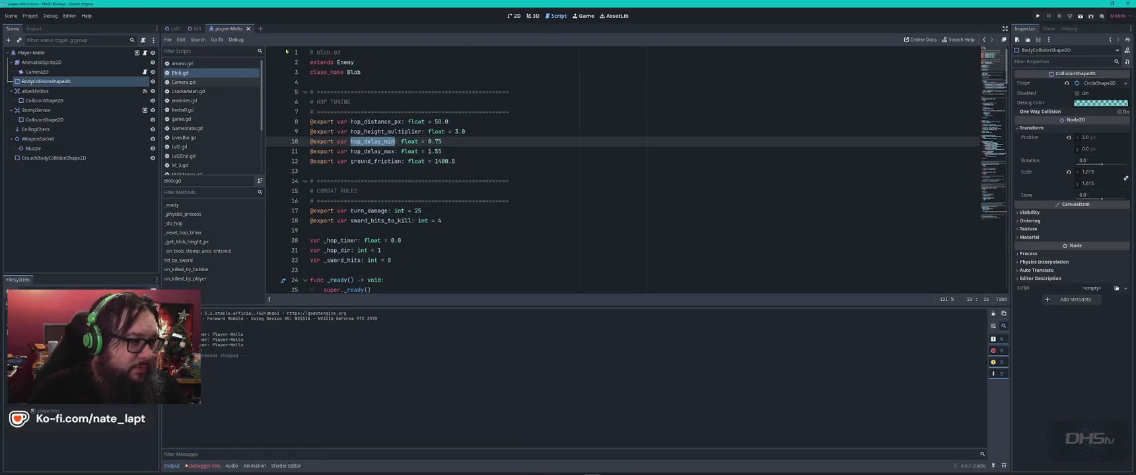
# Step: Search Blob.gd for force_bounce to confirm it doesn't already exist
pyautogui.click(183, 76)
pyautogui.click(536, 163)
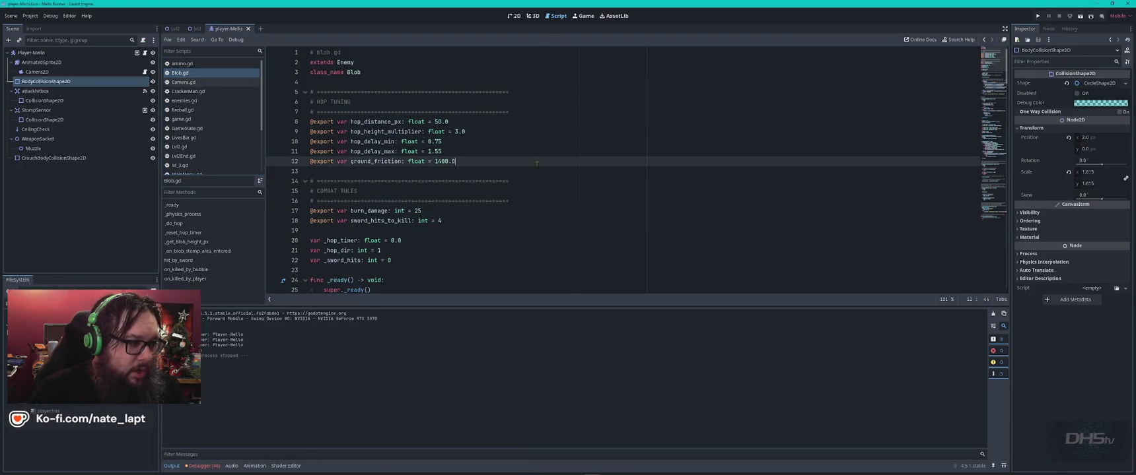
pyautogui.hotkey('alt', 'Tab')
pyautogui.doubleClick(490, 170)
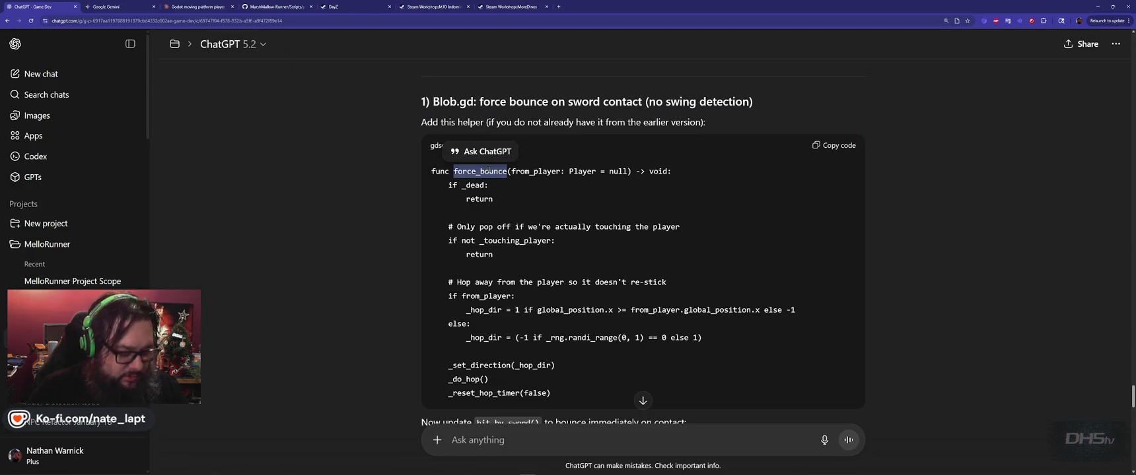
pyautogui.hotkey('ctrl', 'c')
pyautogui.hotkey('alt', 'Tab')
pyautogui.hotkey('ctrl', 'f')
pyautogui.hotkey('ctrl', 'v')
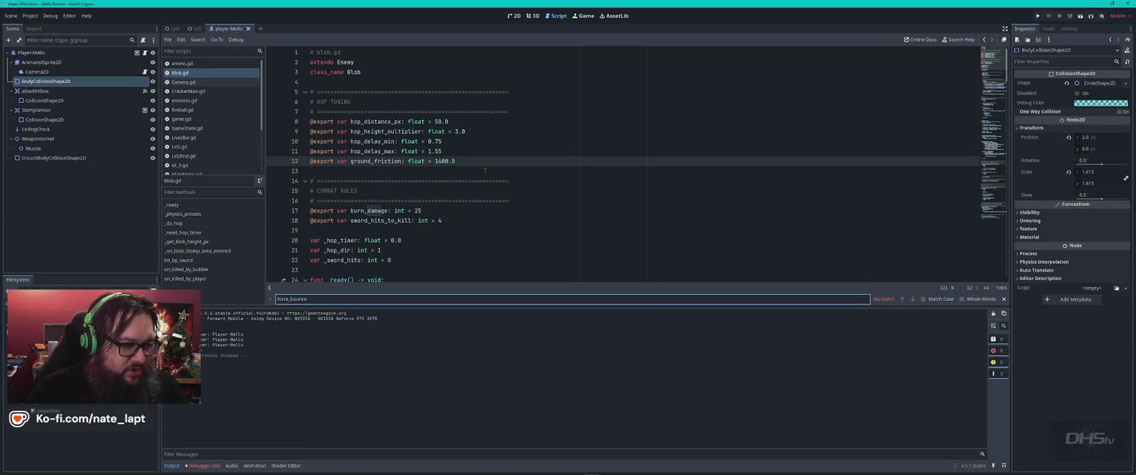
pyautogui.press('Escape')
# Step: Copy the force_bounce helper code from the ChatGPT answer
pyautogui.hotkey('alt', 'Tab')
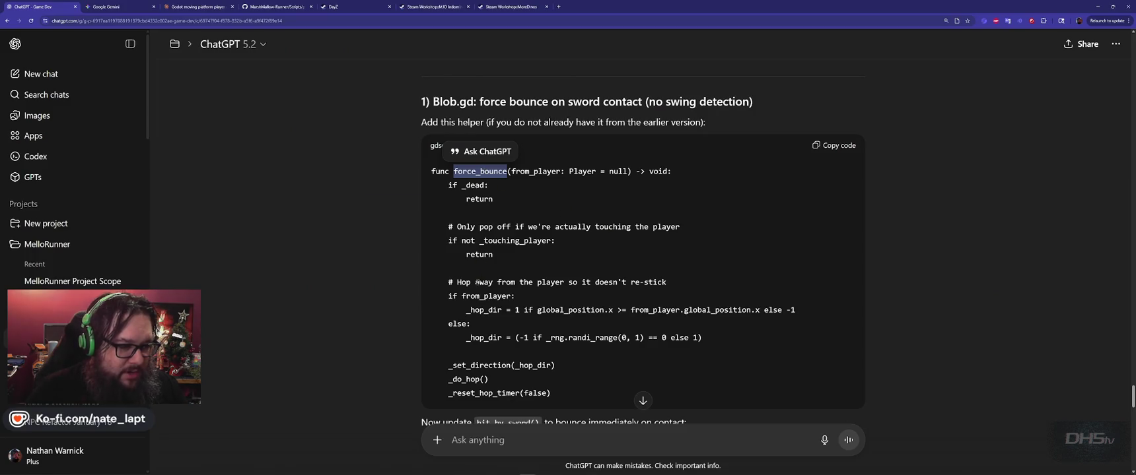
pyautogui.scroll(-2, 475, 282)
pyautogui.scroll(3, 475, 282)
pyautogui.click(835, 180)
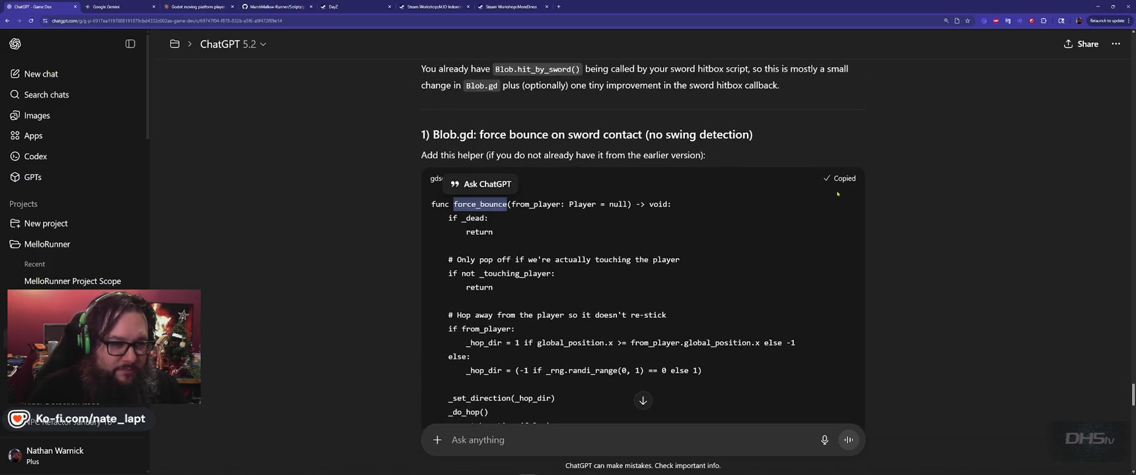
pyautogui.hotkey('alt', 'Tab')
# Step: Paste the helper into Blob.gd right after the _do_hop function
pyautogui.scroll(-5, 488, 225)
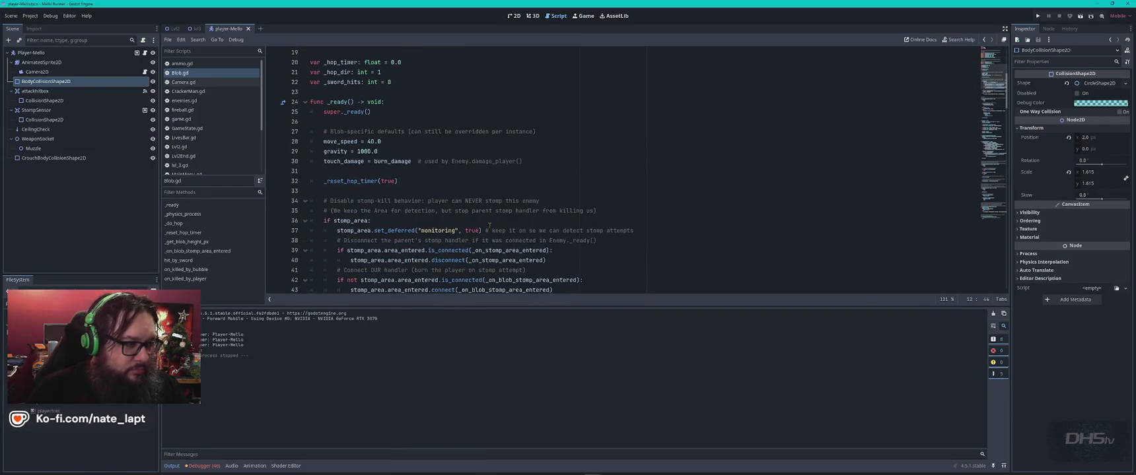
pyautogui.hotkey('ctrl', 'f')
pyautogui.write('hop')
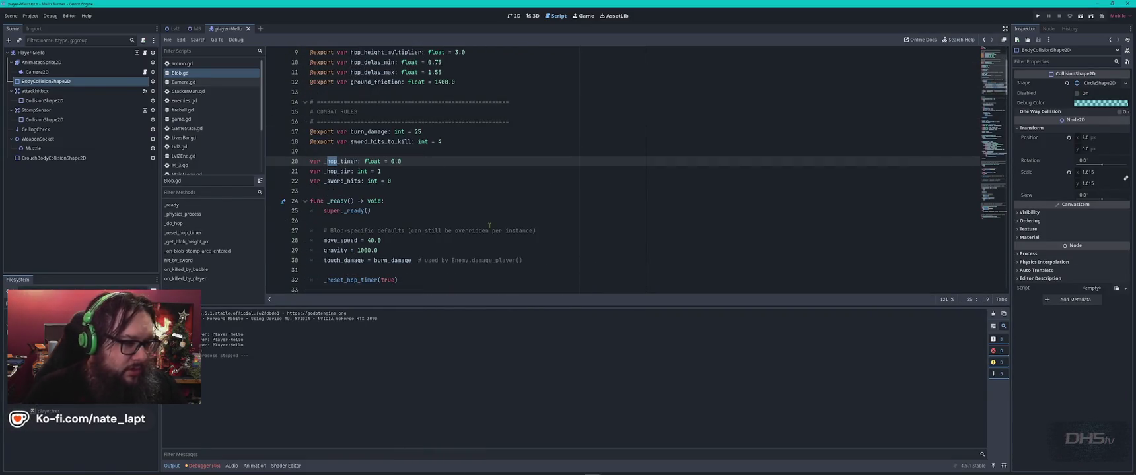
pyautogui.press('Return')
pyautogui.press('Return')
pyautogui.press('Return')
pyautogui.press('Return')
pyautogui.press('Return')
pyautogui.press('Return')
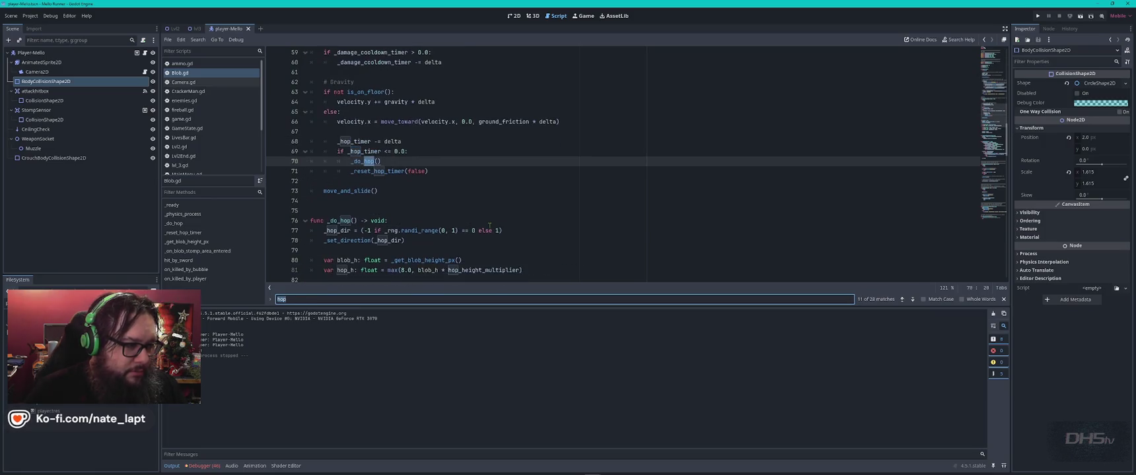
pyautogui.press('Escape')
pyautogui.scroll(-4, 462, 223)
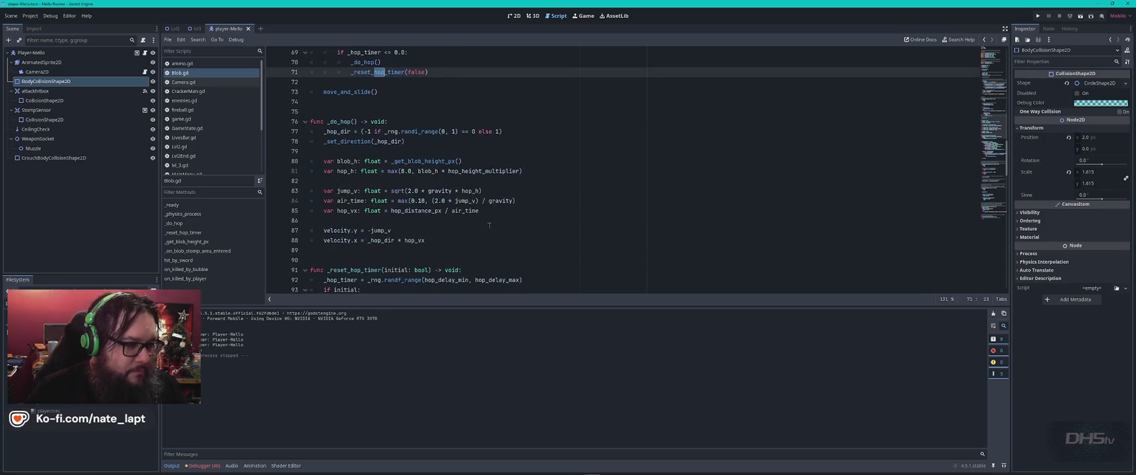
pyautogui.click(339, 224)
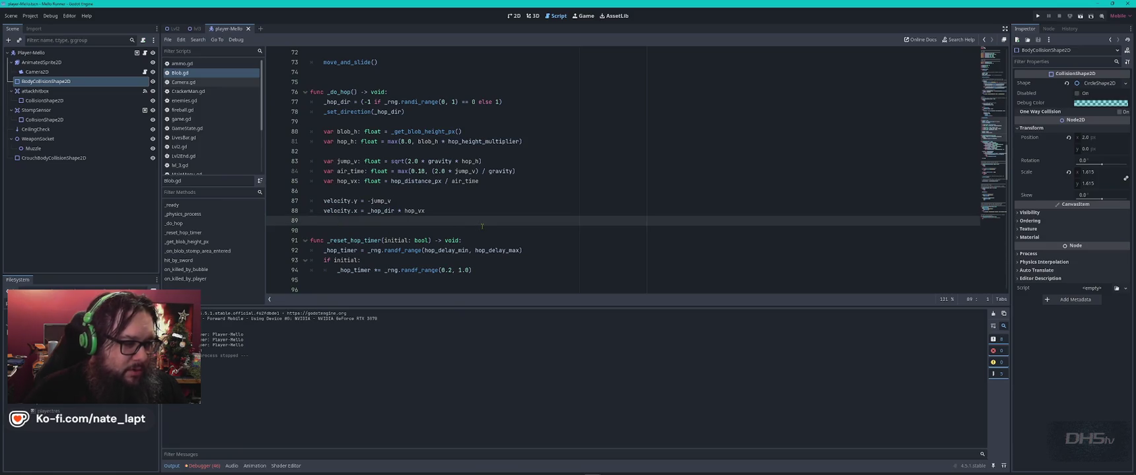
pyautogui.press('Return')
pyautogui.hotkey('ctrl', 'v')
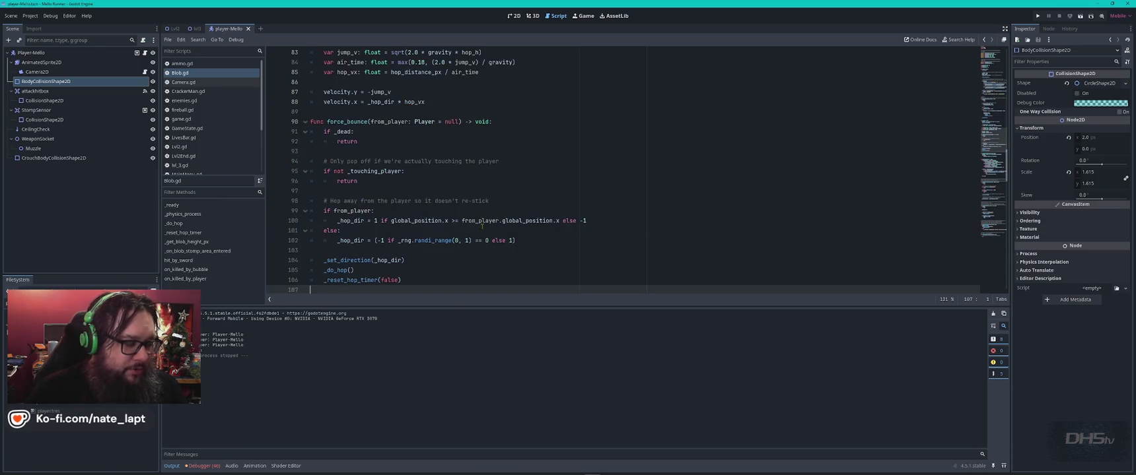
# Step: Rename the pasted function from force_bounce to force_hop
pyautogui.doubleClick(347, 122)
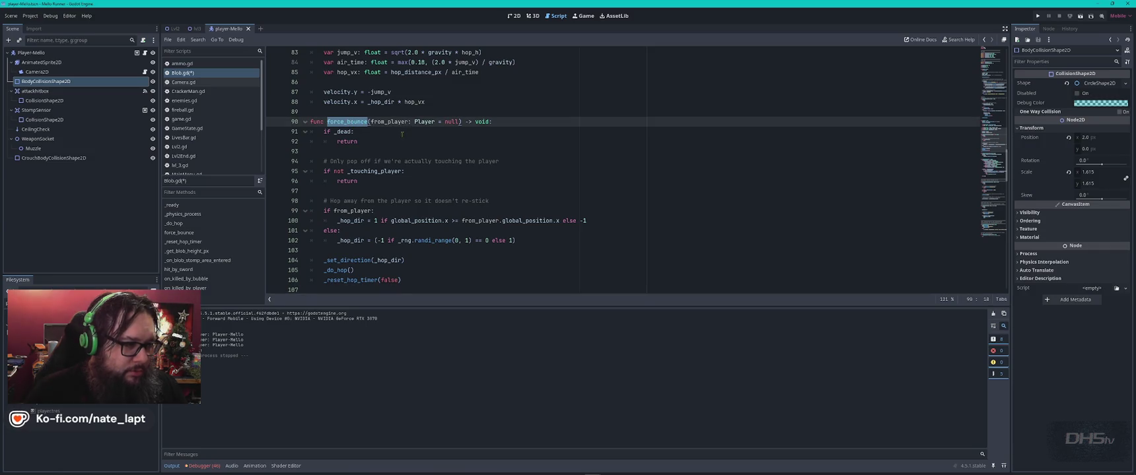
pyautogui.hotkey('ctrl', 'f')
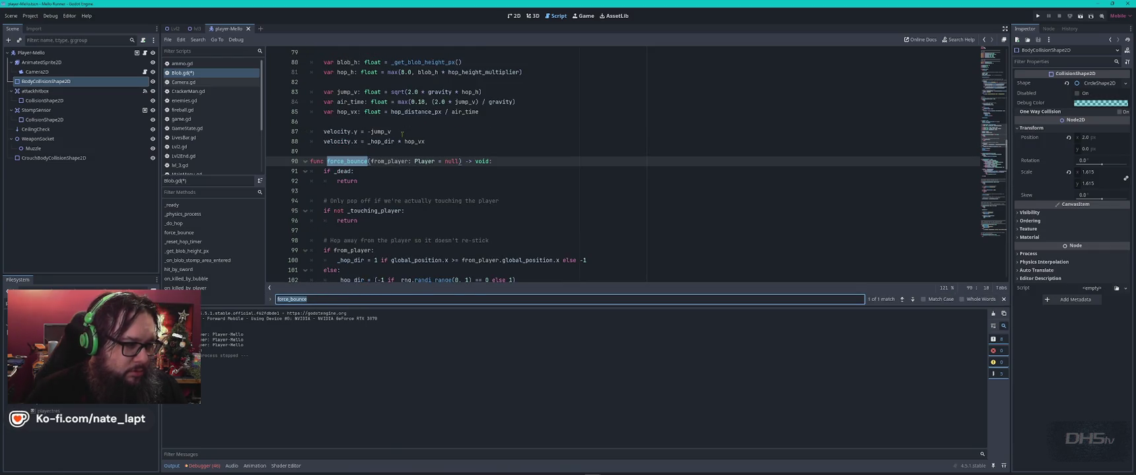
pyautogui.press('Escape')
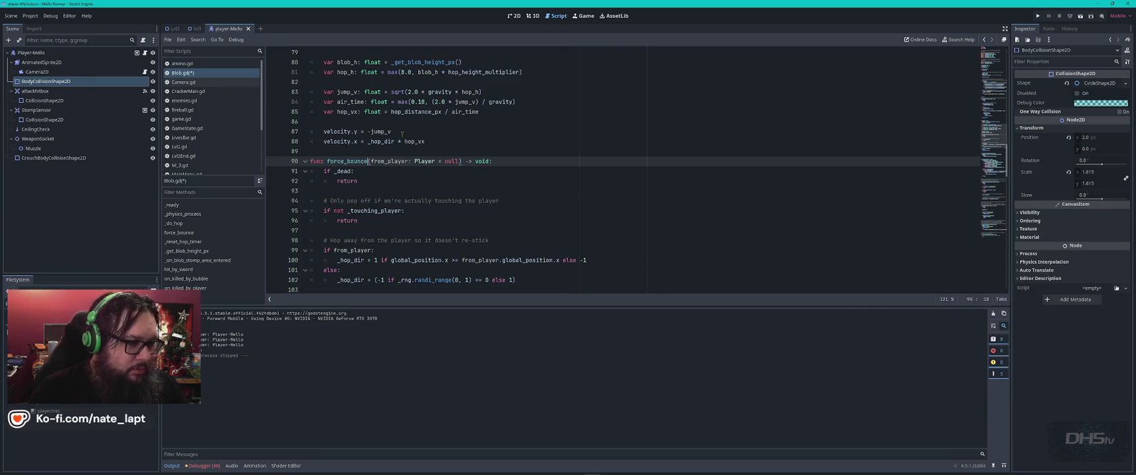
pyautogui.press('BackSpace')
pyautogui.press('BackSpace')
pyautogui.press('BackSpace')
pyautogui.press('BackSpace')
pyautogui.press('BackSpace')
pyautogui.press('BackSpace')
pyautogui.write('hop')
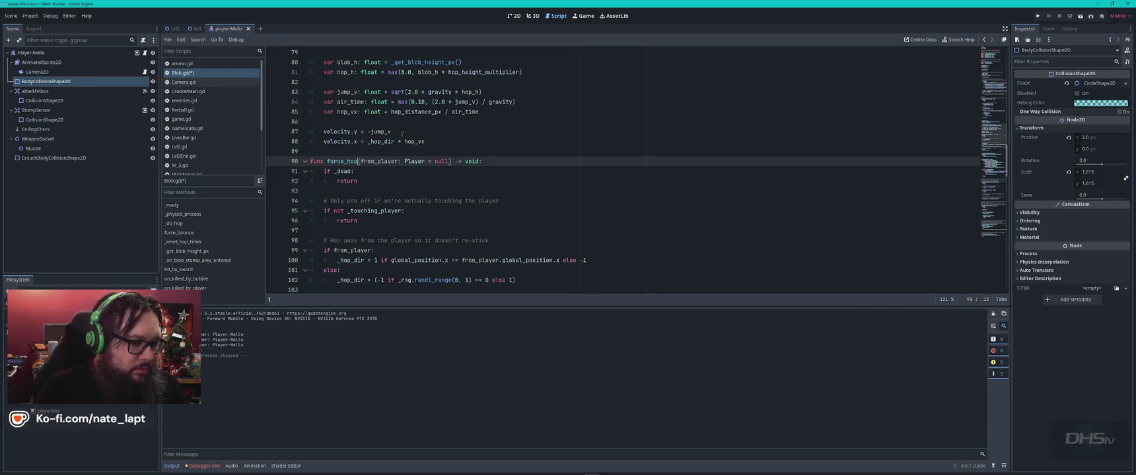
pyautogui.hotkey('alt', 'Tab')
# Step: Find the hit_by_sword function in Blob.gd using its name copied from the answer
pyautogui.scroll(-5, 362, 239)
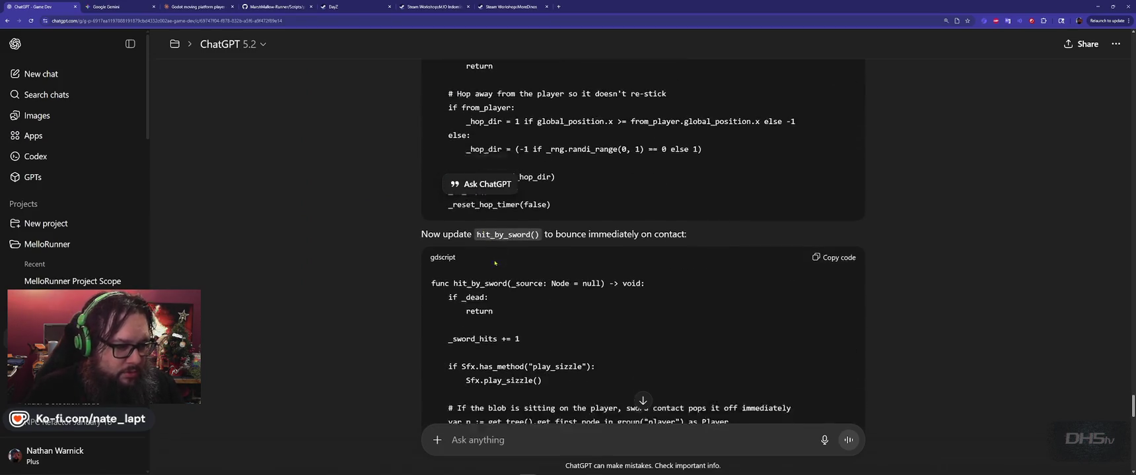
pyautogui.click(363, 239)
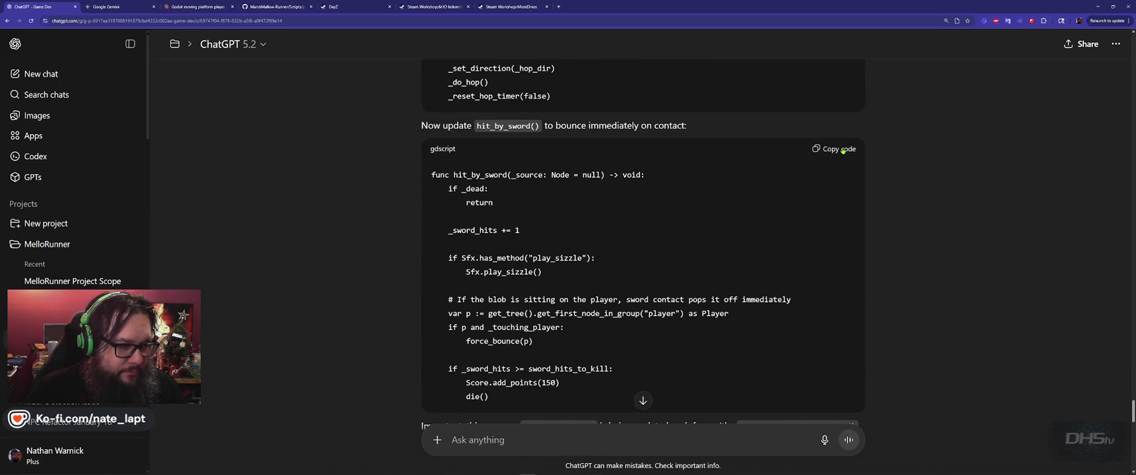
pyautogui.doubleClick(498, 123)
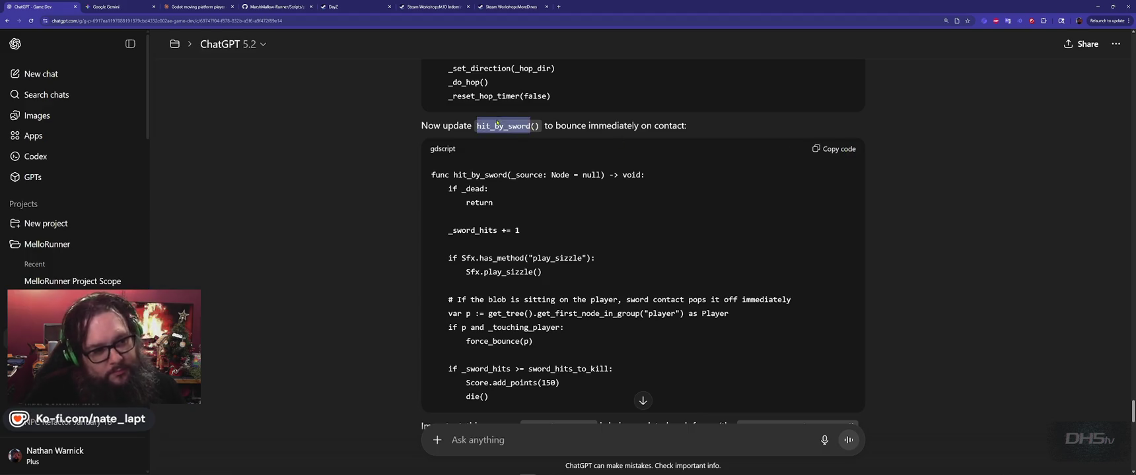
pyautogui.hotkey('ctrl', 'c')
pyautogui.hotkey('alt', 'Tab')
pyautogui.hotkey('ctrl', 'f')
pyautogui.hotkey('ctrl', 'v')
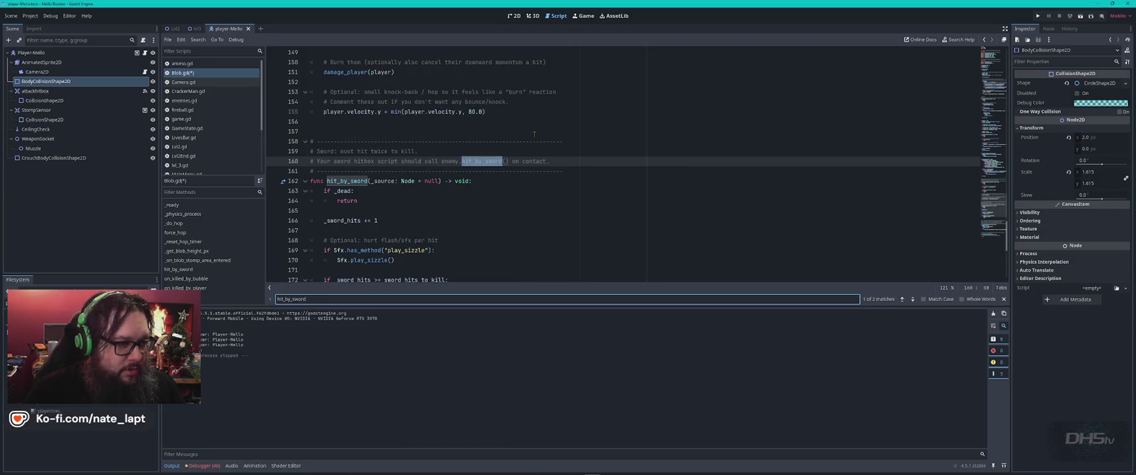
pyautogui.hotkey('alt', 'Tab')
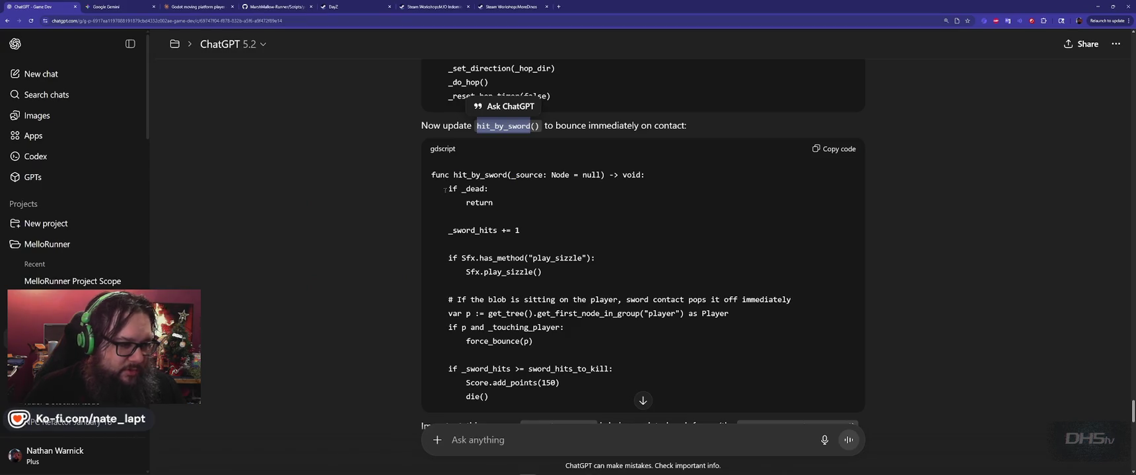
pyautogui.hotkey('alt', 'Tab')
pyautogui.scroll(-3, 419, 225)
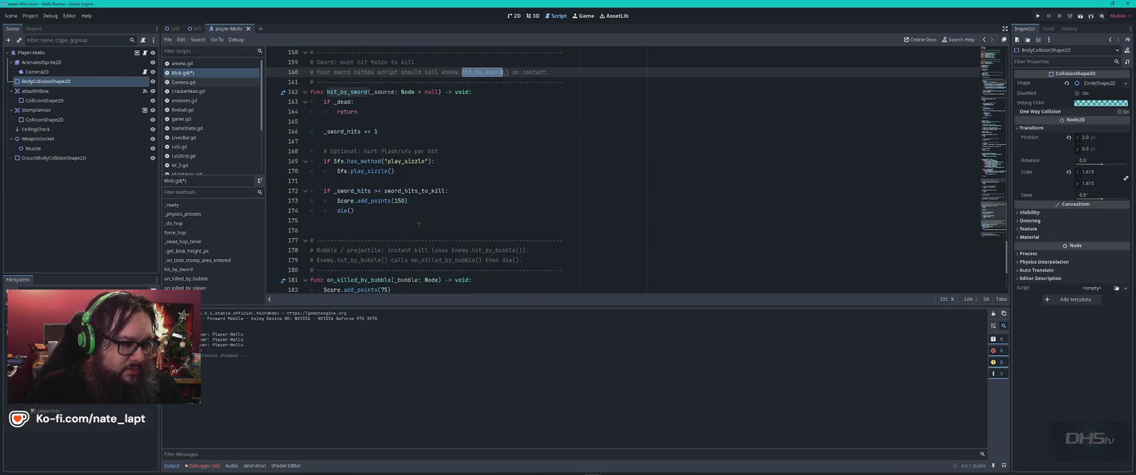
# Step: Paste the touching-player block after _sword_hits += 1, changing force_bounce(p) to force_hop(p)
pyautogui.hotkey('alt', 'Tab')
pyautogui.scroll(-2, 584, 236)
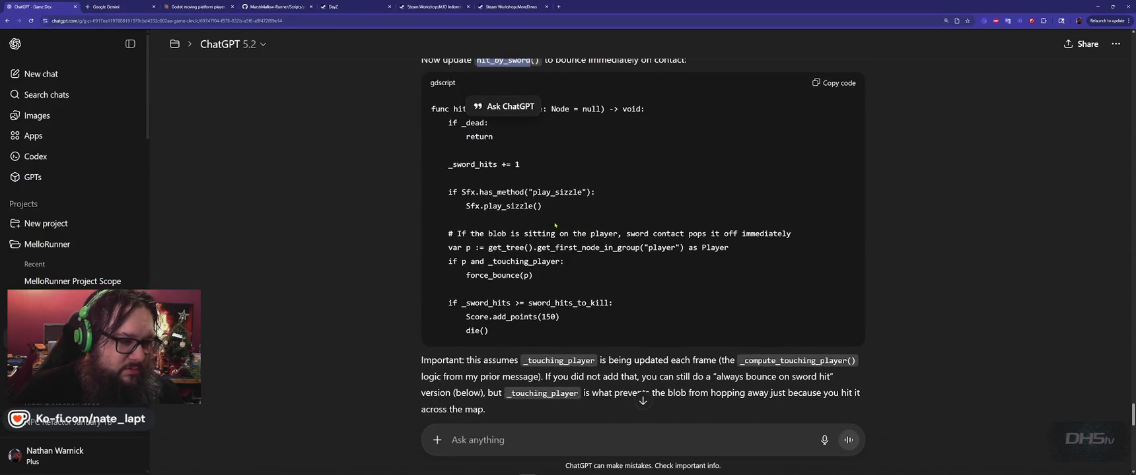
pyautogui.moveTo(555, 225); pyautogui.dragTo(637, 290)
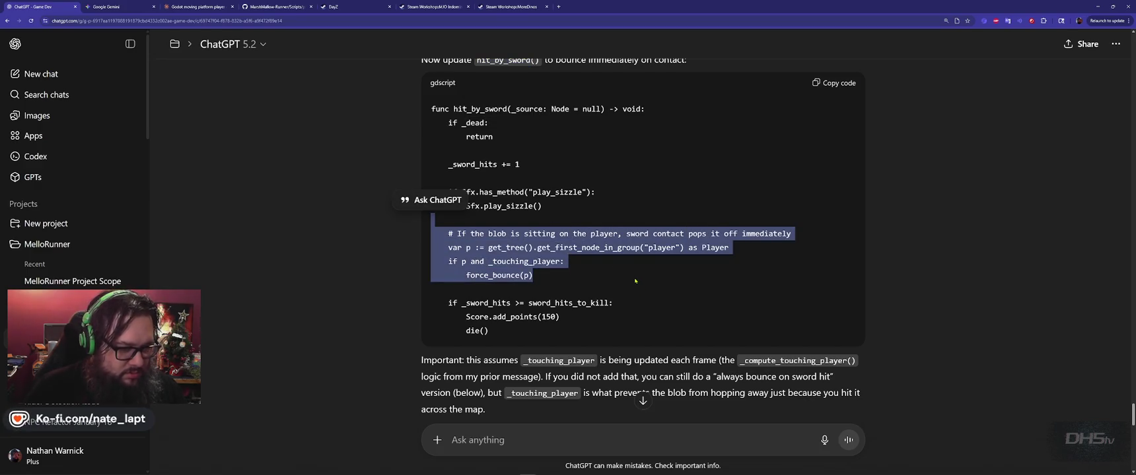
pyautogui.hotkey('alt', 'Tab')
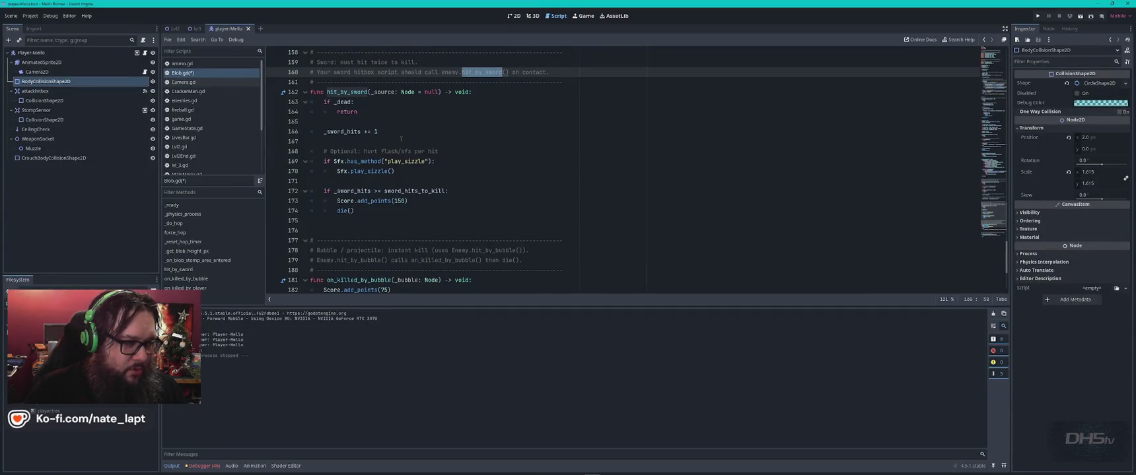
pyautogui.click(423, 142)
pyautogui.hotkey('ctrl', 'v')
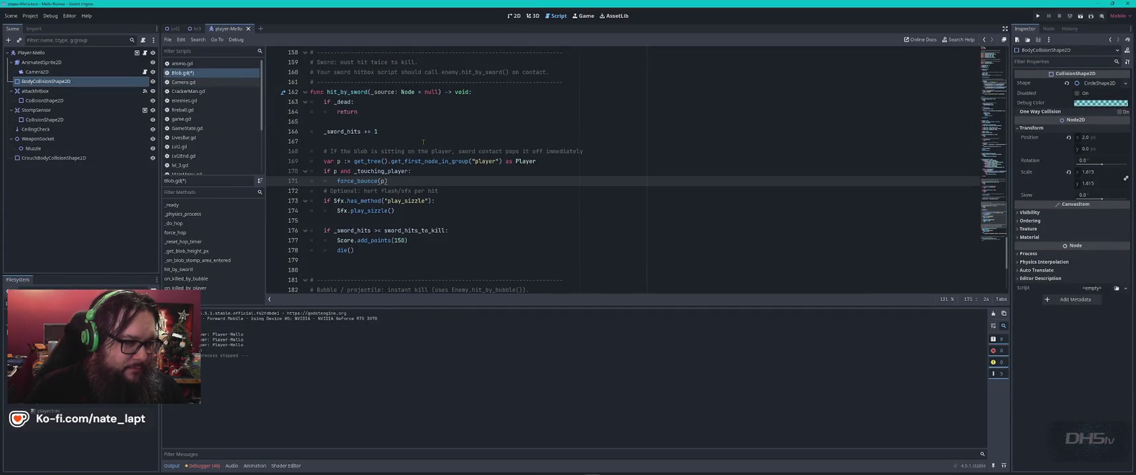
pyautogui.press('Return')
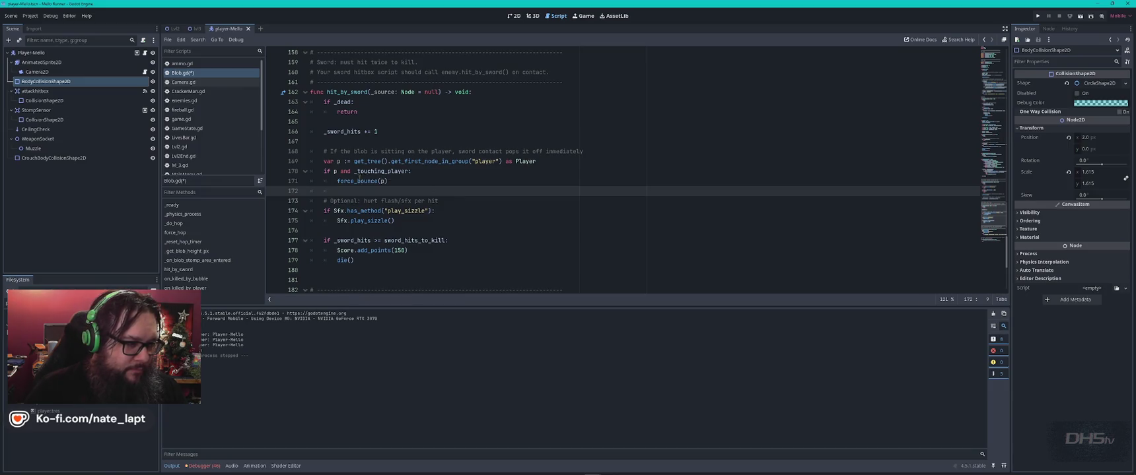
pyautogui.moveTo(358, 181); pyautogui.dragTo(376, 182)
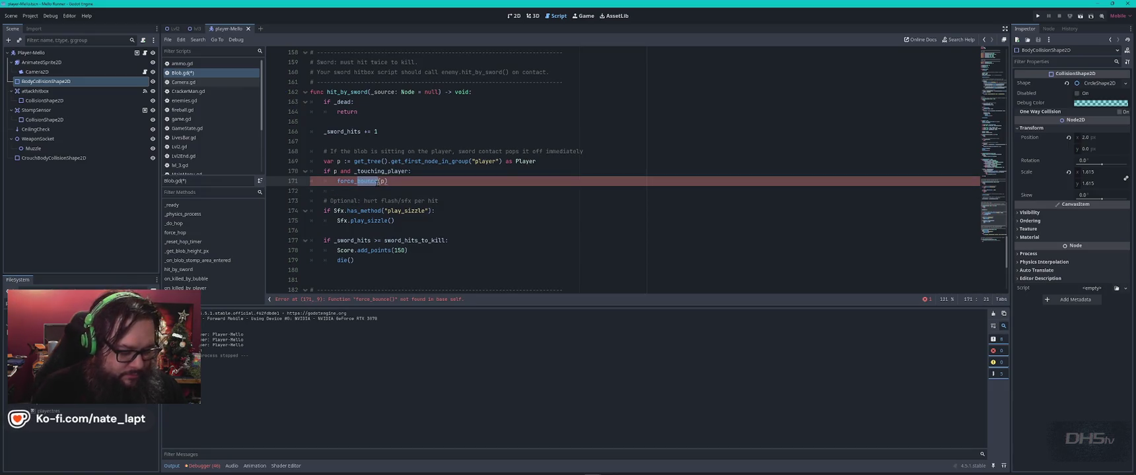
pyautogui.write('hop')
pyautogui.click(498, 183)
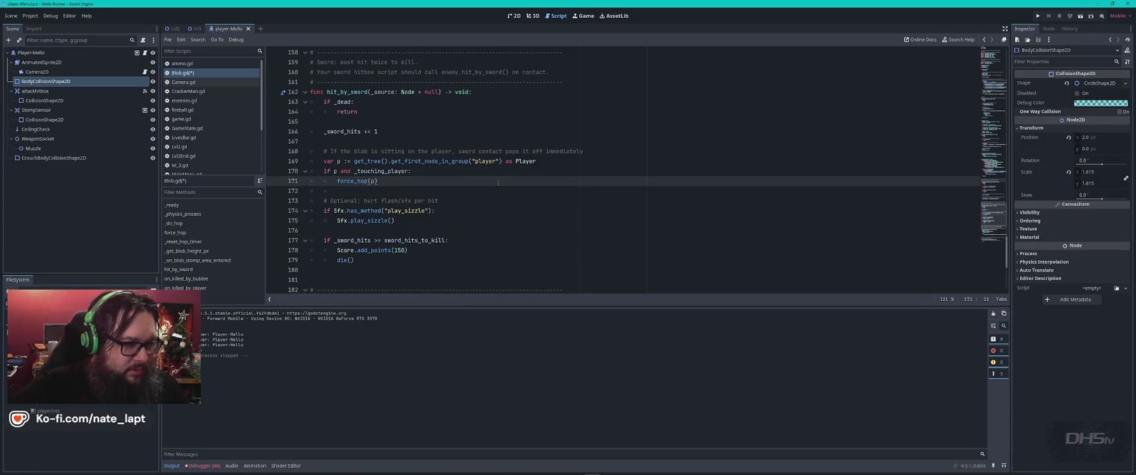